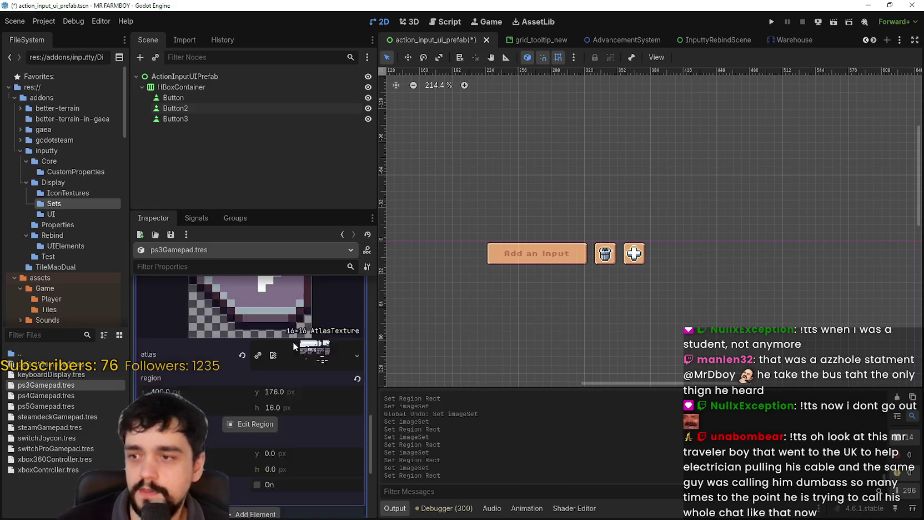
# - Save action_input_ui_prefab.tscn and review the ps3Gamepad imageSet icons, then bring up Aseprite
pyautogui.scroll(2, 297, 334)
pyautogui.click(305, 313)
pyautogui.hotkey('ctrl', 's')
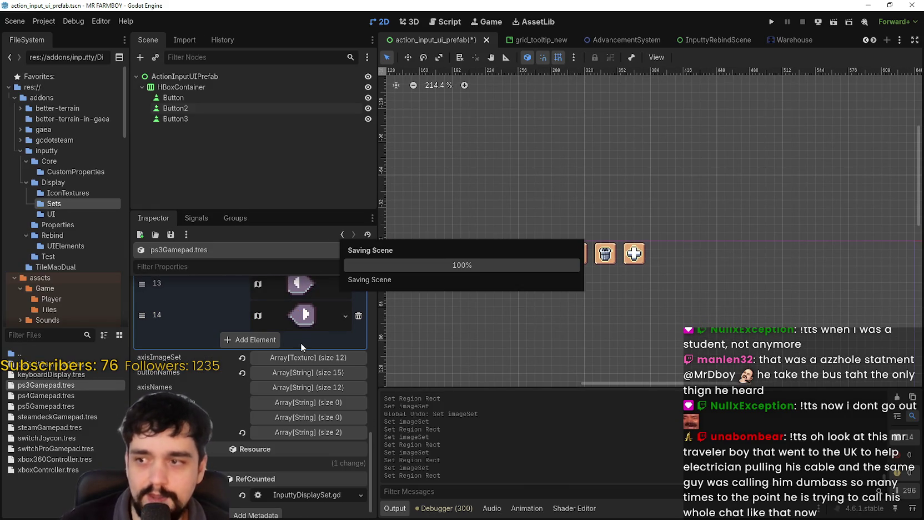
pyautogui.scroll(3, 296, 345)
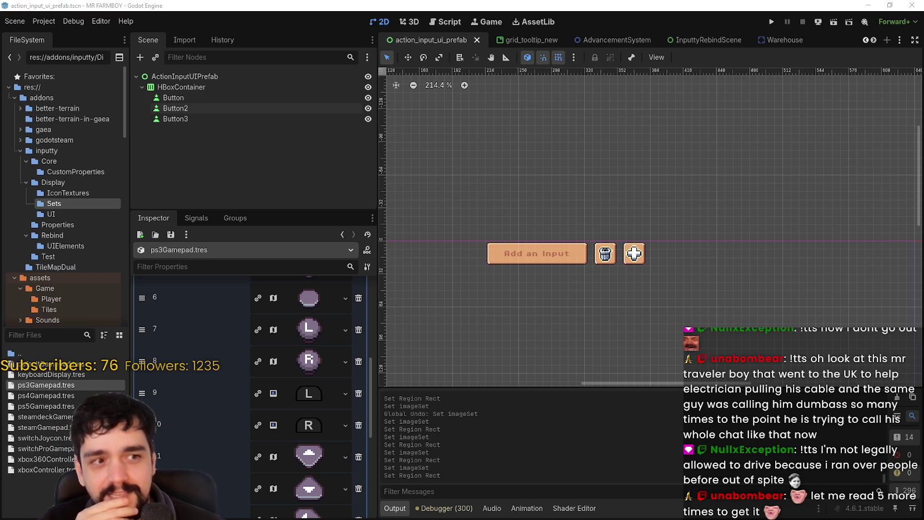
pyautogui.scroll(-2, 321, 375)
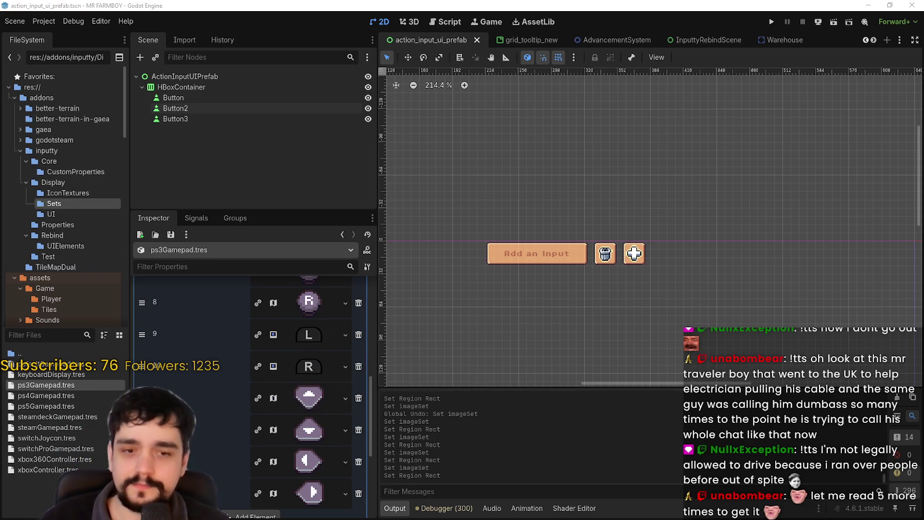
pyautogui.hotkey('alt', 'Tab')
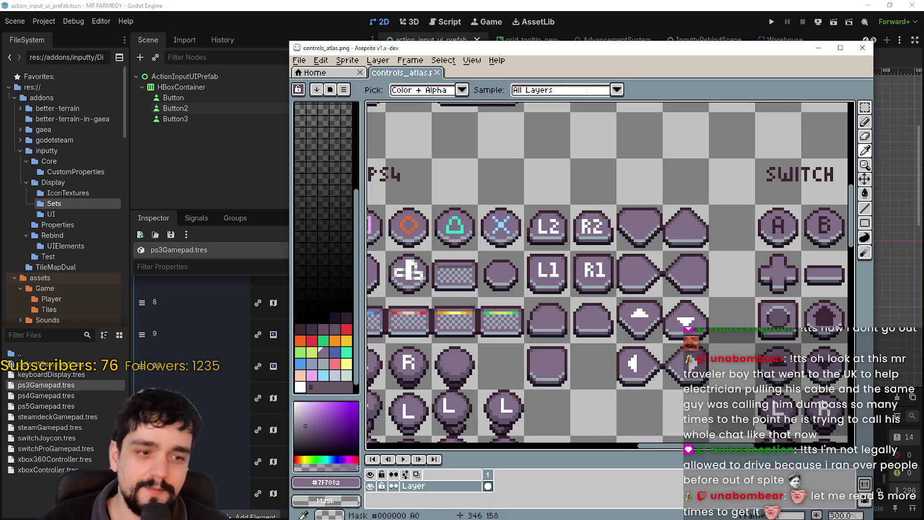
# - Copy the L1 and R1 button sprites and paste them two rows lower in empty cells
pyautogui.scroll(-2, 547, 286)
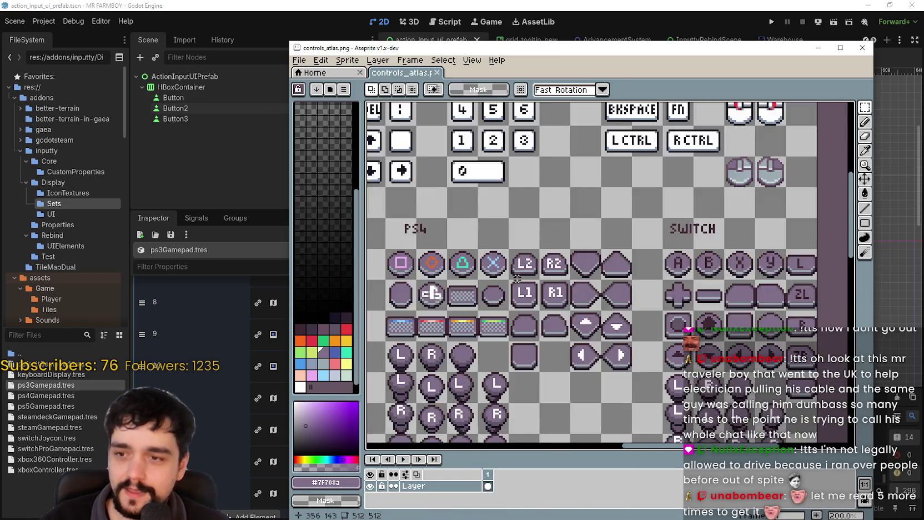
pyautogui.scroll(2, 555, 244)
pyautogui.scroll(-2, 557, 243)
pyautogui.scroll(1, 557, 243)
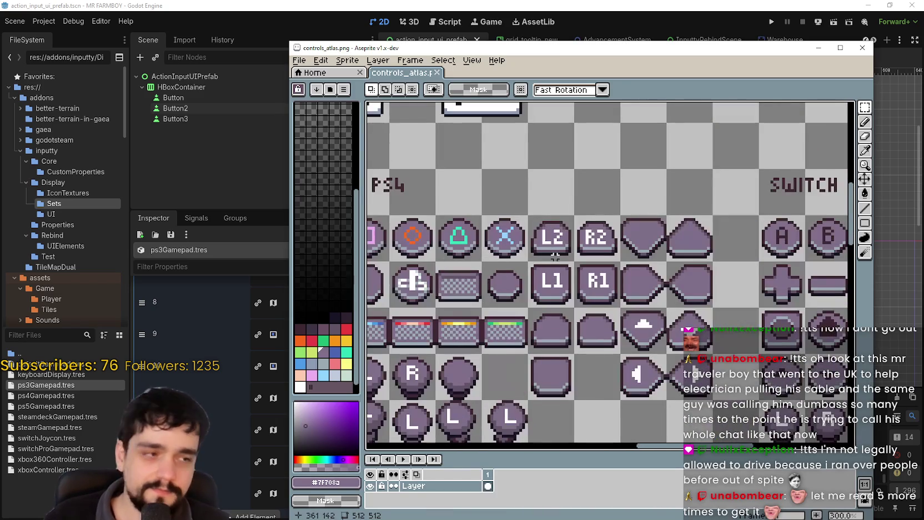
pyautogui.scroll(2, 552, 289)
pyautogui.moveTo(527, 243); pyautogui.dragTo(663, 314)
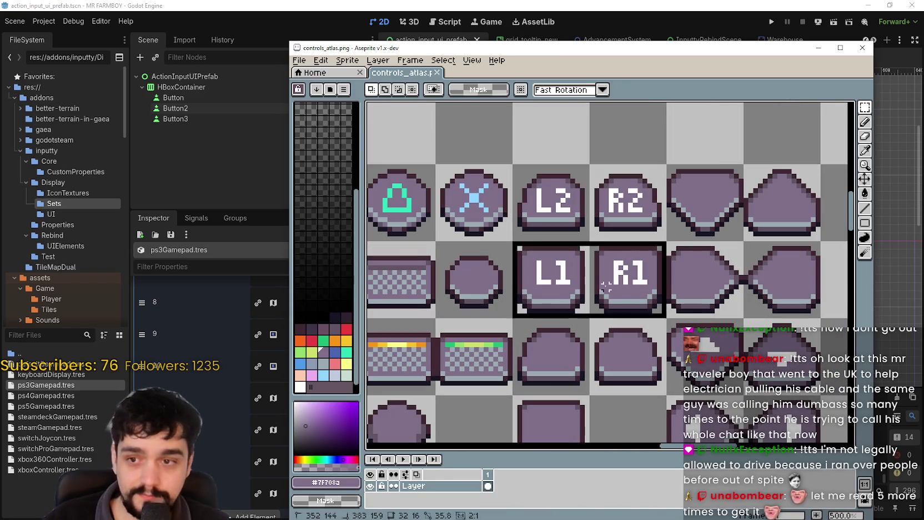
pyautogui.scroll(-2, 596, 272)
pyautogui.hotkey('ctrl', 'c')
pyautogui.hotkey('ctrl', 'v')
pyautogui.moveTo(597, 246); pyautogui.dragTo(600, 384)
pyautogui.scroll(1, 562, 239)
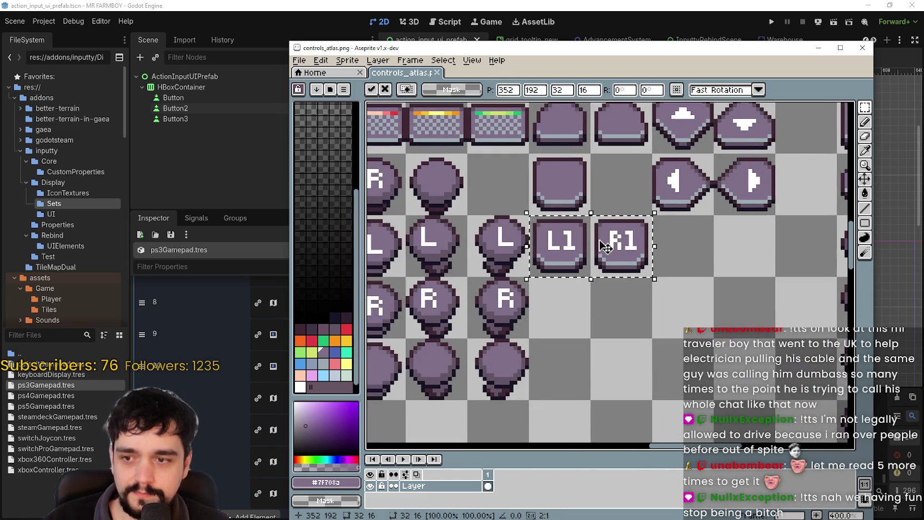
pyautogui.hotkey('ctrl', 'd')
# - Erase the 1 from the copied L1 and shift the L one pixel right
pyautogui.scroll(5, 562, 239)
pyautogui.scroll(1, 562, 239)
pyautogui.moveTo(554, 233)
pyautogui.mouseDown()
pyautogui.moveTo(604, 299)
pyautogui.moveTo(645, 327)
pyautogui.mouseUp()
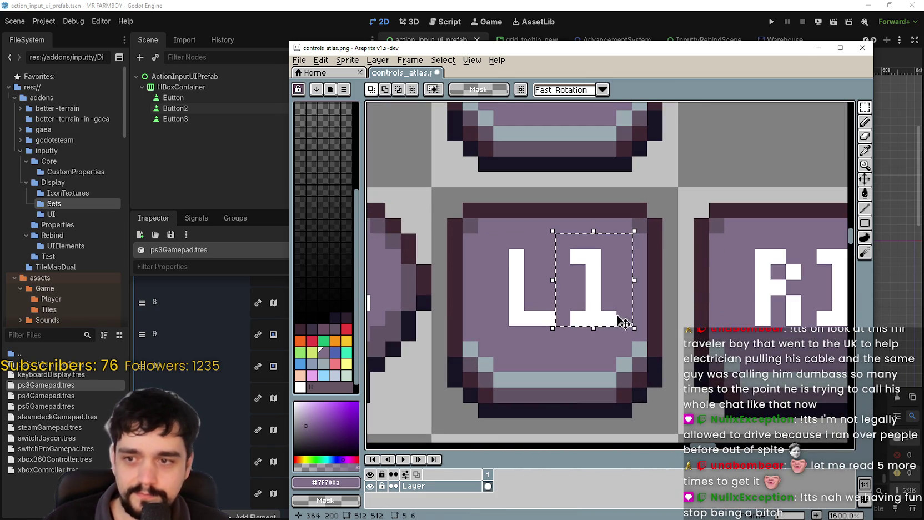
pyautogui.press('Delete')
pyautogui.moveTo(476, 233); pyautogui.dragTo(554, 328)
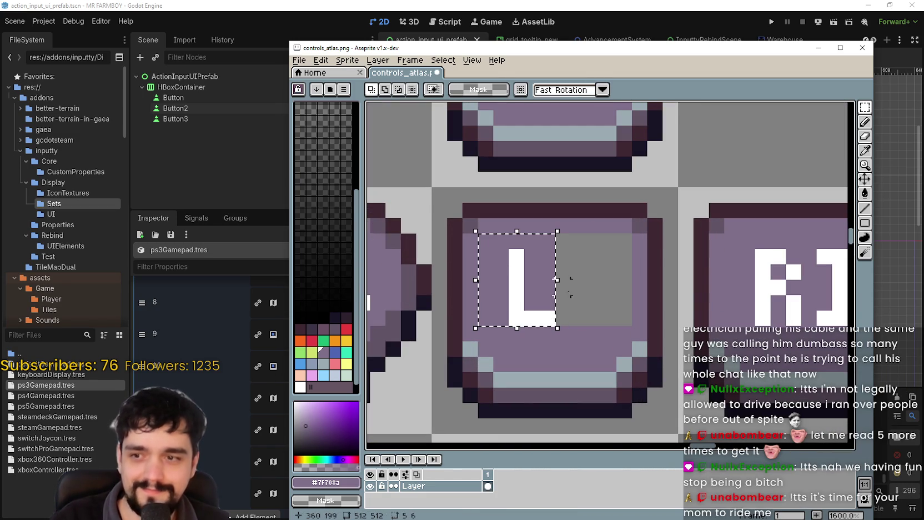
pyautogui.press('Right')
pyautogui.press('Right')
pyautogui.press('Right')
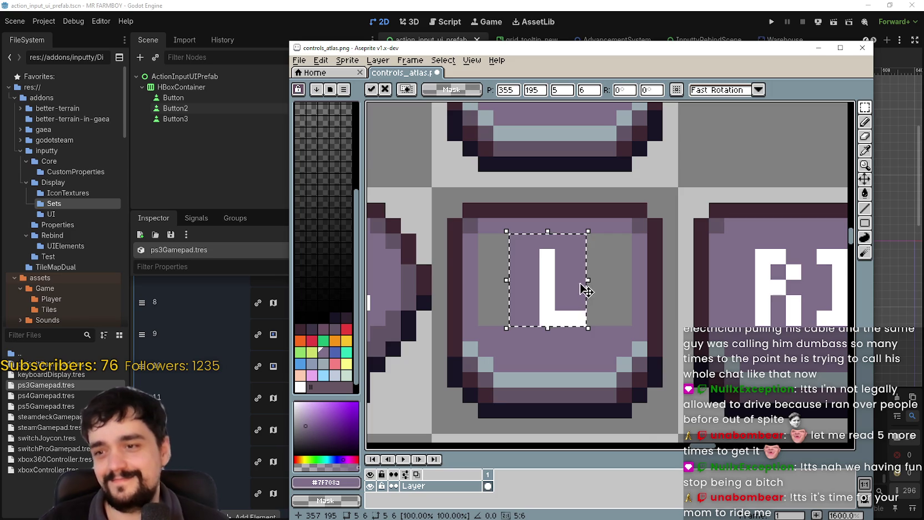
# - Erase the 1 from the copied R1 and shift the R one pixel right
pyautogui.scroll(-3, 636, 291)
pyautogui.scroll(2, 636, 291)
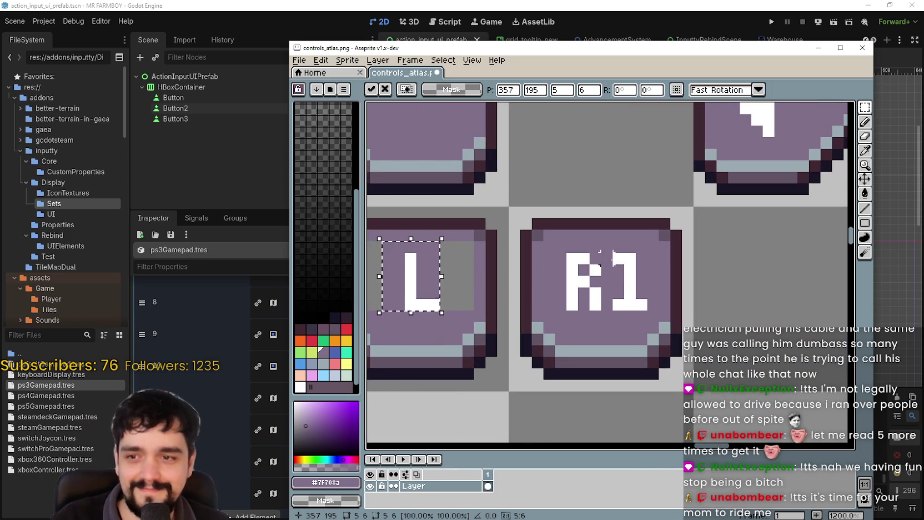
pyautogui.moveTo(613, 254); pyautogui.dragTo(639, 310)
pyautogui.press('Delete')
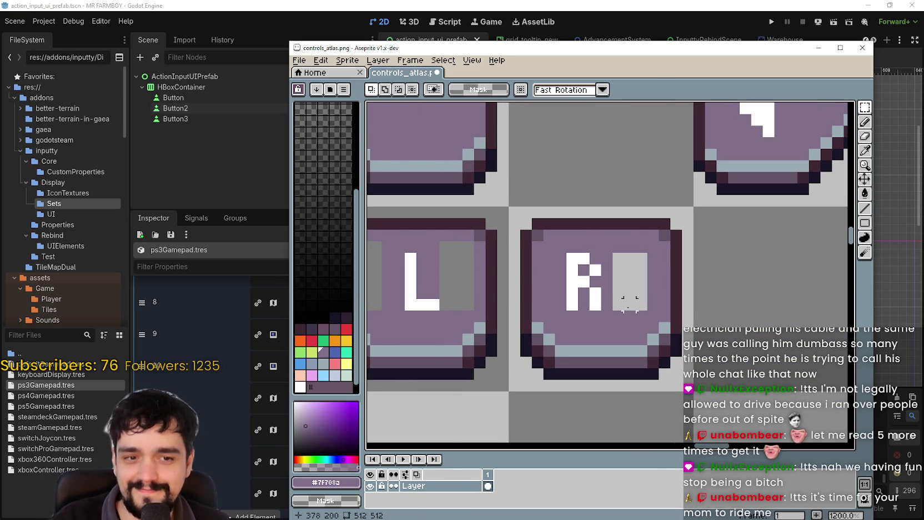
pyautogui.moveTo(577, 253); pyautogui.dragTo(622, 309)
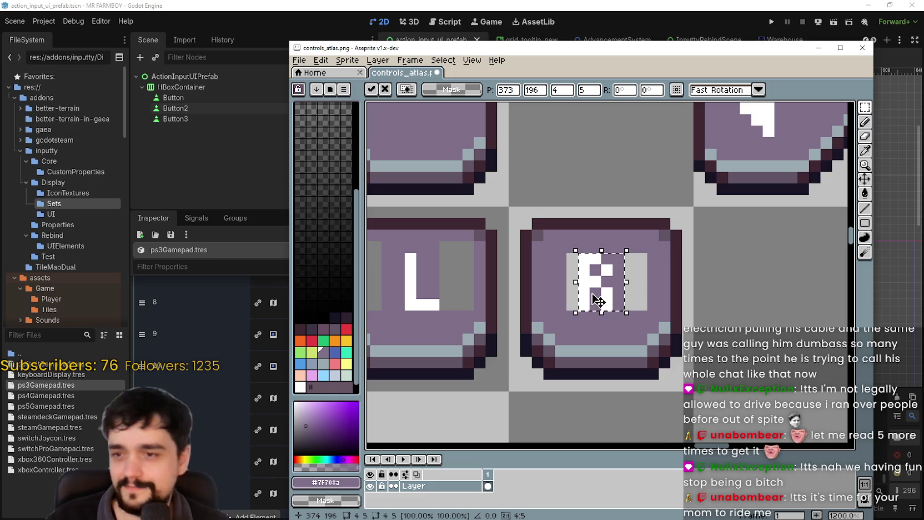
pyautogui.press('Right')
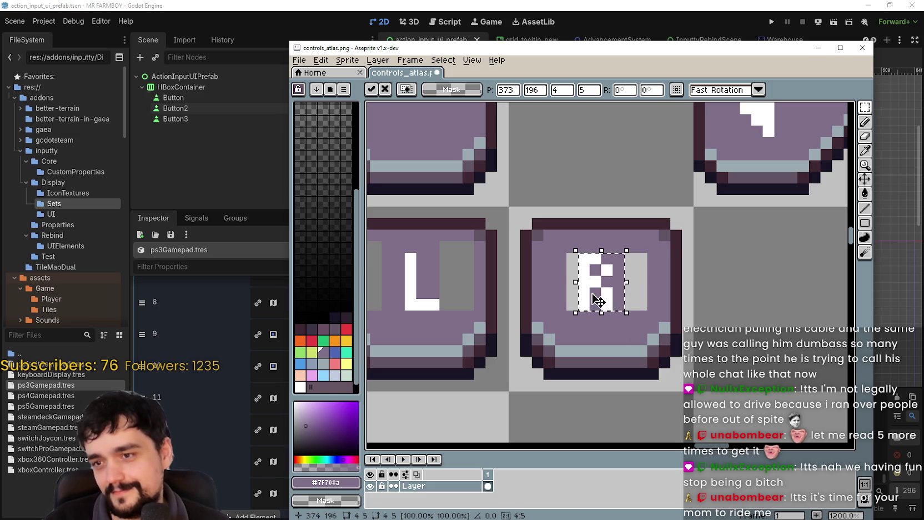
pyautogui.click(536, 305)
# - Flood-fill the two grey gaps beside the R's purple
pyautogui.scroll(-3, 495, 295)
pyautogui.scroll(1, 550, 281)
pyautogui.press('g')
pyautogui.scroll(3, 510, 304)
pyautogui.scroll(-3, 716, 277)
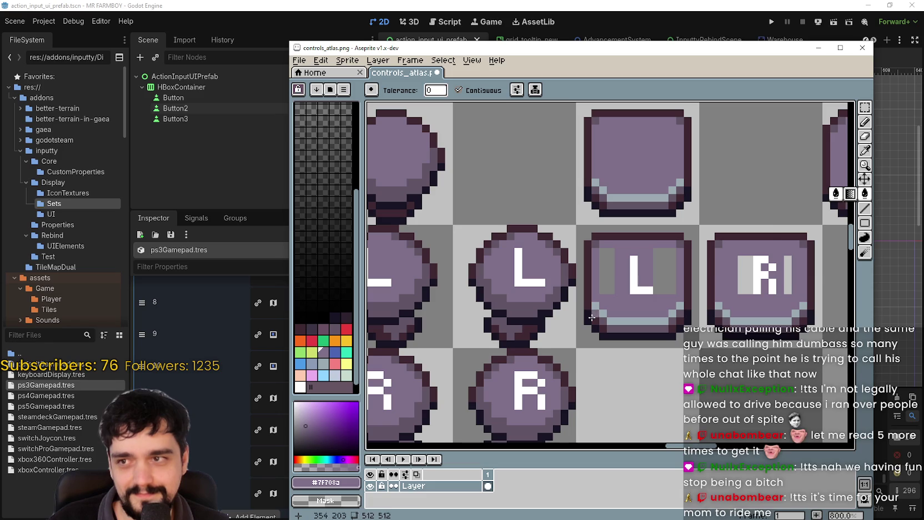
pyautogui.press('g')
pyautogui.scroll(-3, 656, 267)
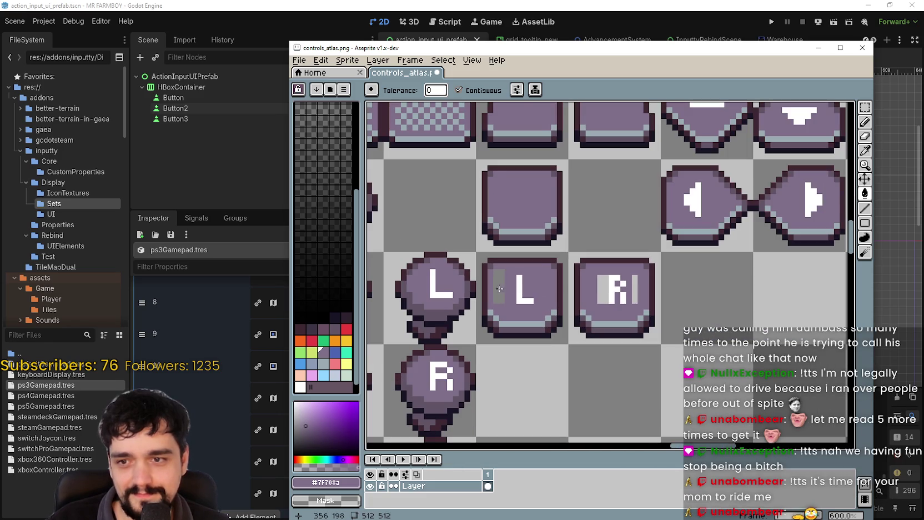
pyautogui.scroll(4, 626, 292)
pyautogui.click(580, 286)
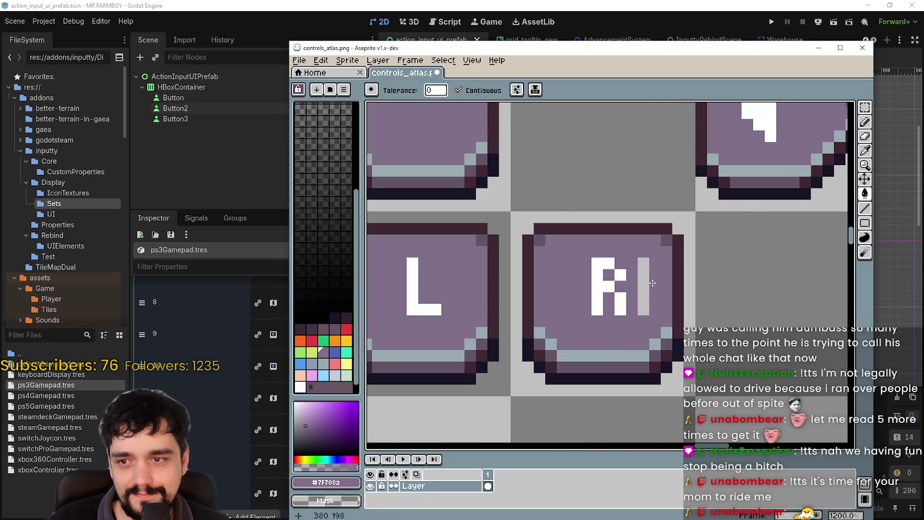
pyautogui.click(643, 286)
# - Save controls_atlas.png, then back in Godot expand imageSet element 9
pyautogui.scroll(-2, 647, 289)
pyautogui.hotkey('ctrl', 's')
pyautogui.scroll(-2, 627, 285)
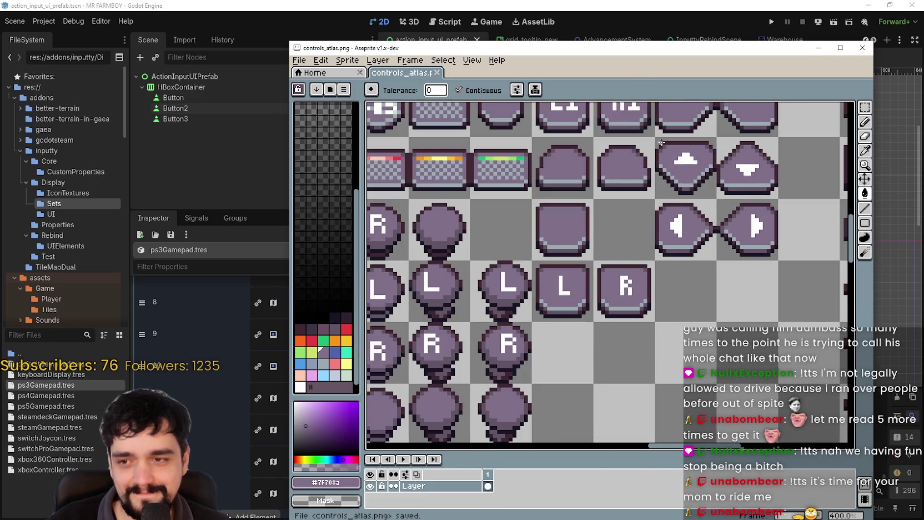
pyautogui.click(248, 383)
pyautogui.click(317, 334)
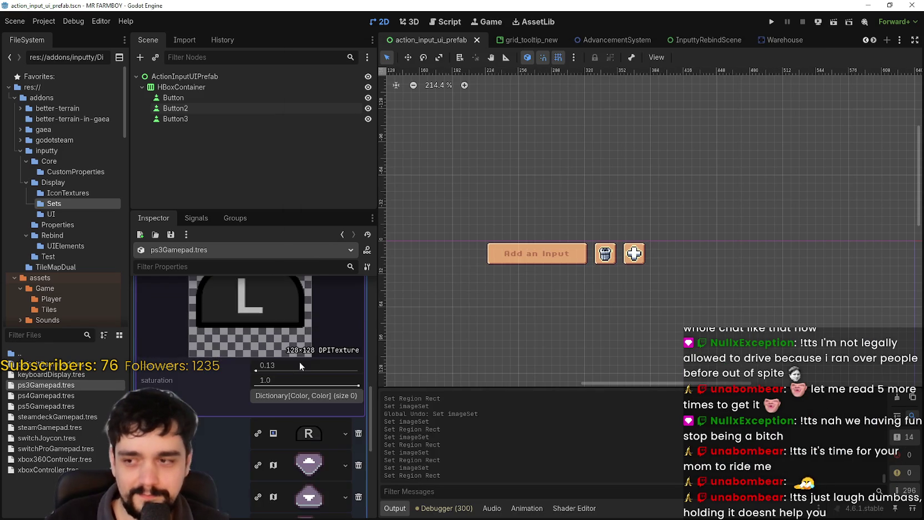
# - Paste the atlas texture as a unique copy into element 9's texture
pyautogui.rightClick(290, 332)
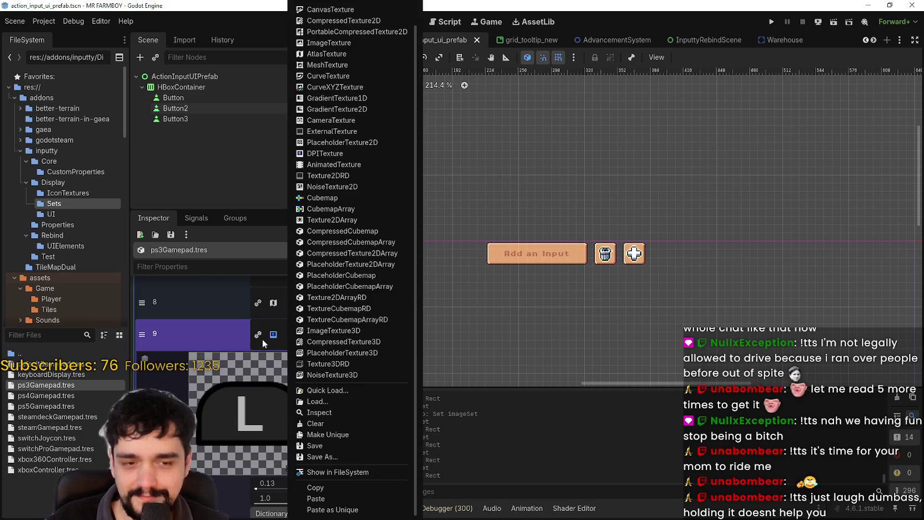
pyautogui.scroll(1, 265, 337)
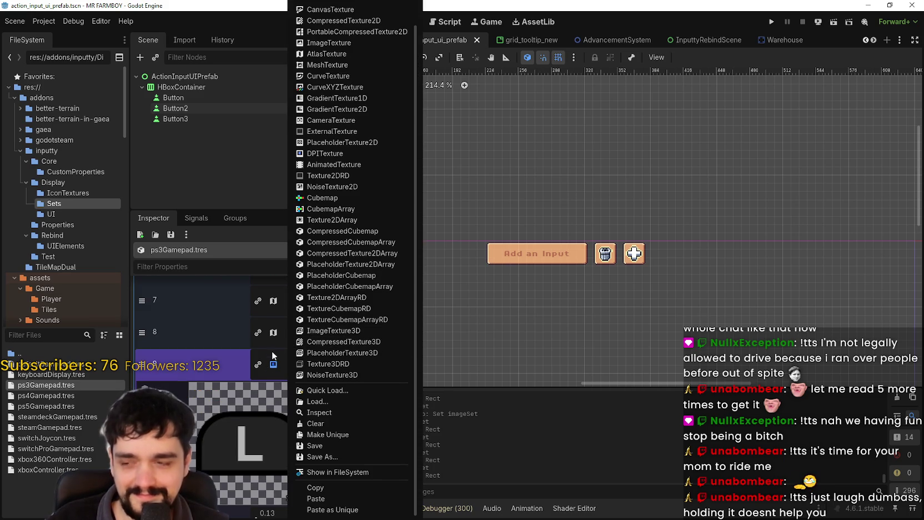
pyautogui.click(277, 358)
pyautogui.rightClick(296, 356)
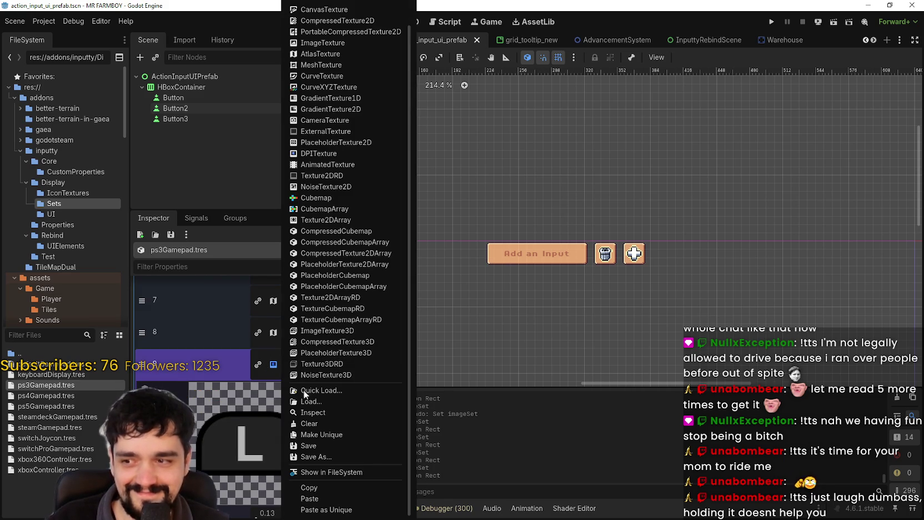
pyautogui.click(327, 509)
pyautogui.click(300, 369)
pyautogui.scroll(-1, 272, 453)
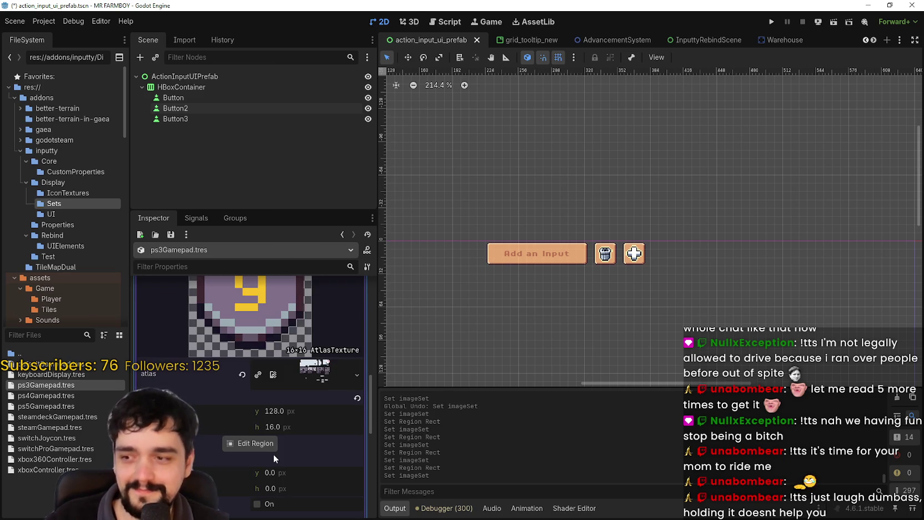
# - Set element 9's atlas region to the new L icon cell
pyautogui.click(266, 444)
pyautogui.scroll(-4, 618, 216)
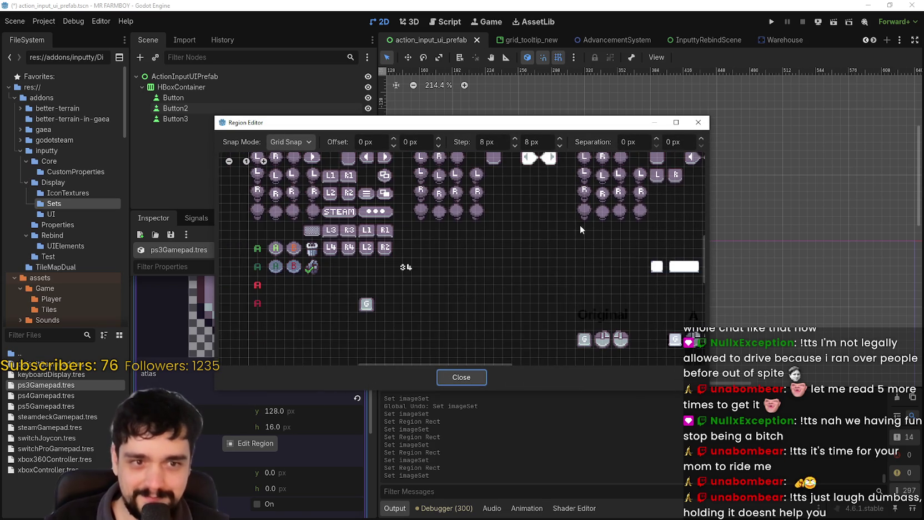
pyautogui.scroll(5, 518, 202)
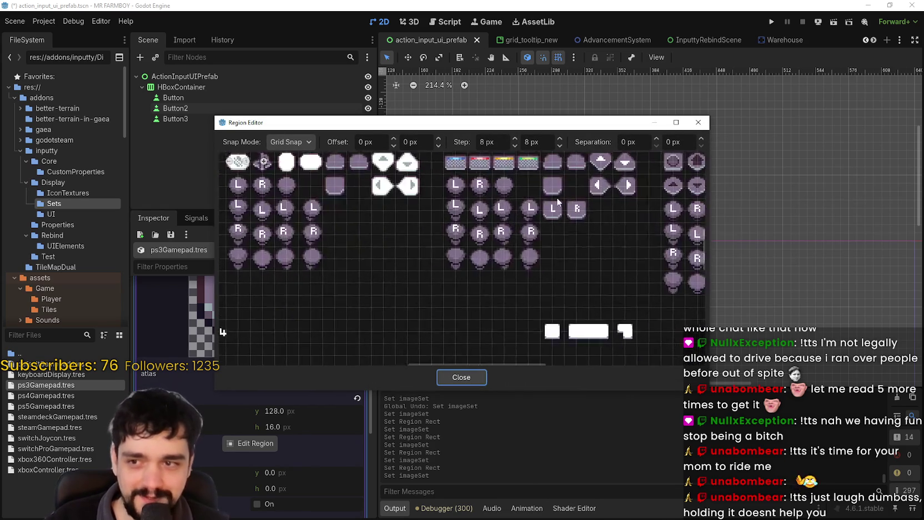
pyautogui.scroll(1, 473, 231)
pyautogui.click(457, 256)
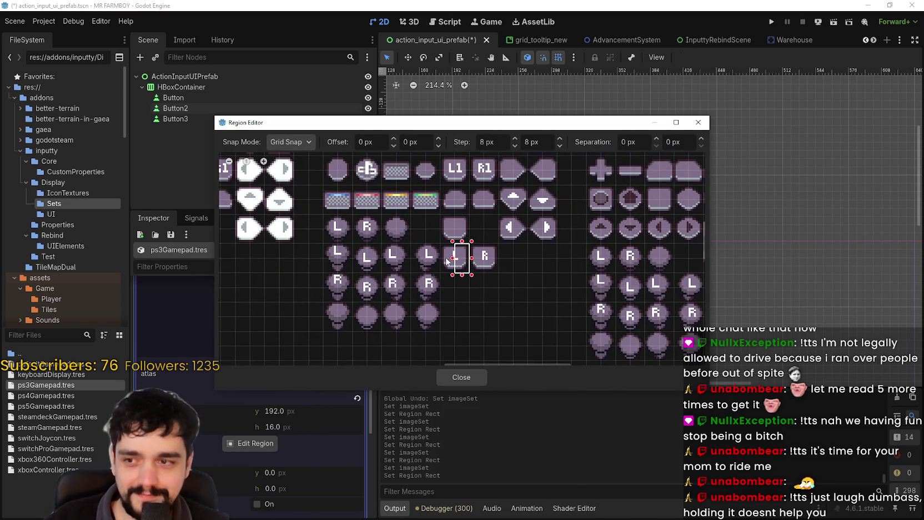
pyautogui.click(460, 377)
pyautogui.scroll(-5, 311, 389)
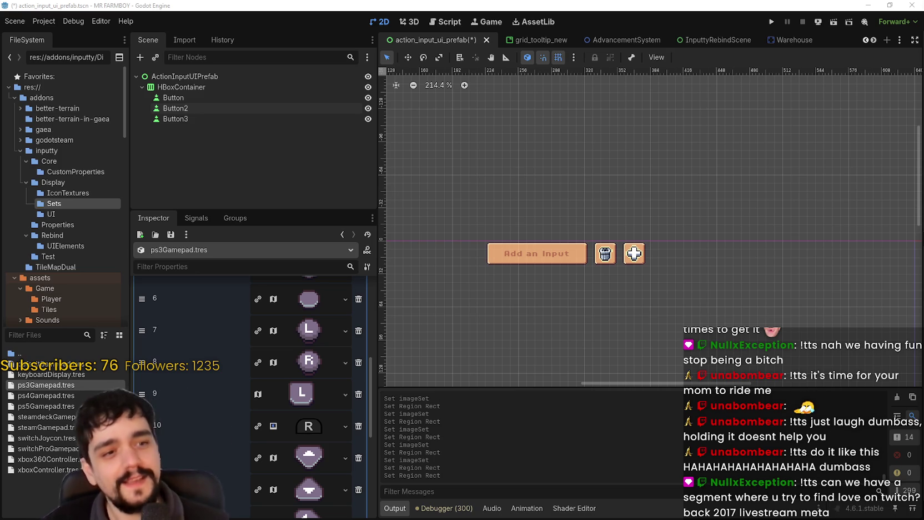
# - Paste the atlas texture into element 10, set its region to the R icon, and save
pyautogui.hscroll(3, 857, 380)
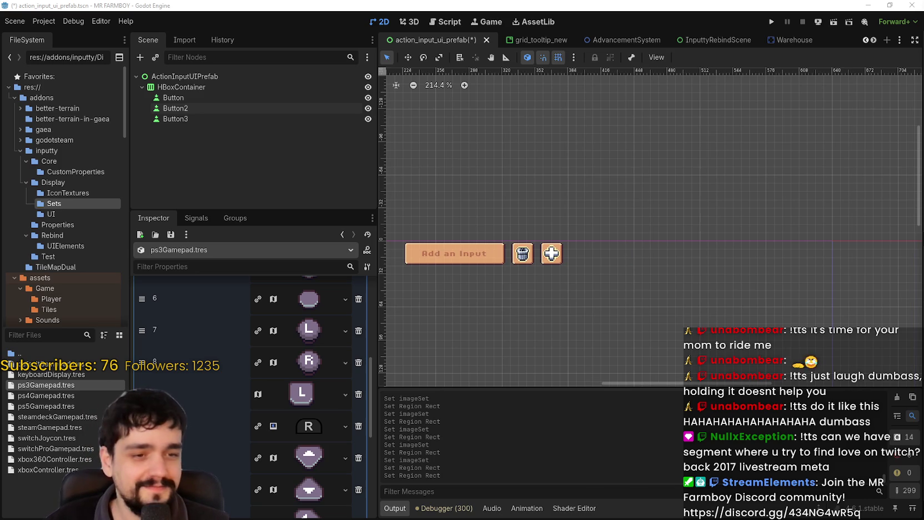
pyautogui.click(312, 430)
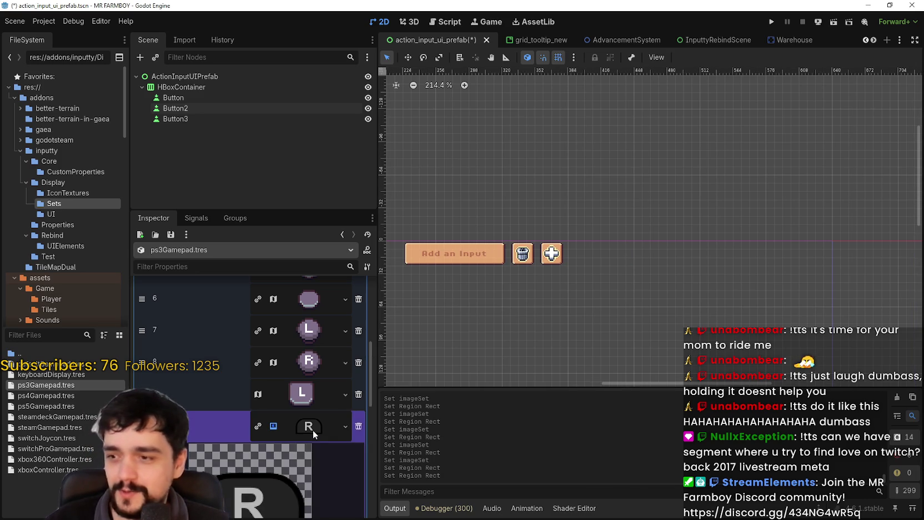
pyautogui.rightClick(313, 430)
pyautogui.click(329, 499)
pyautogui.scroll(-2, 272, 459)
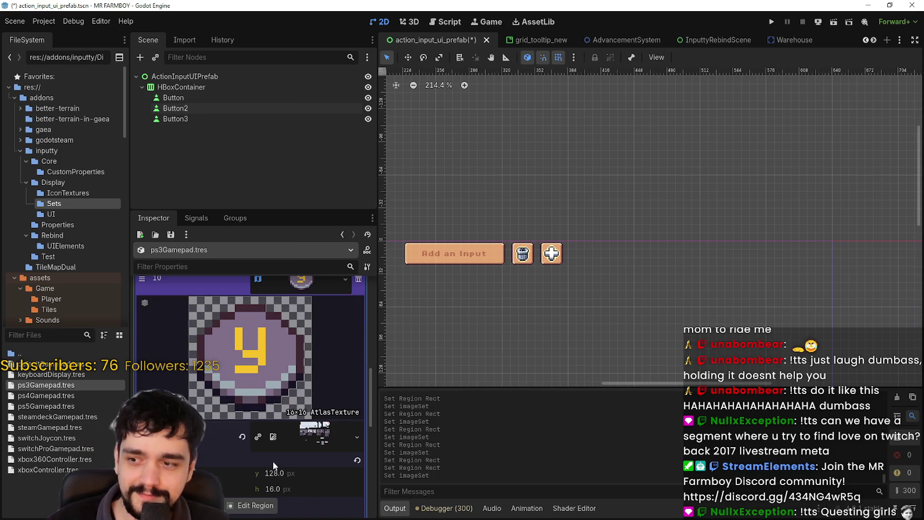
pyautogui.click(252, 505)
pyautogui.scroll(-3, 431, 224)
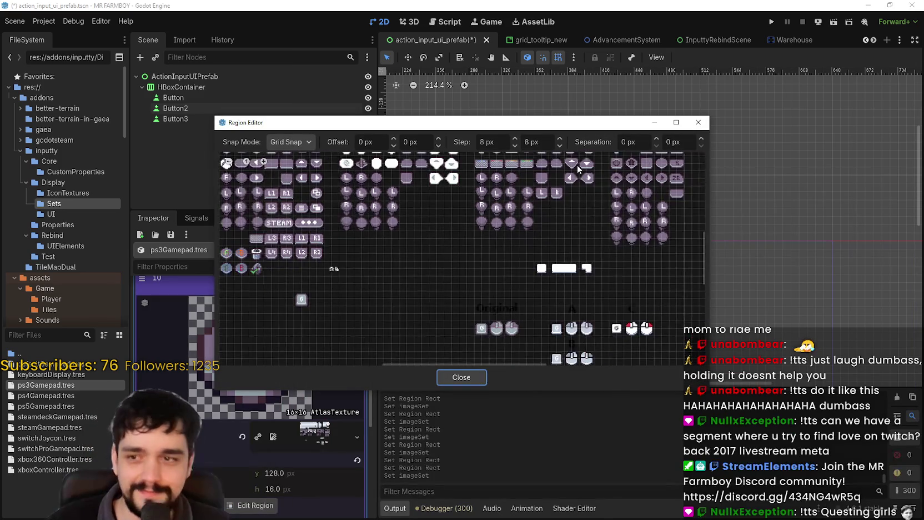
pyautogui.scroll(2, 479, 269)
pyautogui.scroll(1, 439, 304)
pyautogui.click(447, 307)
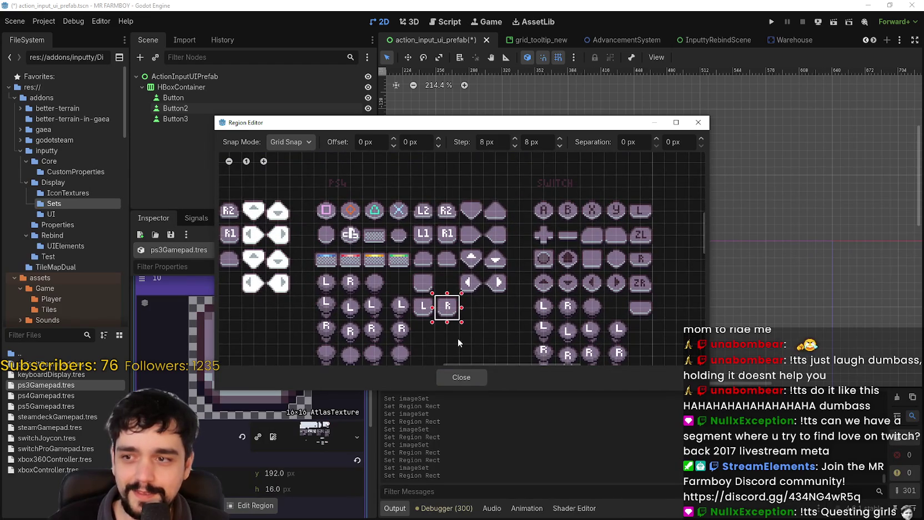
pyautogui.click(444, 377)
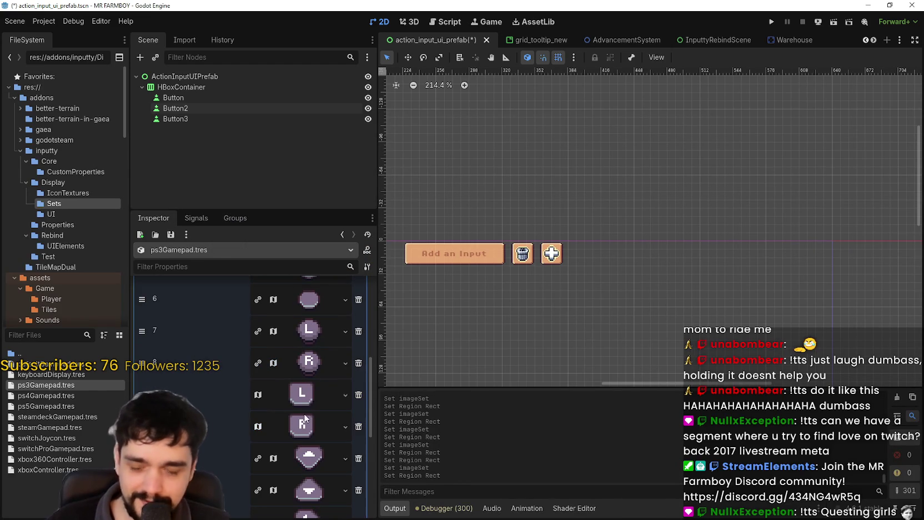
pyautogui.hotkey('ctrl', 's')
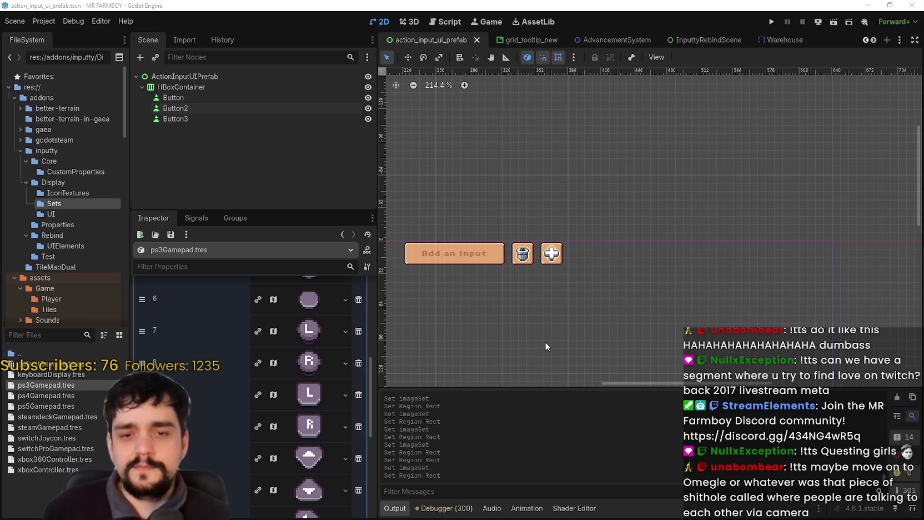
# - Collapse the imageSet array and save the scene
pyautogui.hscroll(-3, 545, 345)
pyautogui.scroll(5, 281, 348)
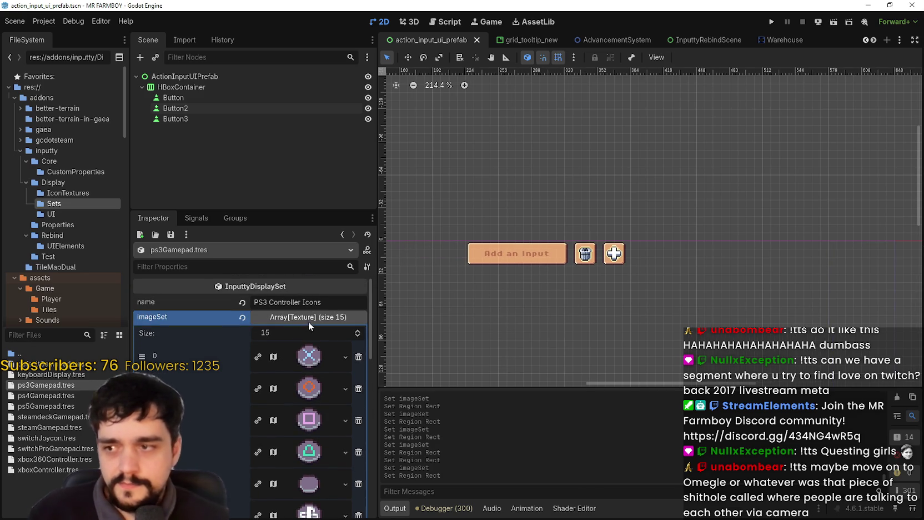
pyautogui.click(308, 320)
pyautogui.hotkey('ctrl', 's')
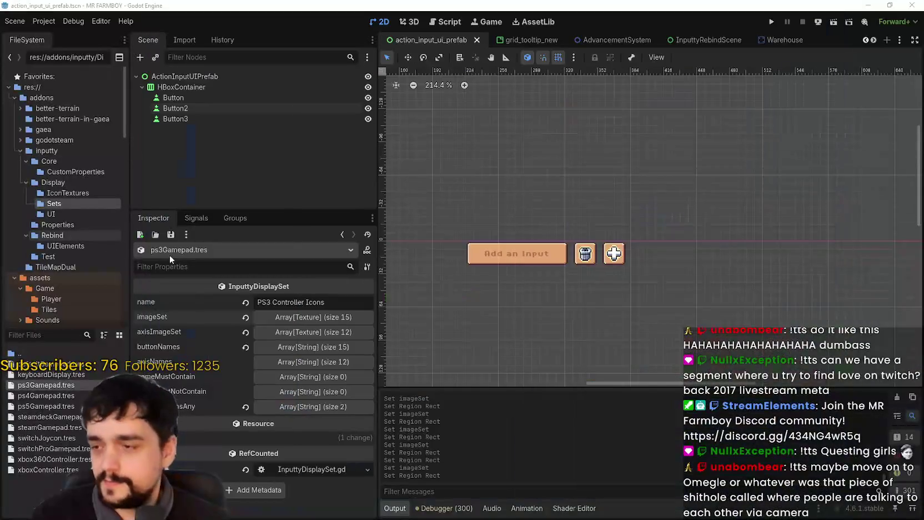
pyautogui.moveTo(562, 249); pyautogui.dragTo(596, 255)
# - In axisImageSet, paste the atlas texture into element 0 and set its region to the L icon
pyautogui.click(286, 332)
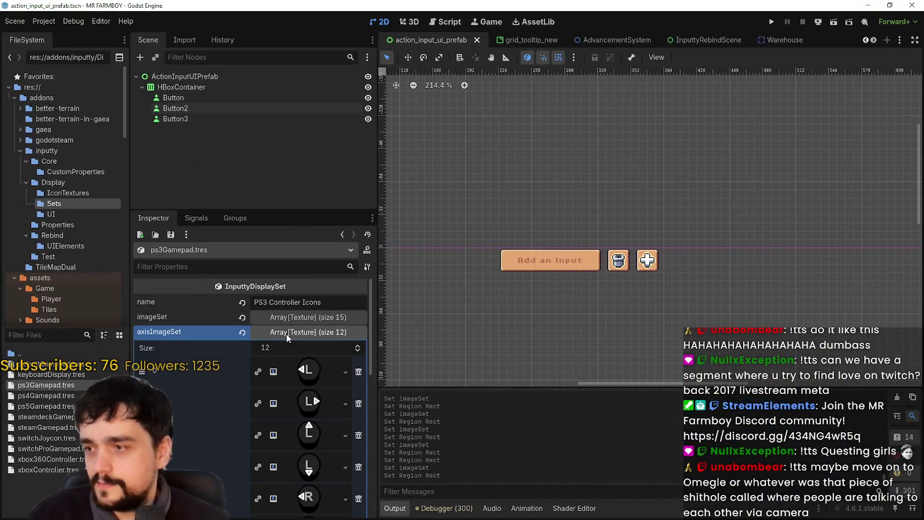
pyautogui.rightClick(301, 367)
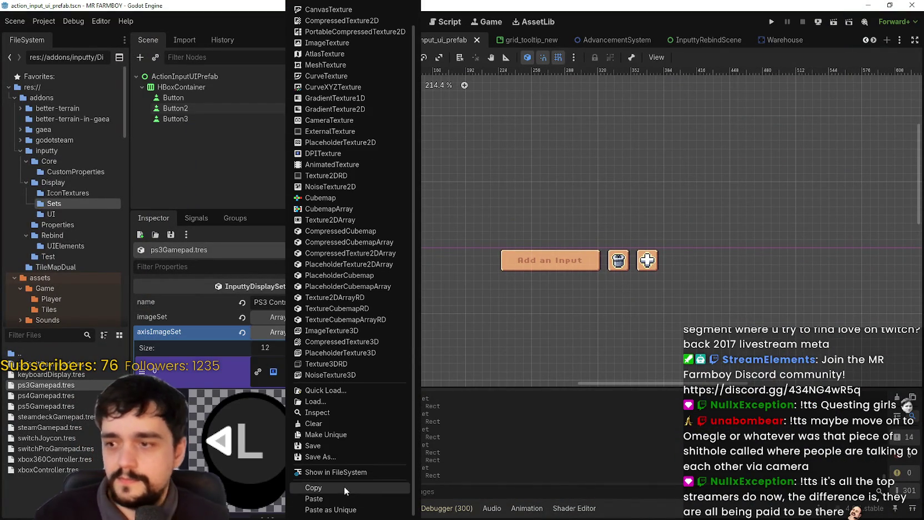
pyautogui.click(339, 497)
pyautogui.click(255, 480)
pyautogui.scroll(-3, 519, 240)
pyautogui.scroll(5, 496, 271)
pyautogui.click(489, 275)
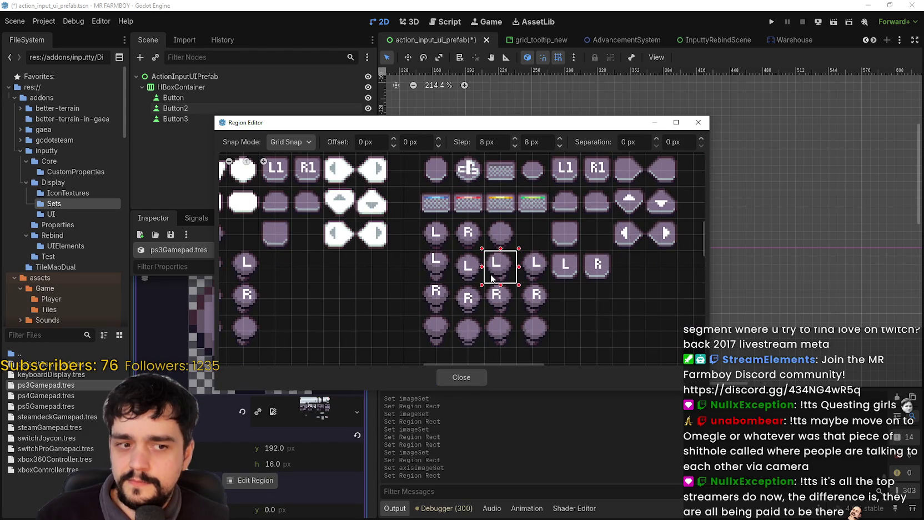
pyautogui.scroll(-3, 538, 334)
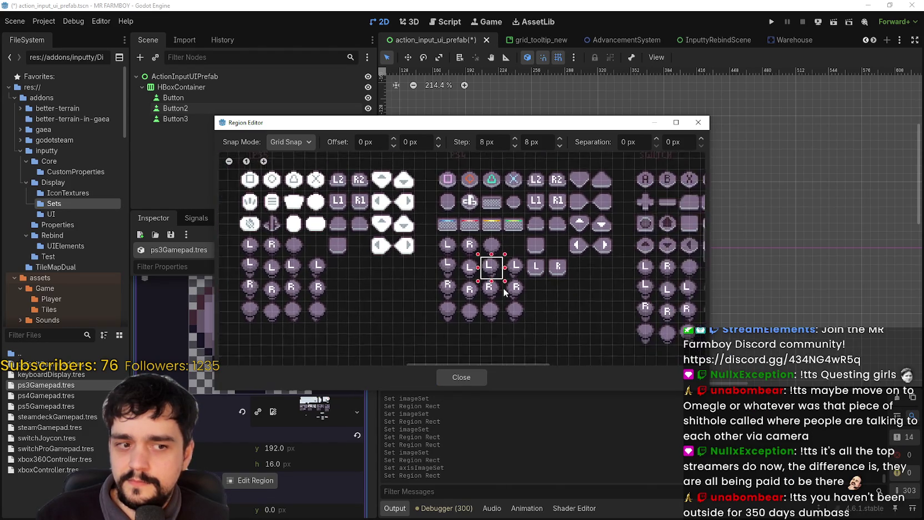
pyautogui.click(460, 378)
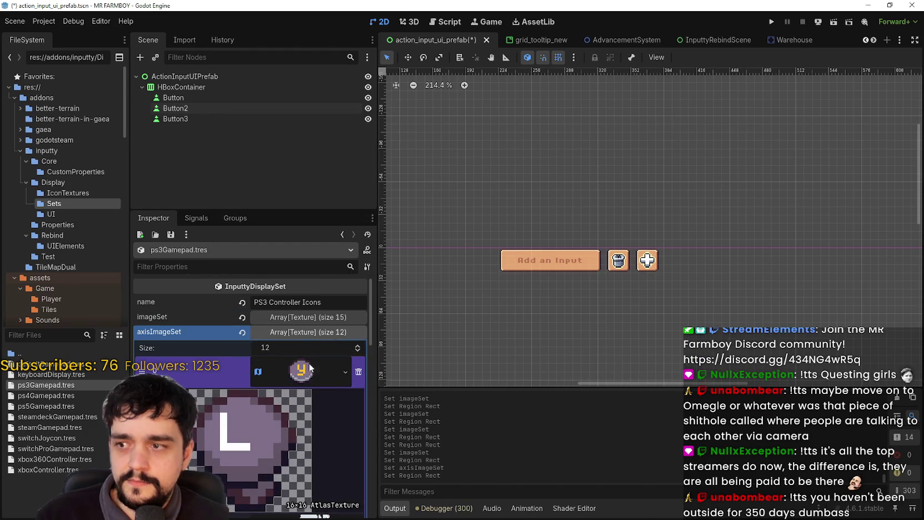
# - Paste the atlas texture into element 1 and set its region to the L icon
pyautogui.rightClick(310, 402)
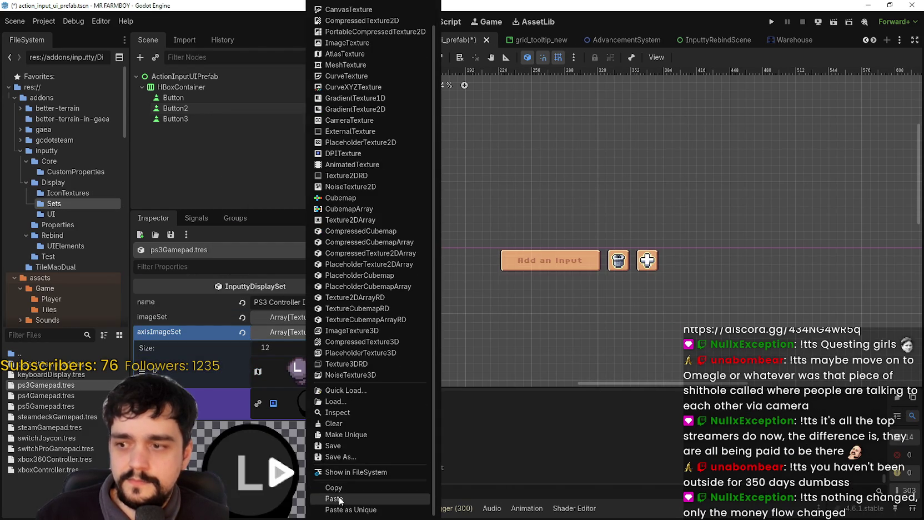
pyautogui.click(333, 498)
pyautogui.click(274, 481)
pyautogui.scroll(3, 508, 297)
pyautogui.hscroll(3, 476, 290)
pyautogui.click(519, 240)
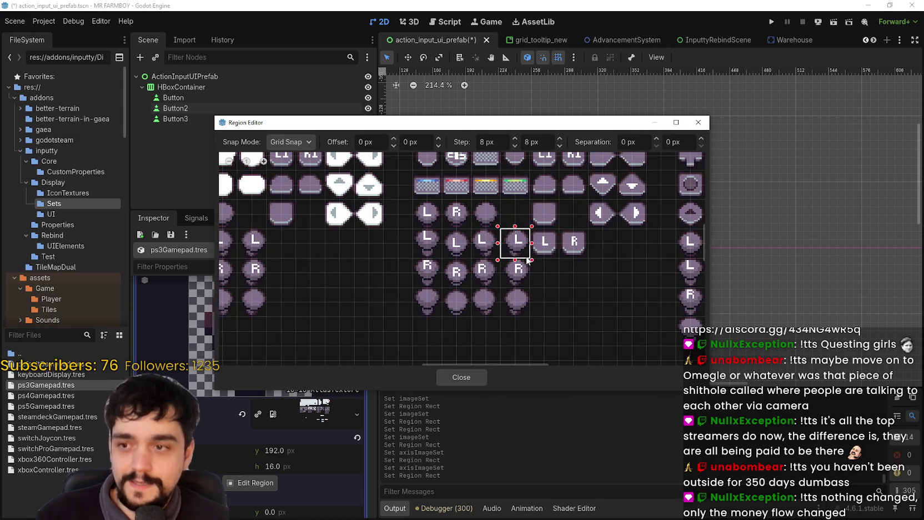
pyautogui.click(472, 380)
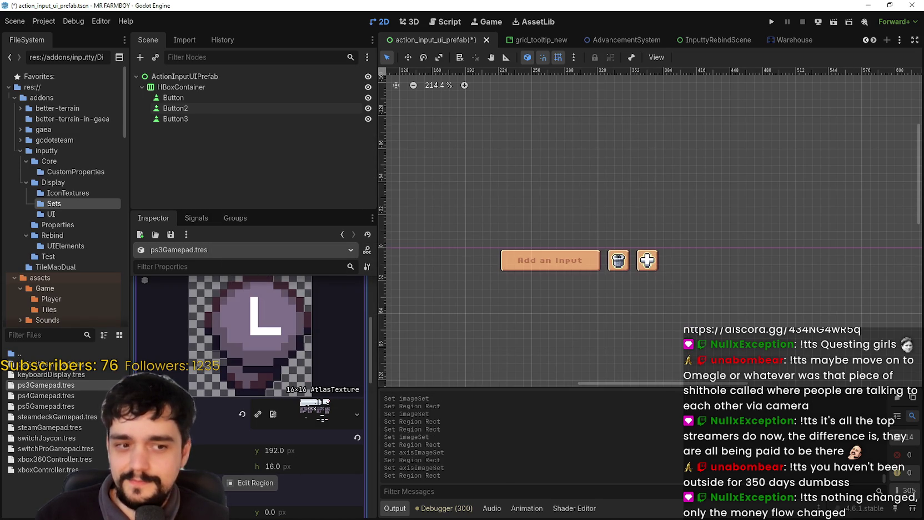
# - Paste the atlas texture into element 2 and outline the L icon as its region
pyautogui.scroll(5, 187, 467)
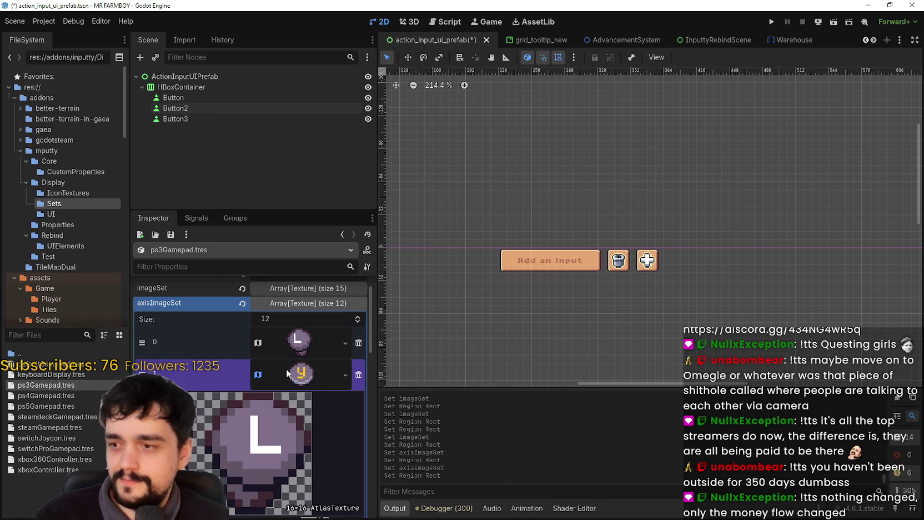
pyautogui.click(285, 369)
pyautogui.rightClick(298, 406)
pyautogui.click(308, 484)
pyautogui.scroll(-3, 257, 486)
pyautogui.click(250, 455)
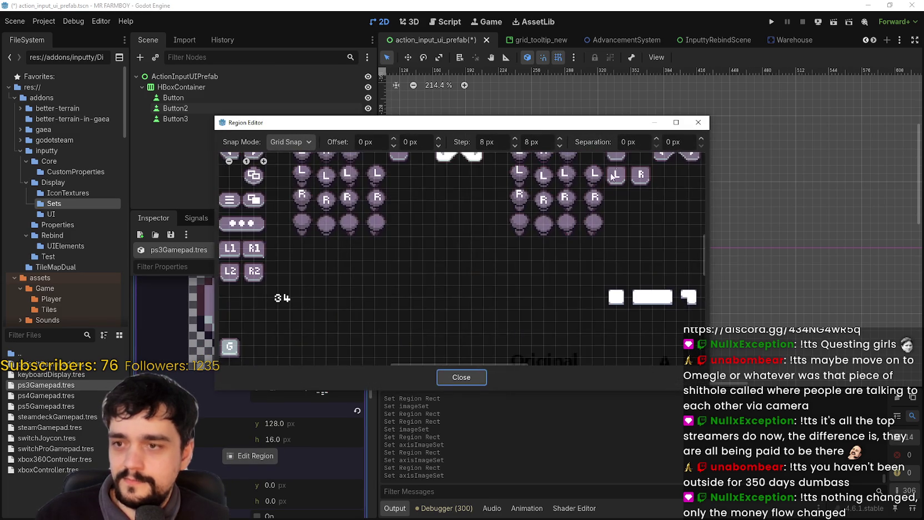
pyautogui.scroll(-2, 616, 172)
pyautogui.scroll(-1, 541, 274)
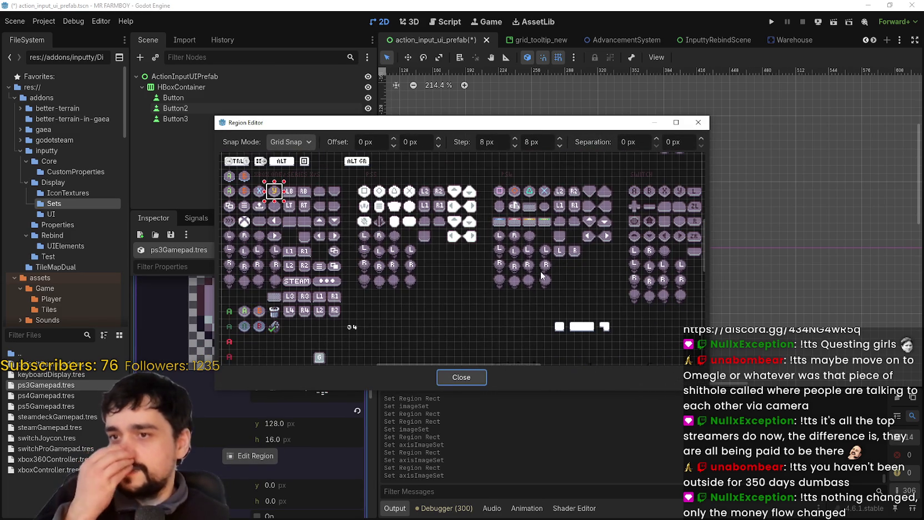
pyautogui.scroll(3, 542, 274)
pyautogui.scroll(2, 489, 278)
pyautogui.moveTo(380, 229); pyautogui.dragTo(415, 269)
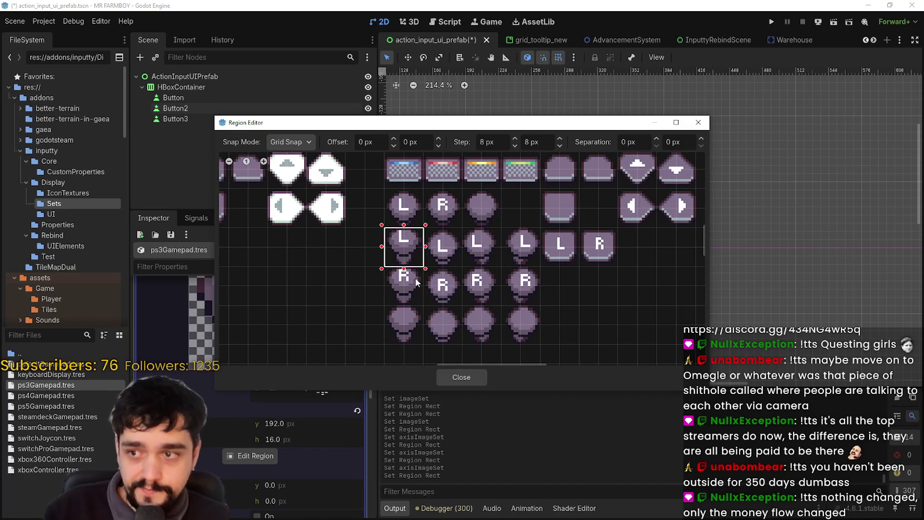
pyautogui.click(452, 377)
pyautogui.scroll(-5, 277, 395)
pyautogui.scroll(2, 277, 395)
# - Paste the atlas texture into element 3 and set its region to the L icon
pyautogui.click(290, 389)
pyautogui.rightClick(295, 391)
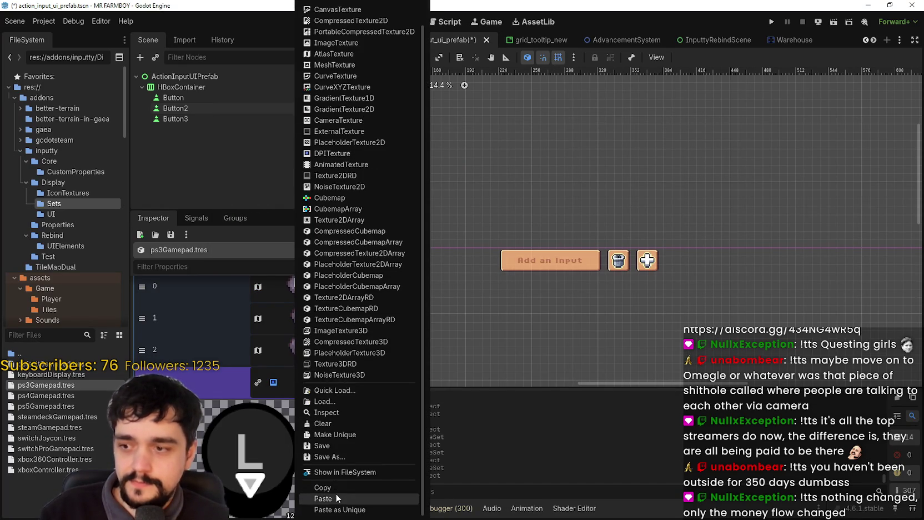
pyautogui.click(335, 496)
pyautogui.click(258, 465)
pyautogui.scroll(-2, 469, 263)
pyautogui.scroll(3, 508, 223)
pyautogui.click(409, 264)
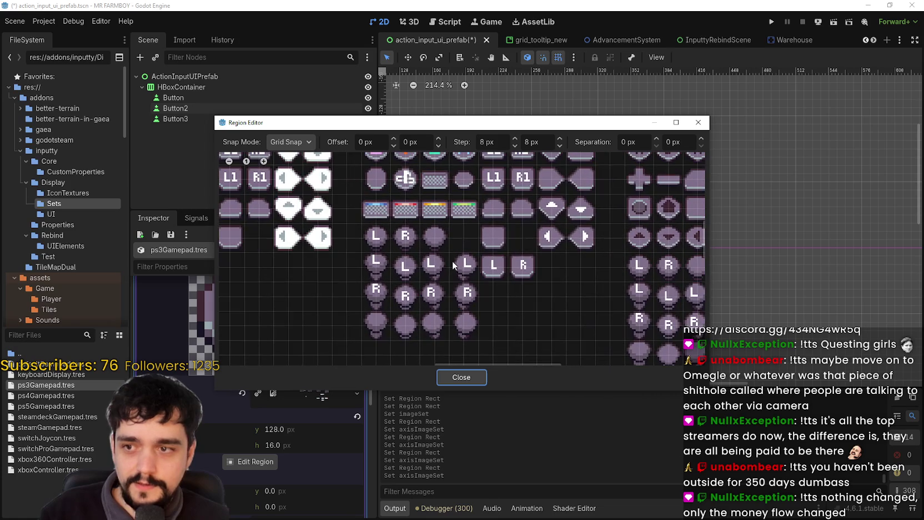
pyautogui.click(466, 378)
# - Paste the atlas texture into element 4, outline the R icon as its region, and save
pyautogui.click(302, 382)
pyautogui.click(346, 383)
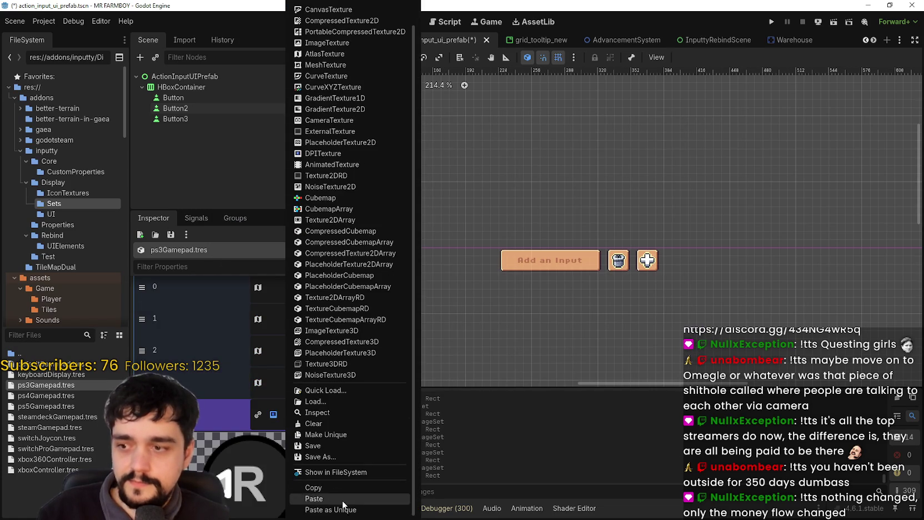
pyautogui.click(342, 502)
pyautogui.click(254, 494)
pyautogui.scroll(4, 360, 267)
pyautogui.scroll(1, 453, 263)
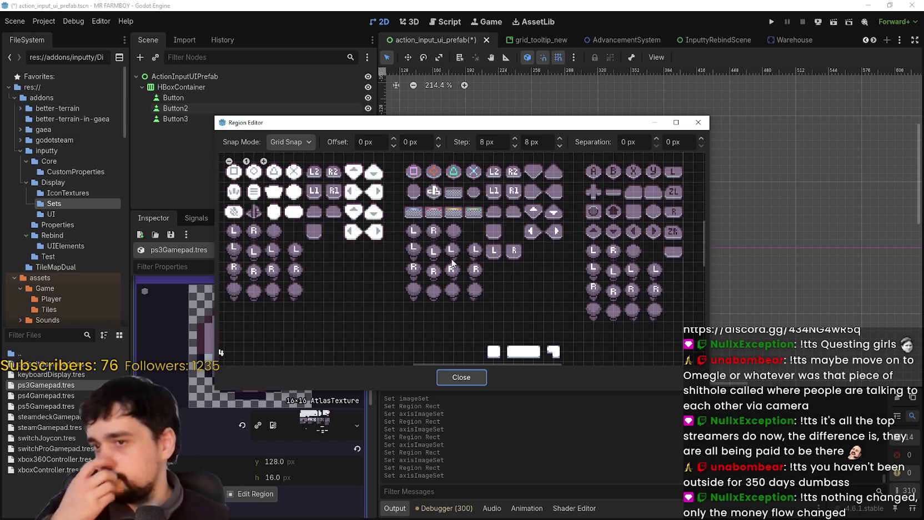
pyautogui.scroll(2, 452, 264)
pyautogui.moveTo(453, 263)
pyautogui.mouseDown()
pyautogui.moveTo(453, 285)
pyautogui.moveTo(443, 289)
pyautogui.mouseUp()
pyautogui.scroll(1, 434, 318)
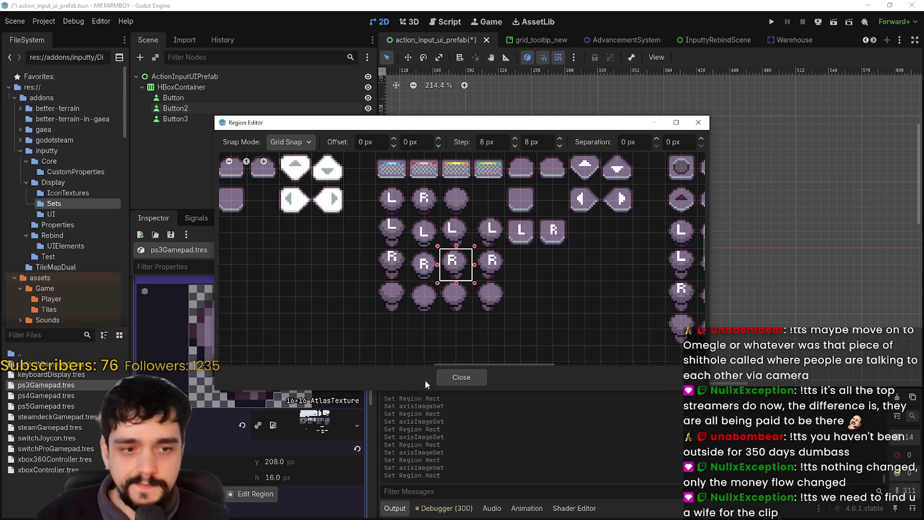
pyautogui.click(476, 378)
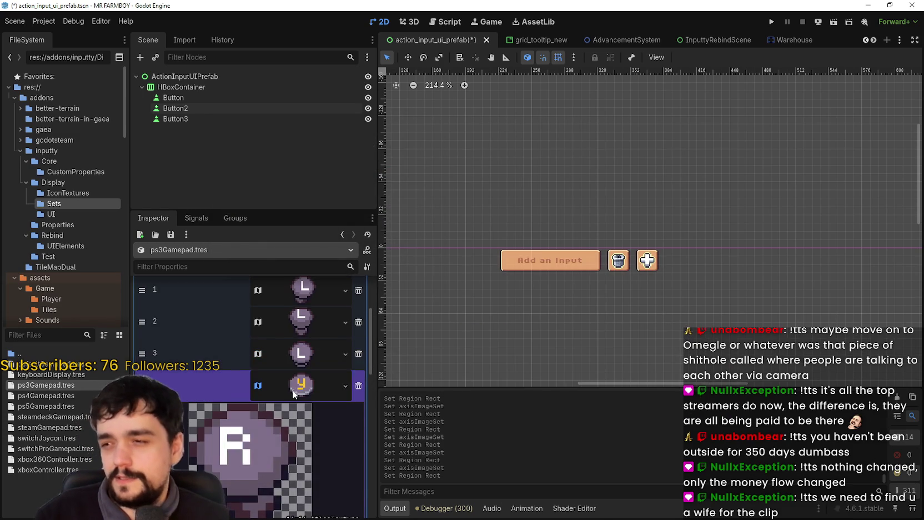
pyautogui.hotkey('ctrl', 's')
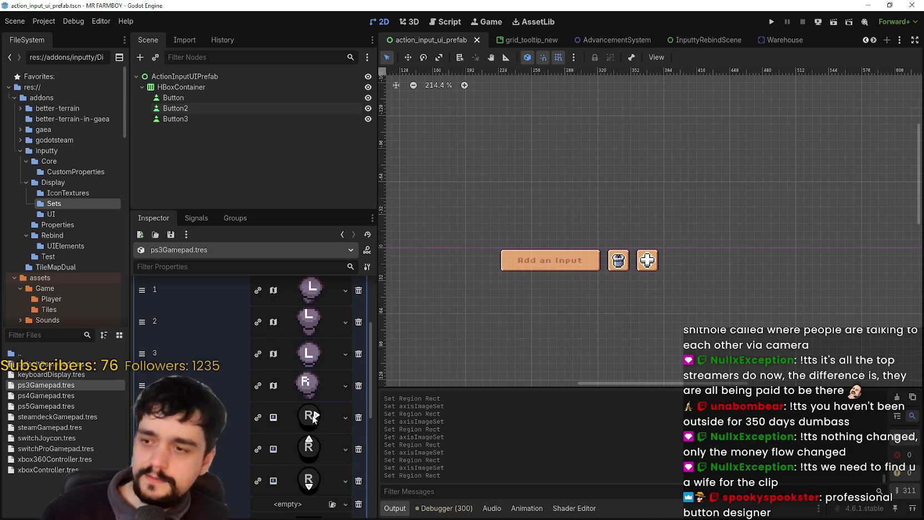
# - Paste the copied atlas texture into element 5's texture
pyautogui.click(311, 417)
pyautogui.rightClick(298, 466)
pyautogui.click(311, 490)
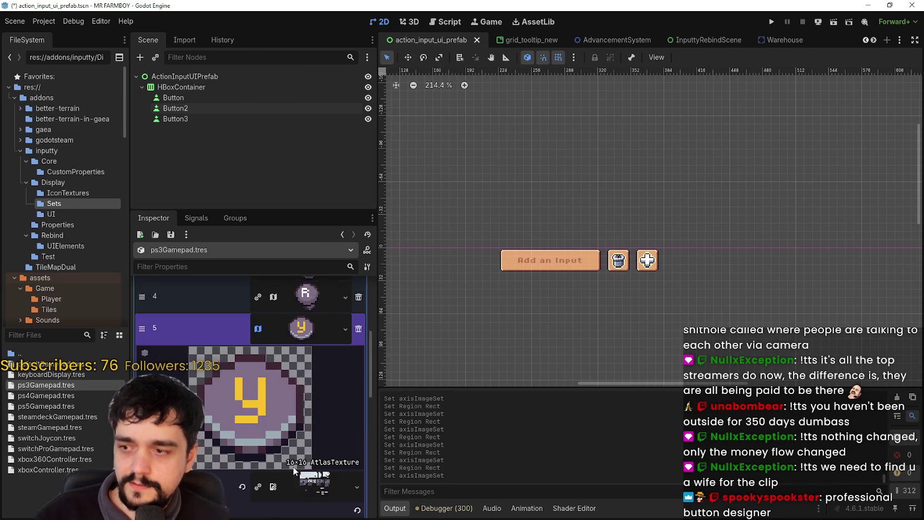
# - Widen element 5's atlas texture region by one grid cell
pyautogui.click(271, 477)
pyautogui.click(274, 473)
pyautogui.scroll(4, 493, 261)
pyautogui.moveTo(528, 270)
pyautogui.mouseDown()
pyautogui.moveTo(544, 271)
pyautogui.moveTo(530, 298)
pyautogui.mouseUp()
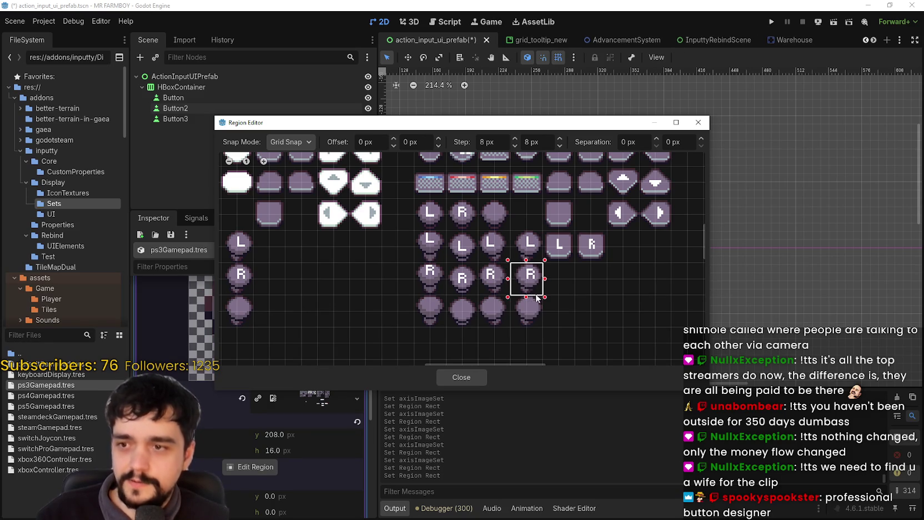
pyautogui.scroll(3, 532, 297)
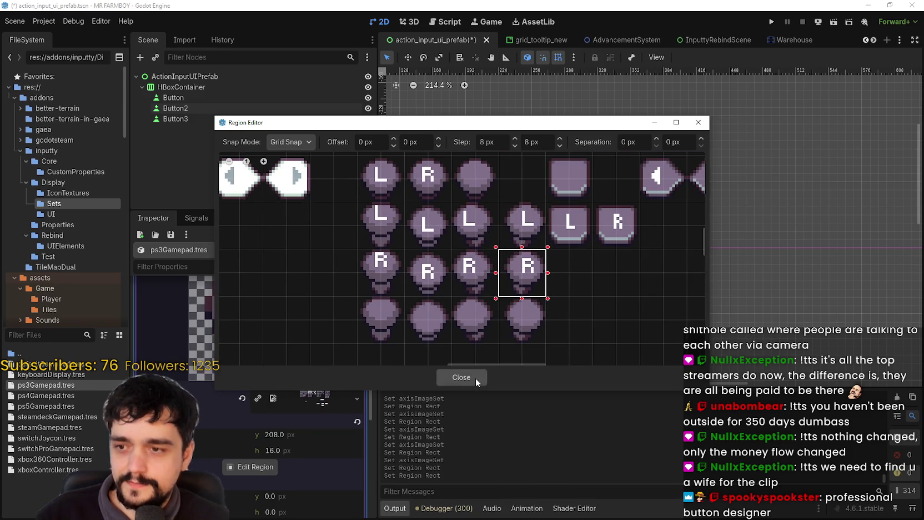
pyautogui.click(475, 377)
# - Paste the atlas texture into the next entry and set its region to the purple R icon
pyautogui.rightClick(299, 401)
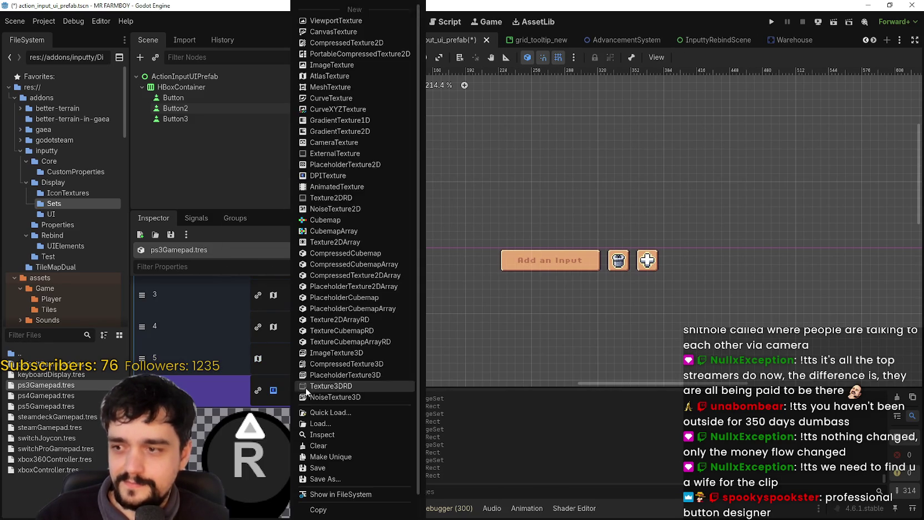
pyautogui.click(324, 473)
pyautogui.click(247, 468)
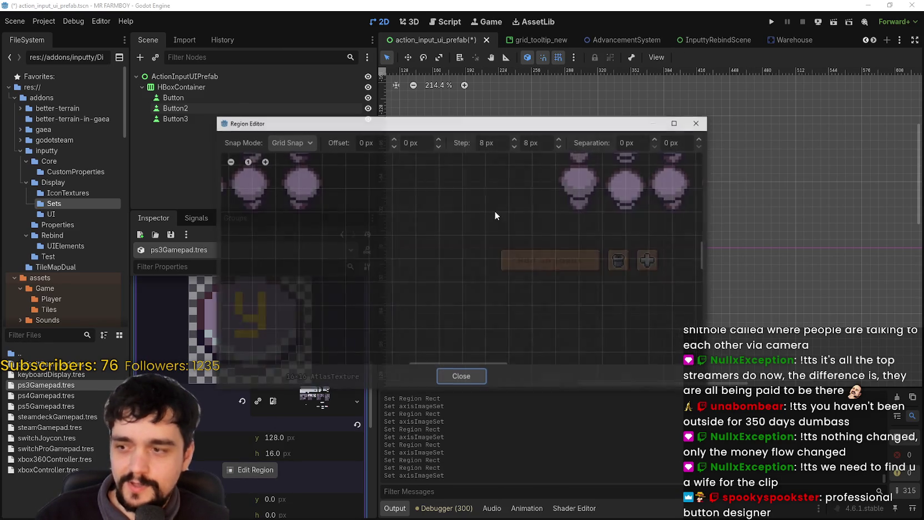
pyautogui.scroll(-2, 584, 186)
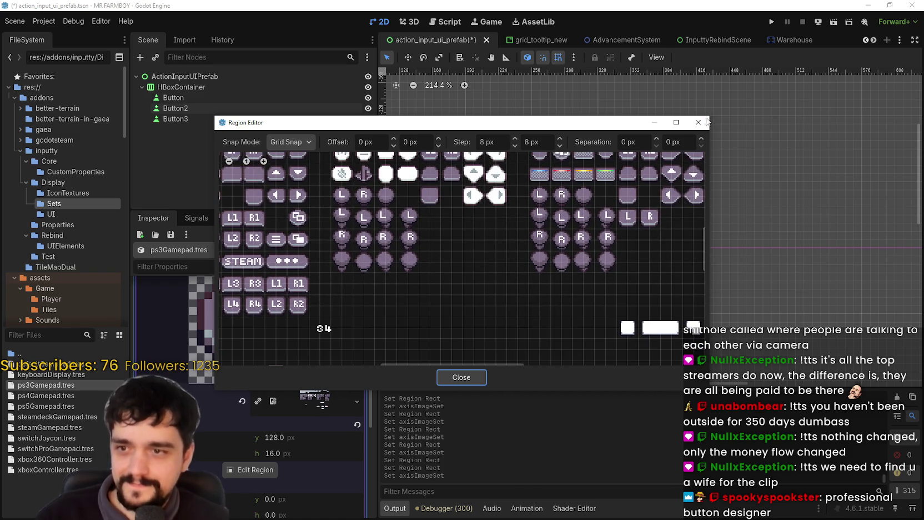
pyautogui.scroll(3, 572, 221)
pyautogui.scroll(1, 579, 216)
pyautogui.moveTo(568, 248)
pyautogui.mouseDown()
pyautogui.moveTo(537, 252)
pyautogui.moveTo(525, 279)
pyautogui.moveTo(537, 275)
pyautogui.mouseUp()
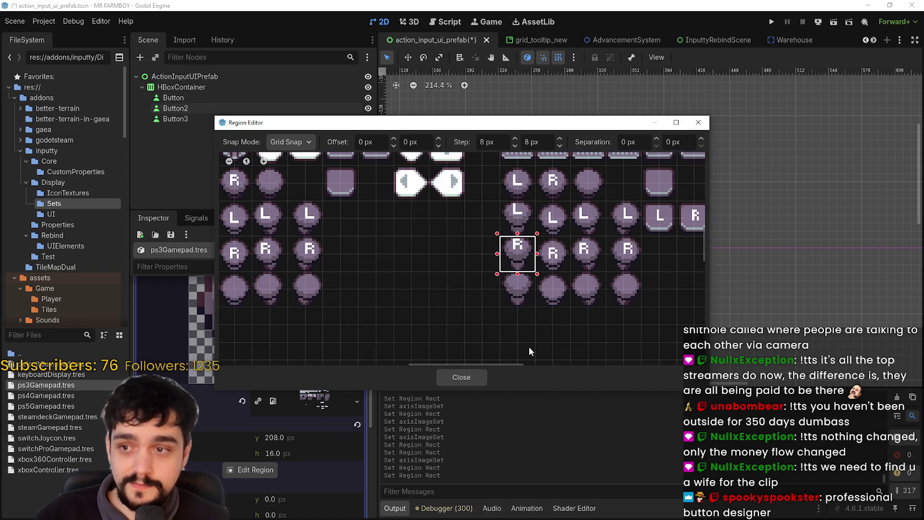
pyautogui.click(471, 377)
pyautogui.click(322, 350)
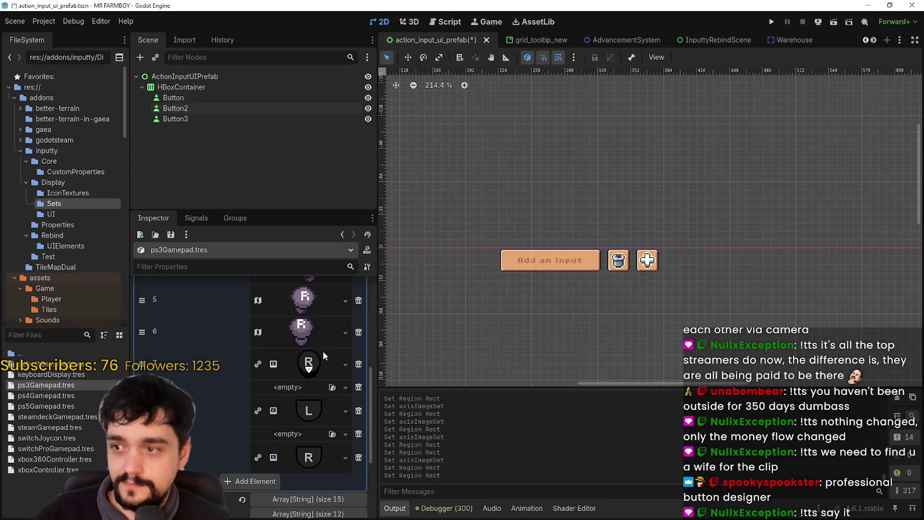
# - Give element 7 a pasted atlas texture framing the purple R icon, then save
pyautogui.rightClick(317, 356)
pyautogui.click(343, 488)
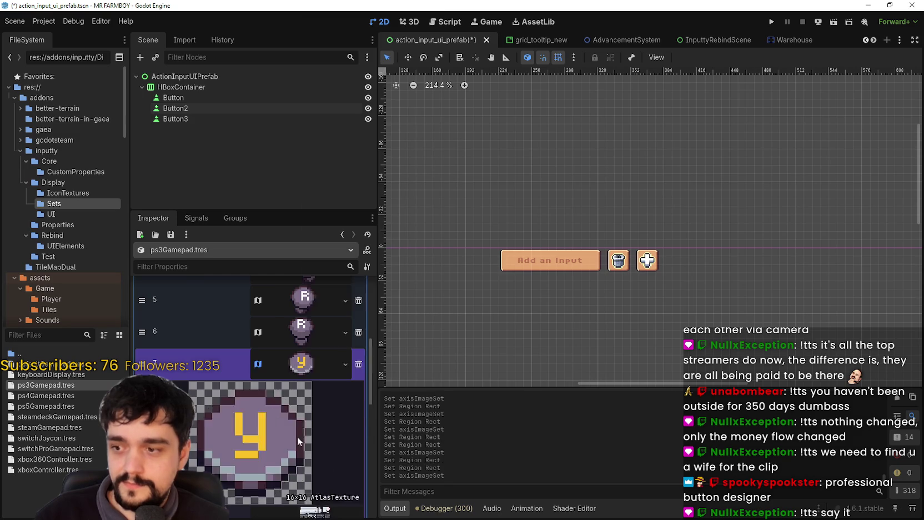
pyautogui.click(250, 472)
pyautogui.scroll(3, 485, 257)
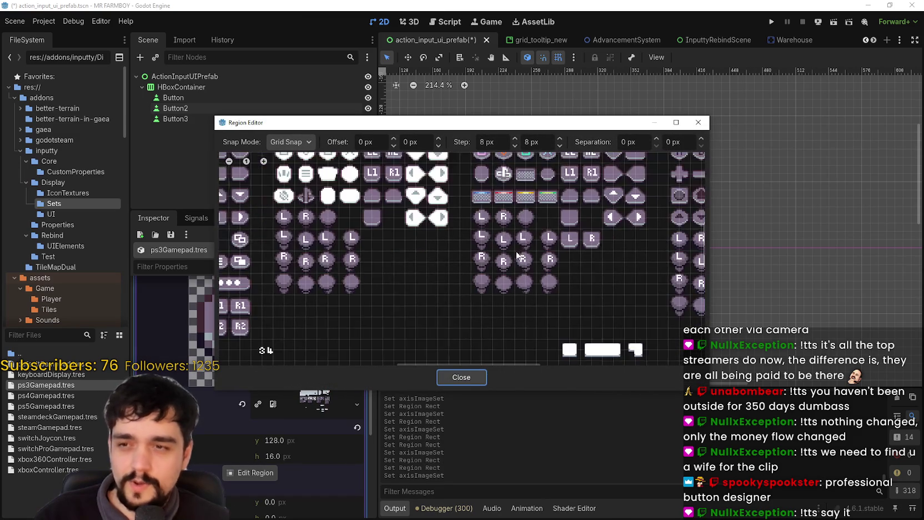
pyautogui.moveTo(487, 247); pyautogui.dragTo(516, 276)
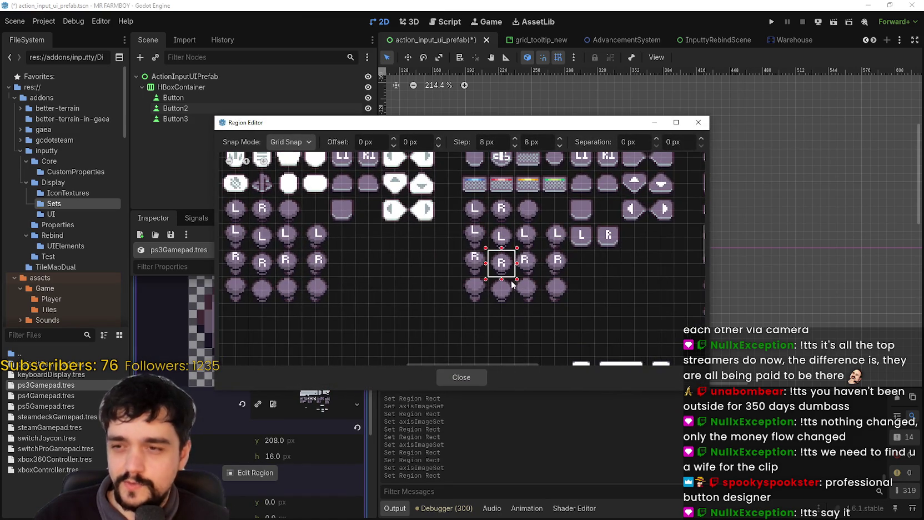
pyautogui.scroll(1, 499, 284)
pyautogui.click(475, 376)
pyautogui.scroll(3, 311, 340)
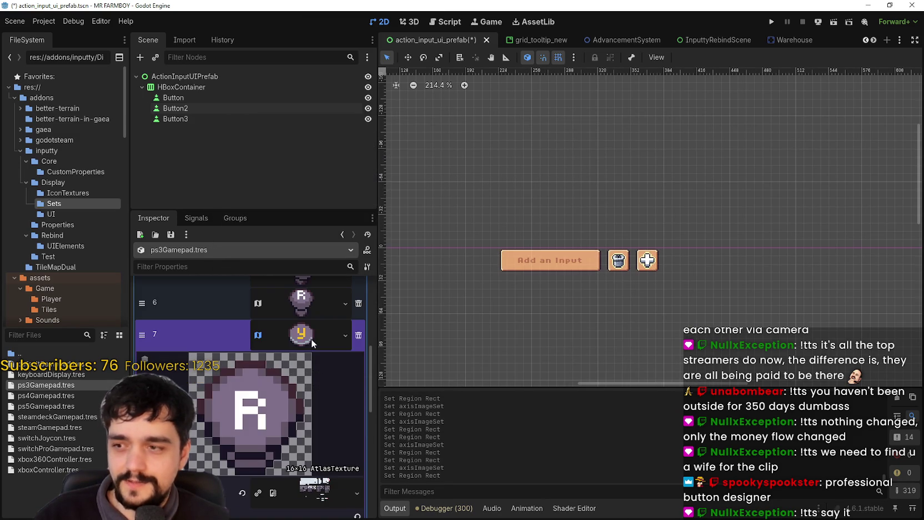
pyautogui.hotkey('ctrl', 's')
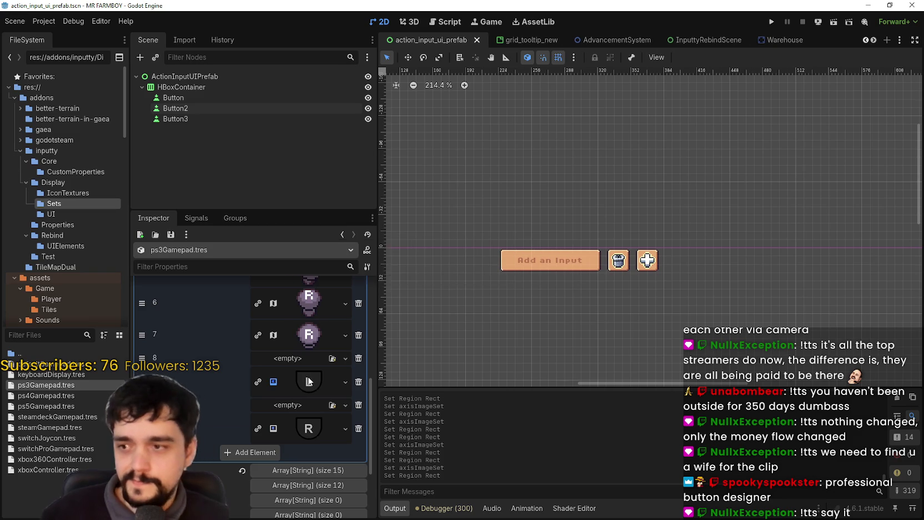
# - Give element 9 a pasted atlas texture framing the purple L icon
pyautogui.rightClick(312, 386)
pyautogui.click(339, 495)
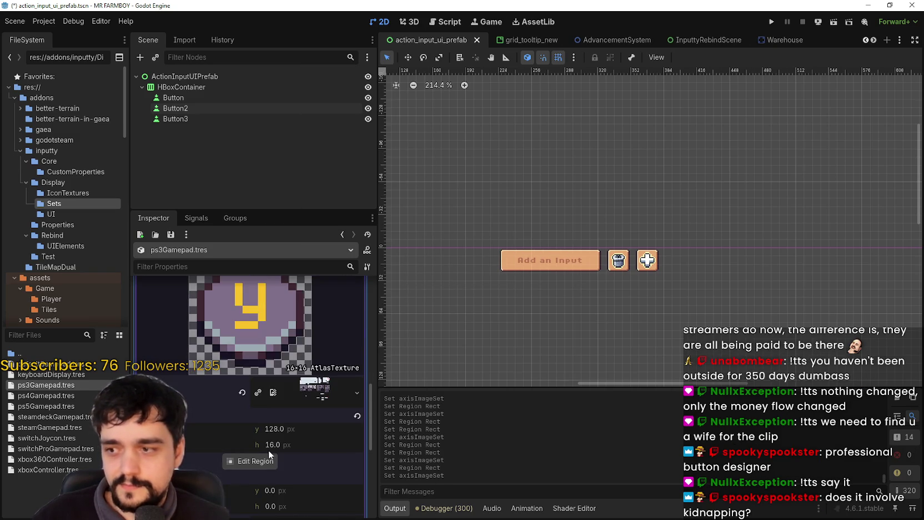
pyautogui.click(251, 460)
pyautogui.scroll(-3, 494, 274)
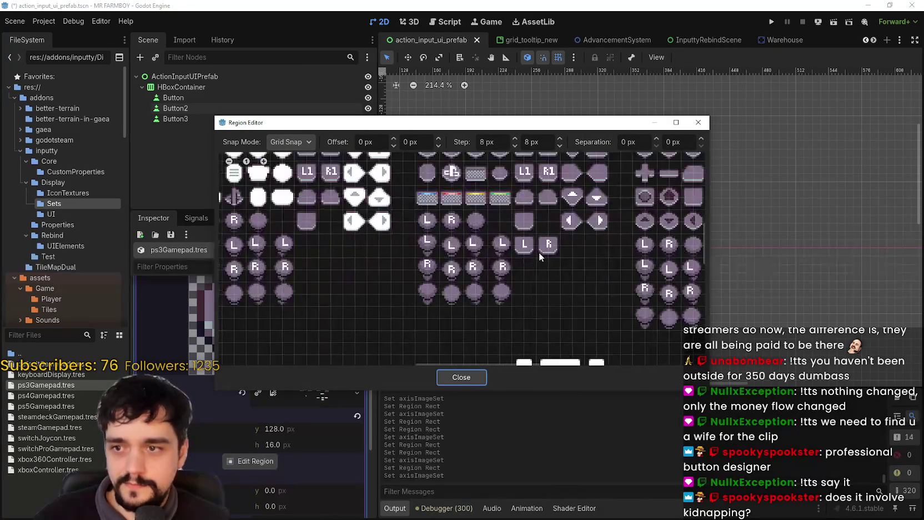
pyautogui.scroll(2, 538, 252)
pyautogui.scroll(-1, 538, 251)
pyautogui.moveTo(511, 229); pyautogui.dragTo(531, 254)
pyautogui.click(461, 377)
pyautogui.click(318, 358)
# - Set element 11's atlas region to the purple R icon and save the scene
pyautogui.click(309, 399)
pyautogui.rightClick(303, 399)
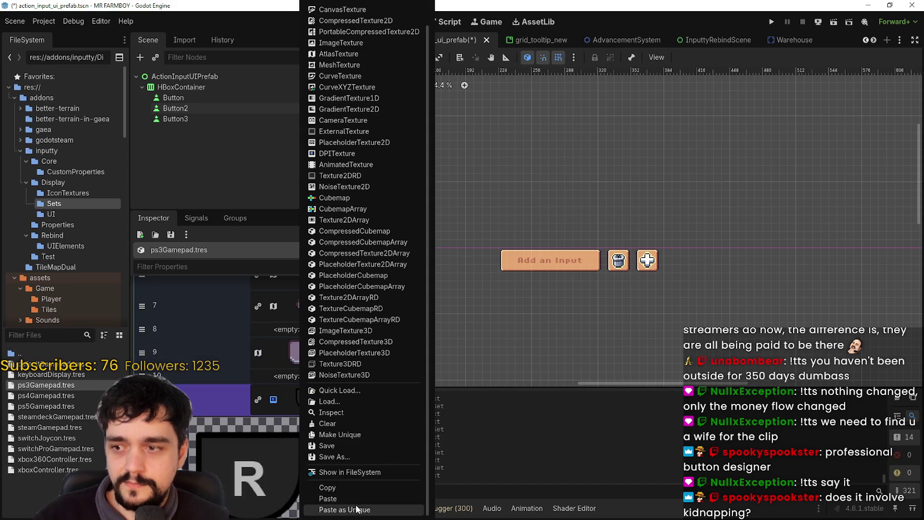
pyautogui.press('Escape')
pyautogui.scroll(-4, 344, 481)
pyautogui.click(250, 449)
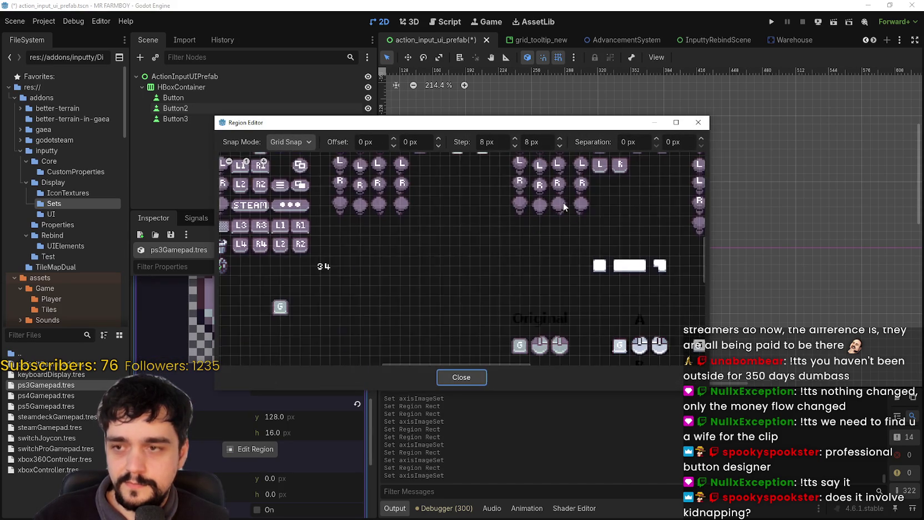
pyautogui.scroll(2, 471, 252)
pyautogui.moveTo(509, 206)
pyautogui.mouseDown()
pyautogui.moveTo(525, 233)
pyautogui.moveTo(538, 221)
pyautogui.mouseUp()
pyautogui.scroll(1, 547, 311)
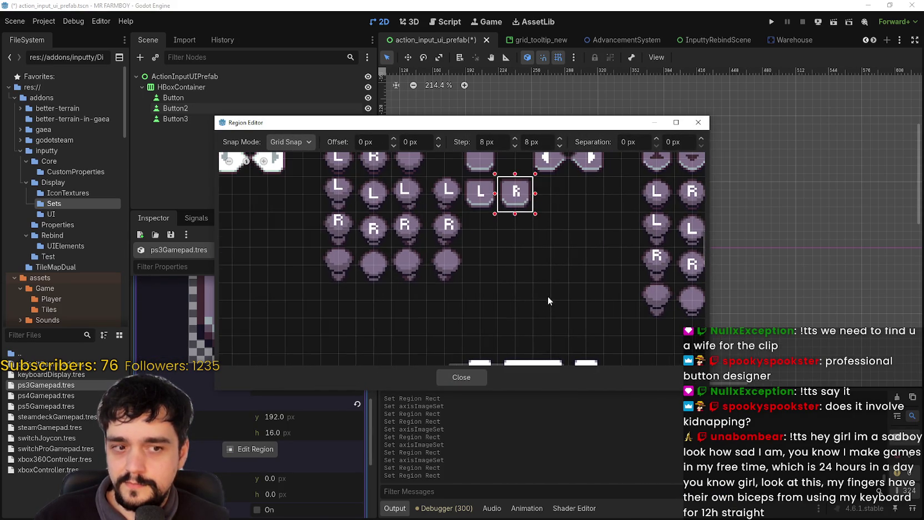
pyautogui.click(460, 376)
pyautogui.click(321, 346)
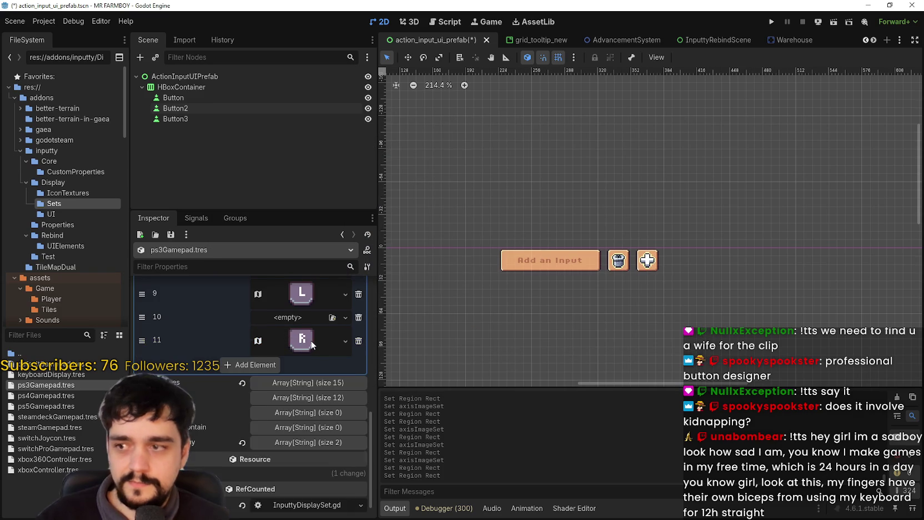
pyautogui.hotkey('ctrl', 's')
# - Collapse axisImageSet, review the buttonNames list, and save the scene
pyautogui.scroll(3, 316, 406)
pyautogui.scroll(5, 321, 389)
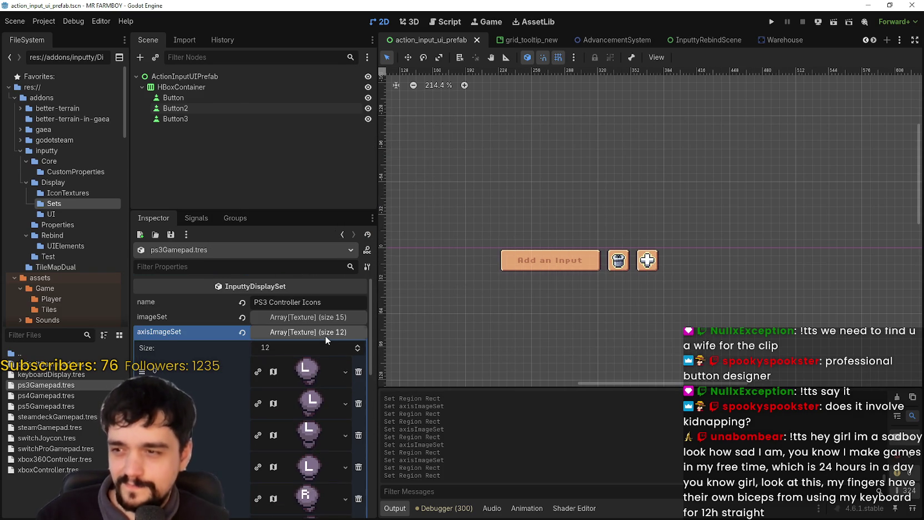
pyautogui.click(325, 333)
pyautogui.click(324, 347)
pyautogui.scroll(-3, 319, 367)
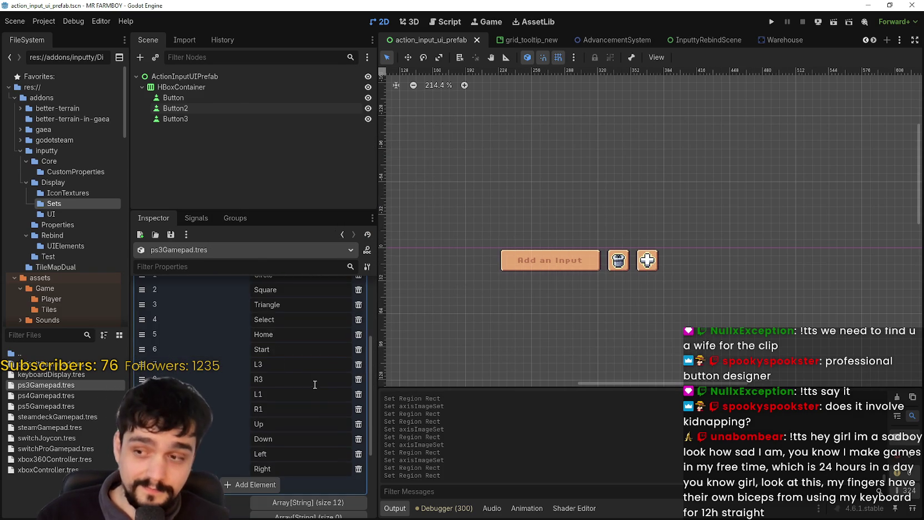
pyautogui.scroll(3, 316, 372)
pyautogui.click(310, 348)
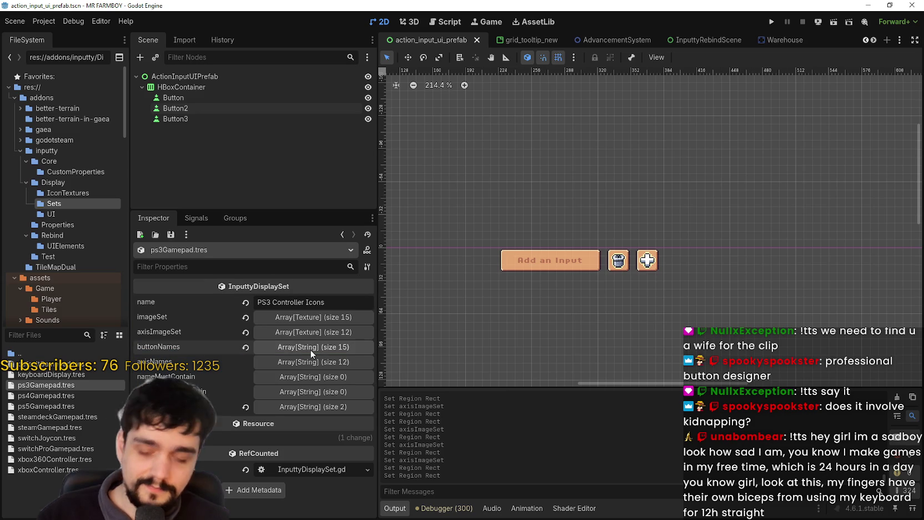
pyautogui.hotkey('ctrl', 's')
# - Check the axisNames list, save again, and select switchJoycon.tres in the FileSystem
pyautogui.click(313, 364)
pyautogui.click(312, 364)
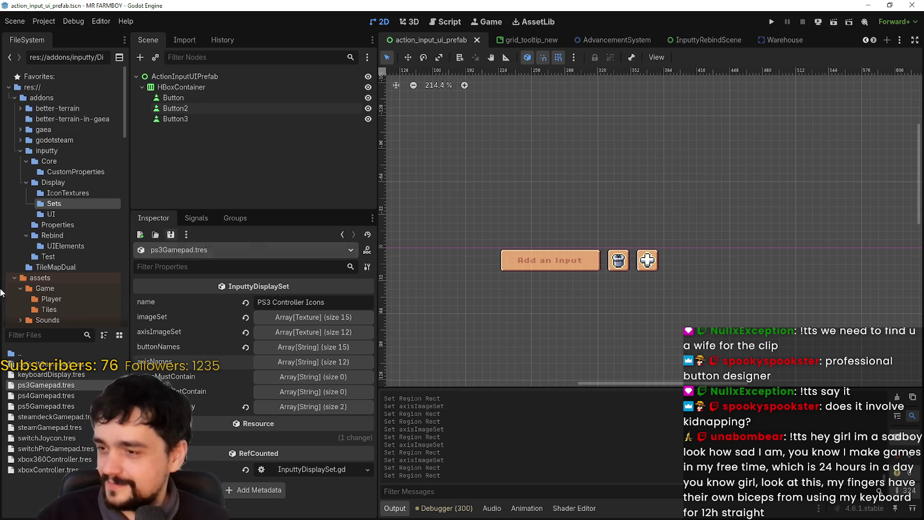
pyautogui.hotkey('ctrl', 's')
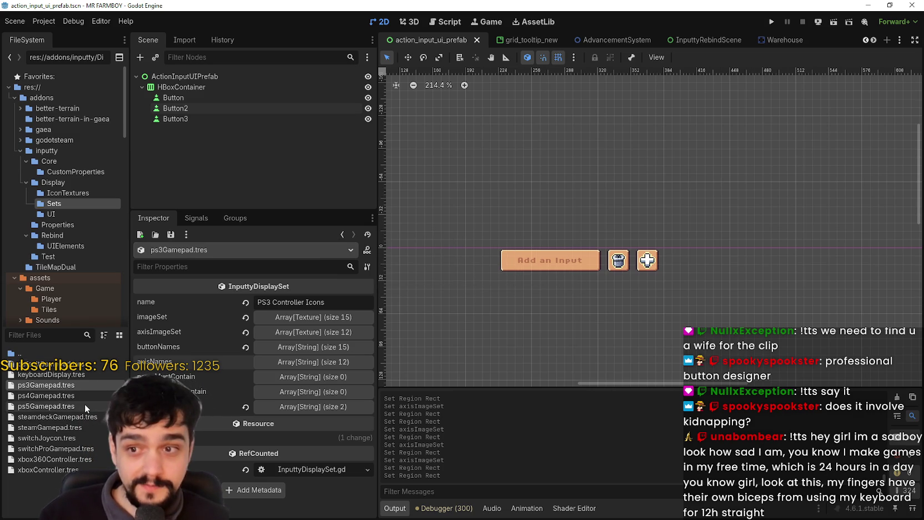
pyautogui.click(72, 437)
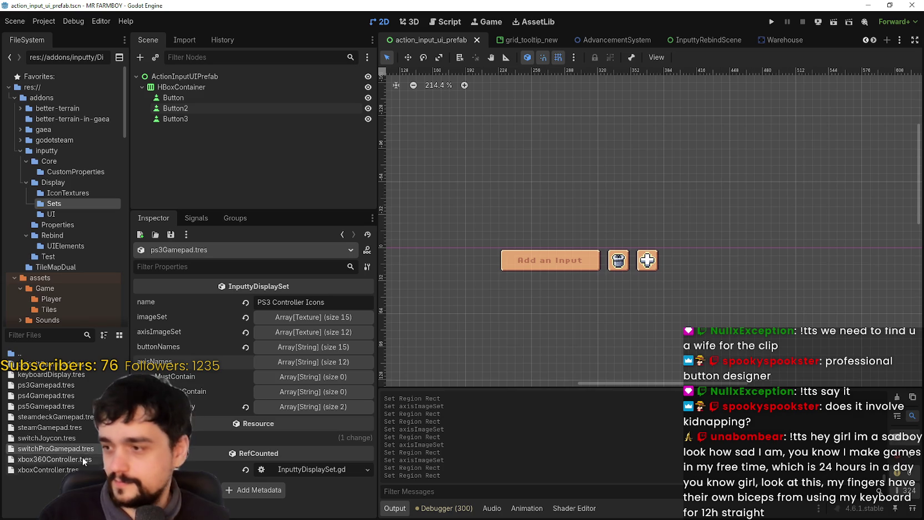
# - Inspect steamdeckGamepad.tres's imageSet textures, then open switchJoycon.tres
pyautogui.doubleClick(77, 416)
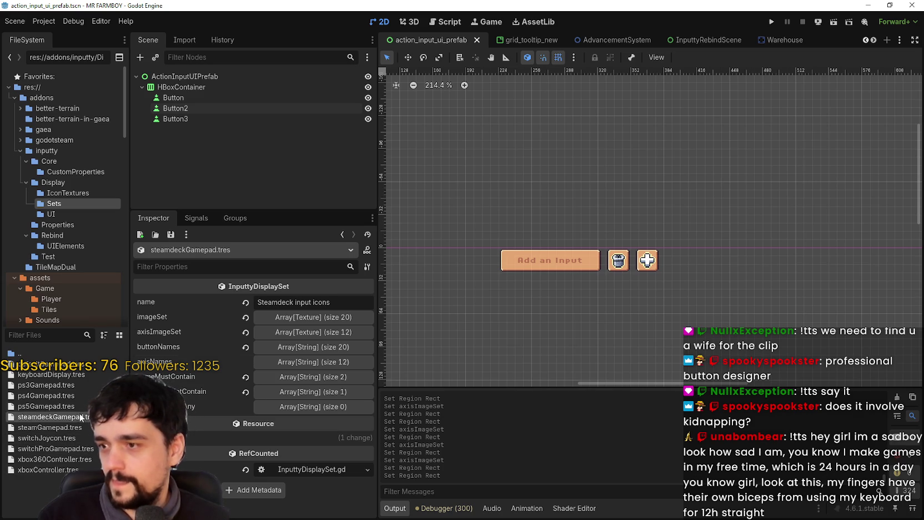
pyautogui.click(333, 320)
pyautogui.scroll(-5, 309, 389)
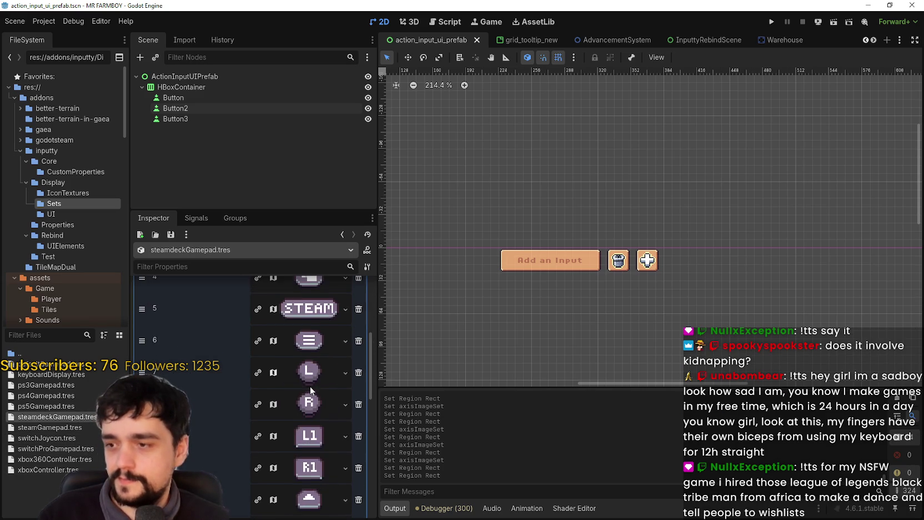
pyautogui.scroll(5, 312, 378)
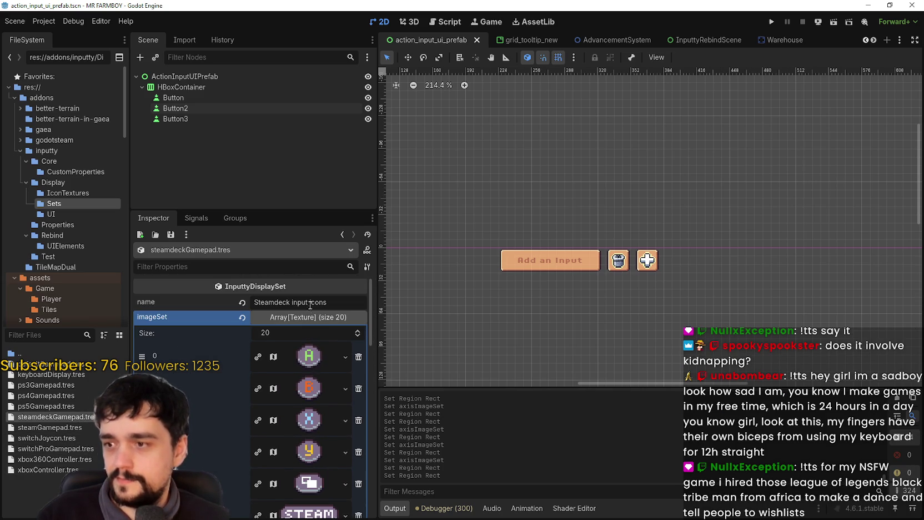
pyautogui.click(309, 317)
pyautogui.click(91, 436)
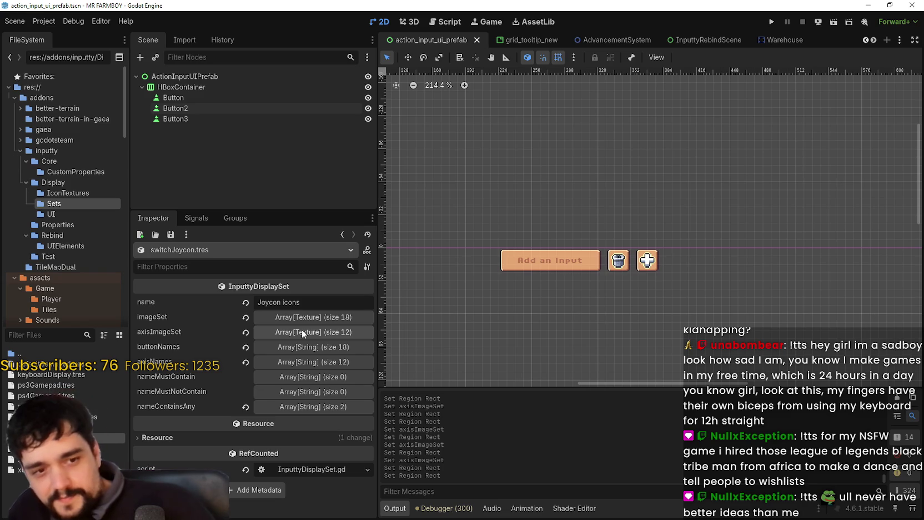
# - Paste an atlas texture into Joycon imageSet element 0 framing the B icon
pyautogui.click(301, 317)
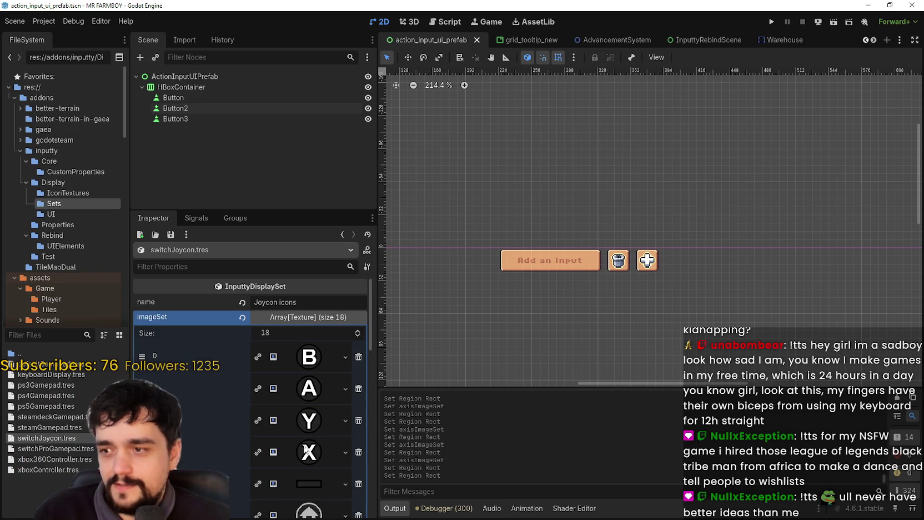
pyautogui.scroll(-5, 302, 443)
pyautogui.scroll(3, 303, 444)
pyautogui.scroll(2, 303, 447)
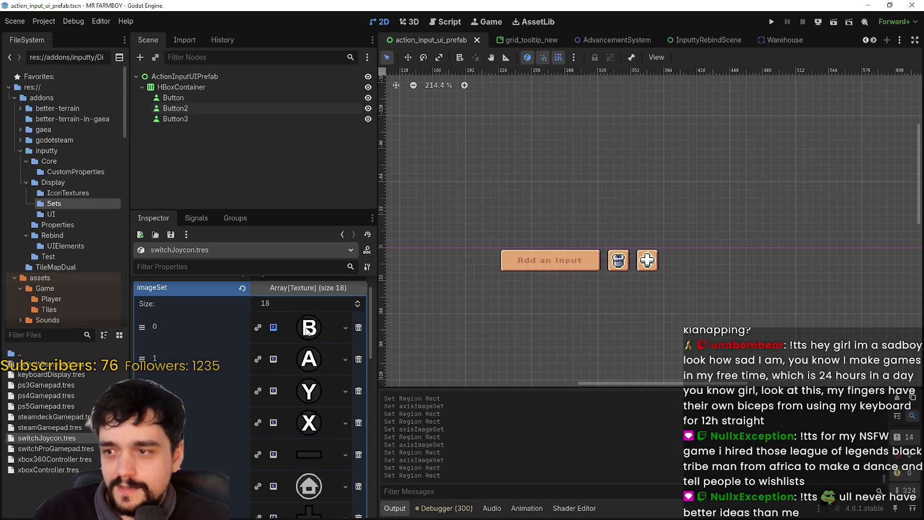
pyautogui.rightClick(307, 331)
pyautogui.click(318, 500)
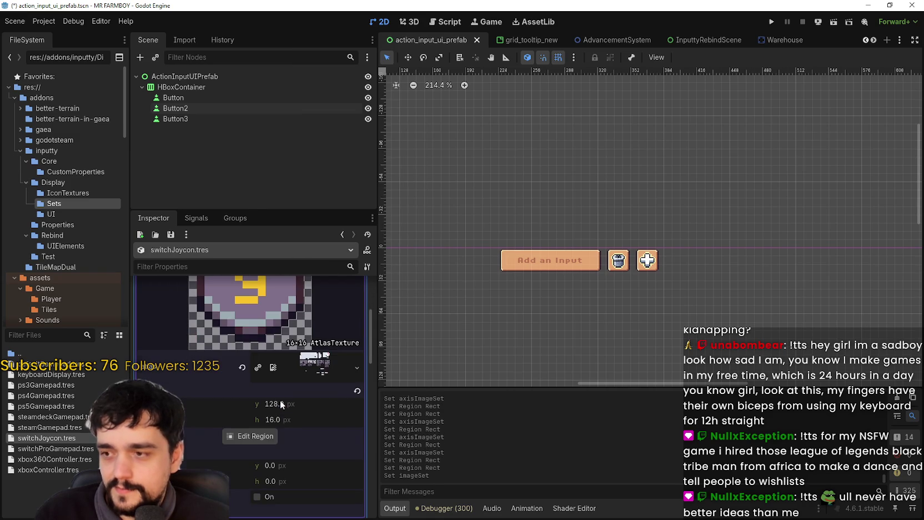
pyautogui.click(265, 438)
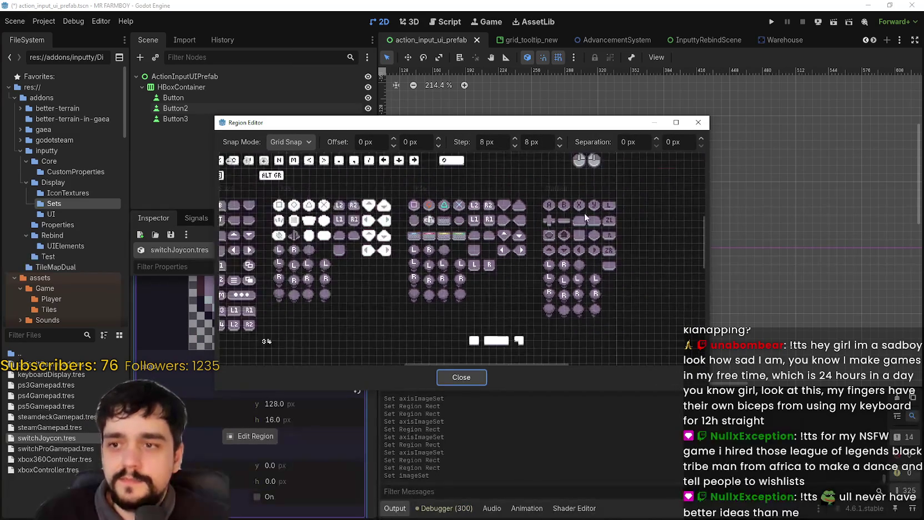
pyautogui.scroll(4, 583, 218)
pyautogui.moveTo(543, 192); pyautogui.dragTo(575, 224)
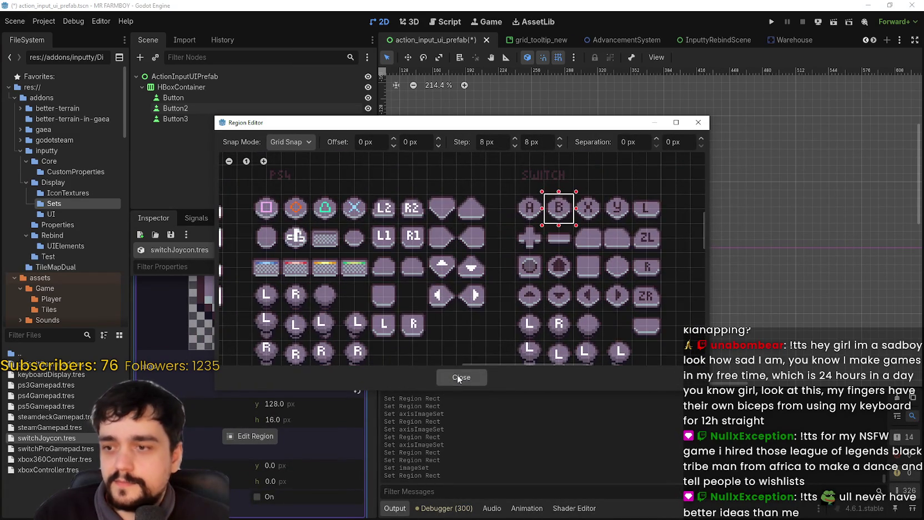
pyautogui.click(455, 377)
# - Give element 1 a pasted atlas texture framing the A icon
pyautogui.scroll(3, 250, 388)
pyautogui.click(309, 359)
pyautogui.click(346, 359)
pyautogui.click(338, 496)
pyautogui.scroll(-5, 288, 466)
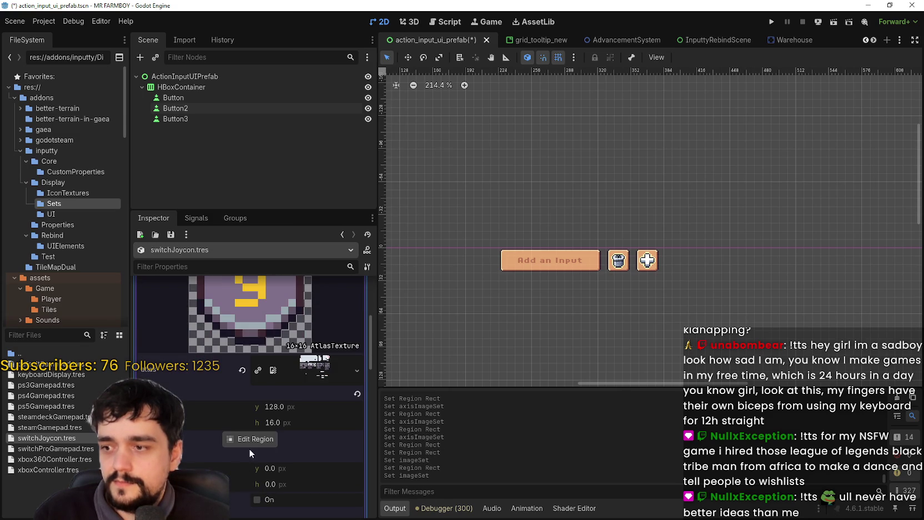
pyautogui.click(249, 439)
pyautogui.scroll(-1, 576, 219)
pyautogui.scroll(2, 560, 218)
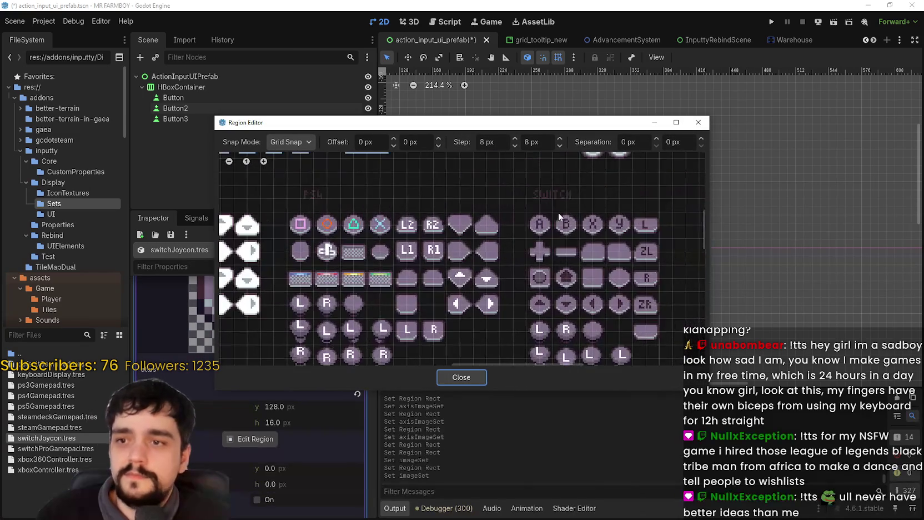
pyautogui.moveTo(532, 215); pyautogui.dragTo(549, 235)
pyautogui.click(447, 377)
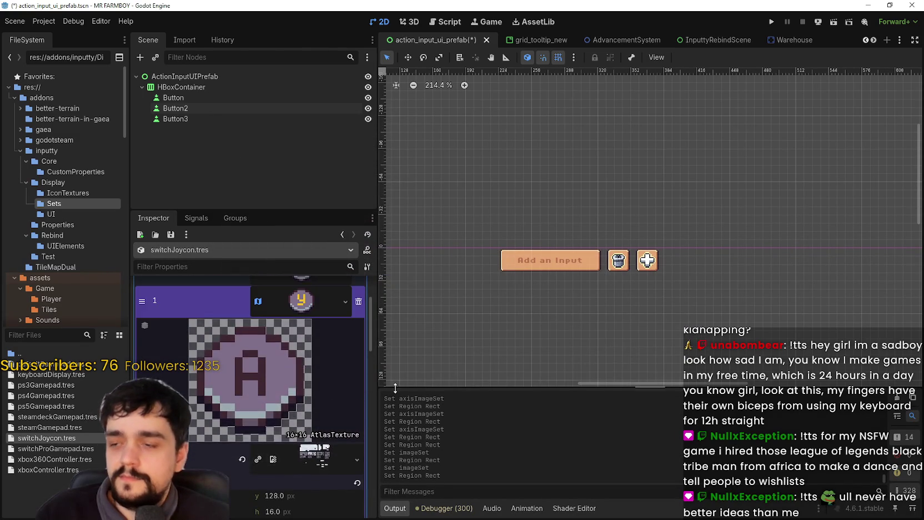
pyautogui.scroll(5, 306, 390)
# - Set the Y entry to a pasted atlas texture framing the pixel-art Y icon
pyautogui.rightClick(306, 389)
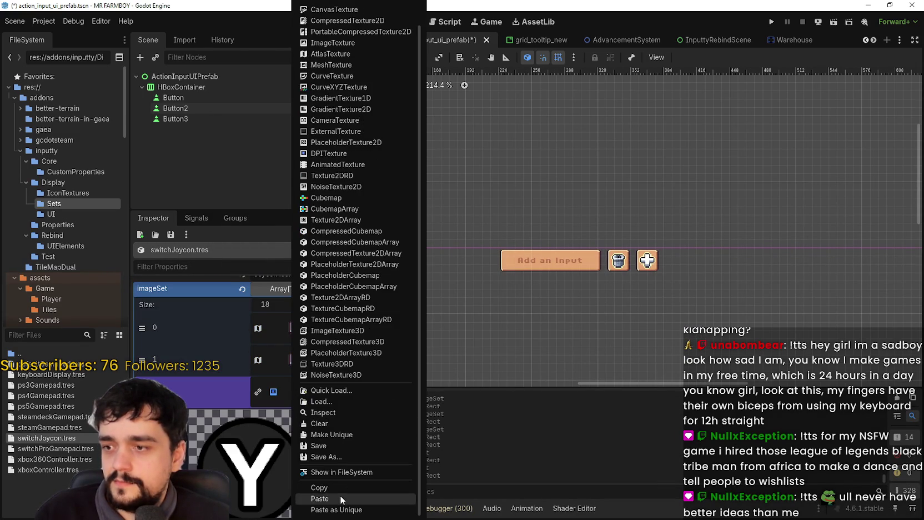
pyautogui.click(341, 494)
pyautogui.click(270, 444)
pyautogui.scroll(-2, 613, 196)
pyautogui.scroll(1, 578, 206)
pyautogui.moveTo(597, 199); pyautogui.dragTo(619, 228)
pyautogui.click(473, 375)
pyautogui.scroll(-5, 301, 355)
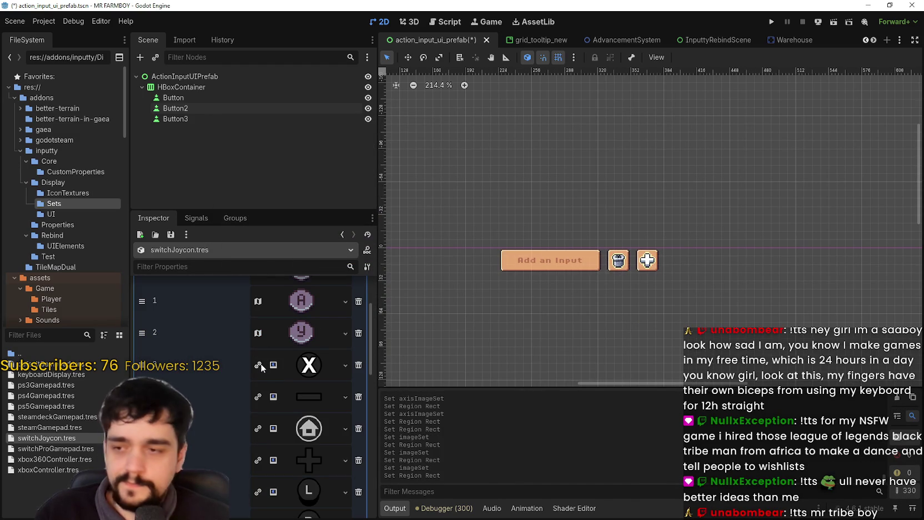
# - Set the X entry to the pixel-art X atlas icon and save the scene
pyautogui.click(300, 364)
pyautogui.rightClick(295, 365)
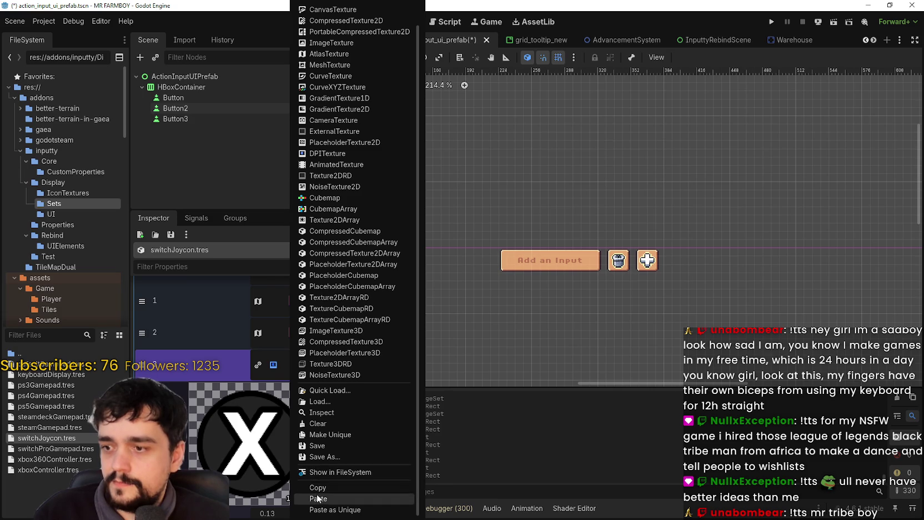
pyautogui.click(315, 498)
pyautogui.scroll(-2, 298, 363)
pyautogui.click(247, 442)
pyautogui.scroll(2, 418, 275)
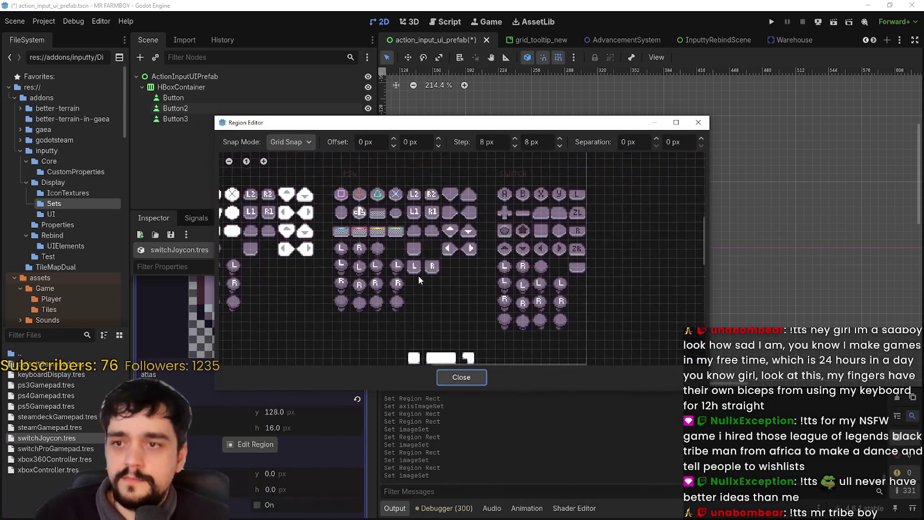
pyautogui.click(532, 189)
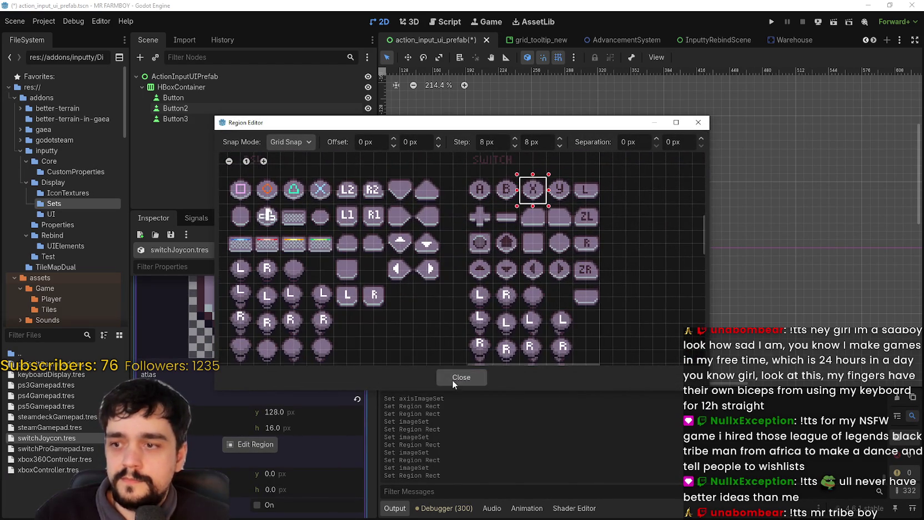
pyautogui.click(461, 377)
pyautogui.click(299, 315)
pyautogui.scroll(5, 306, 349)
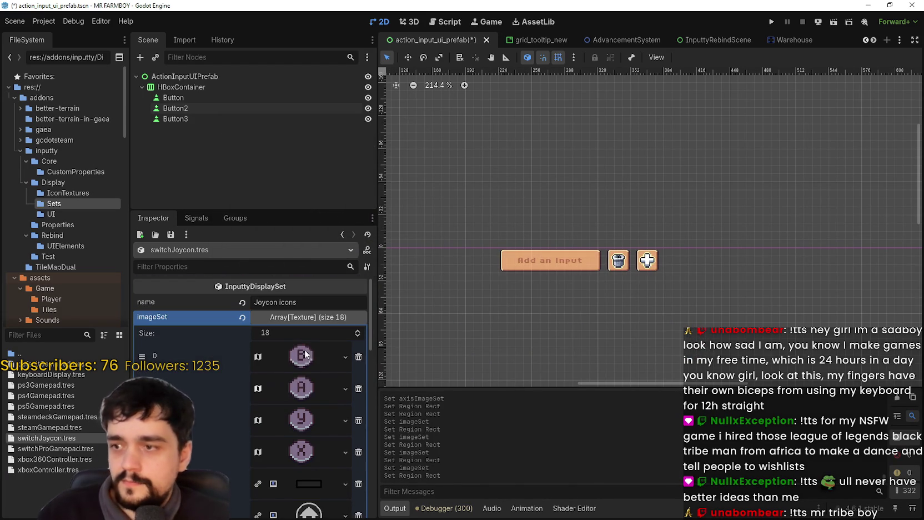
pyautogui.hotkey('ctrl', 's')
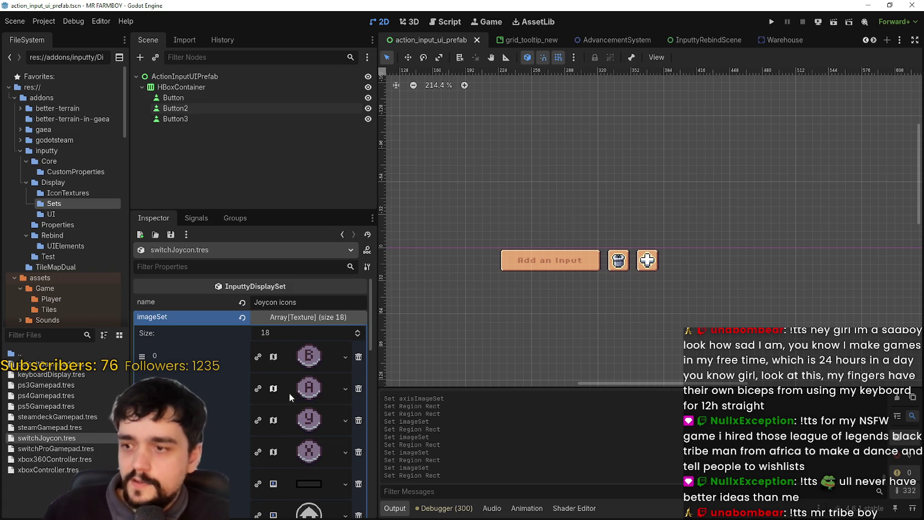
# - Paste an atlas texture into the home entry framing the pixel-art home icon
pyautogui.scroll(-2, 289, 392)
pyautogui.click(310, 424)
pyautogui.scroll(-5, 314, 405)
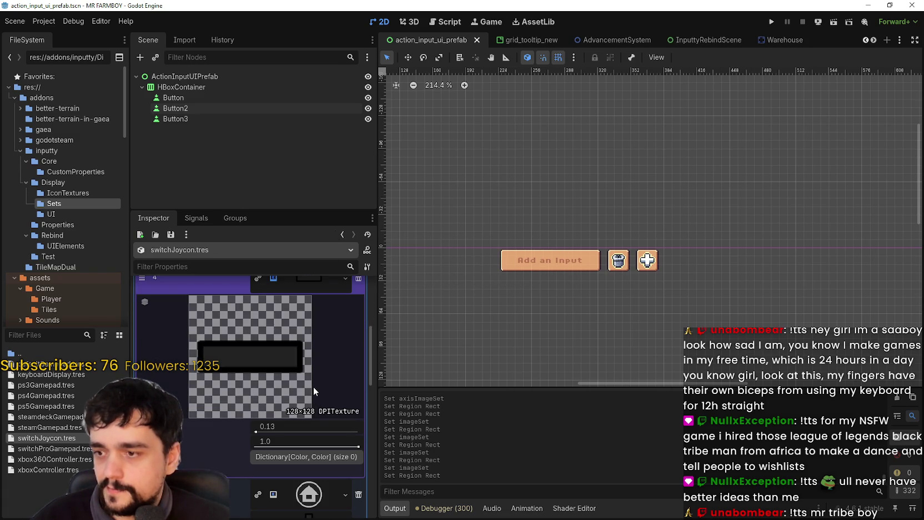
pyautogui.scroll(-5, 309, 383)
pyautogui.rightClick(291, 384)
pyautogui.scroll(-1, 310, 489)
pyautogui.click(311, 499)
pyautogui.click(251, 485)
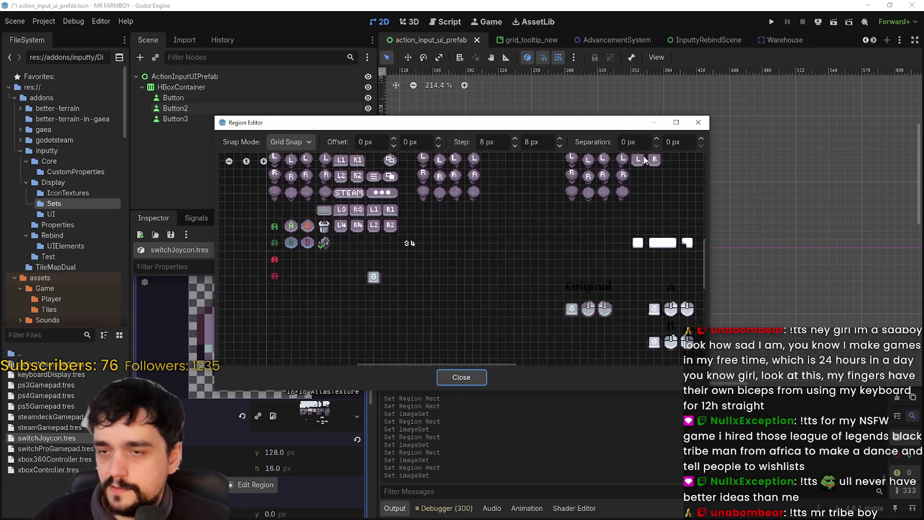
pyautogui.scroll(5, 460, 275)
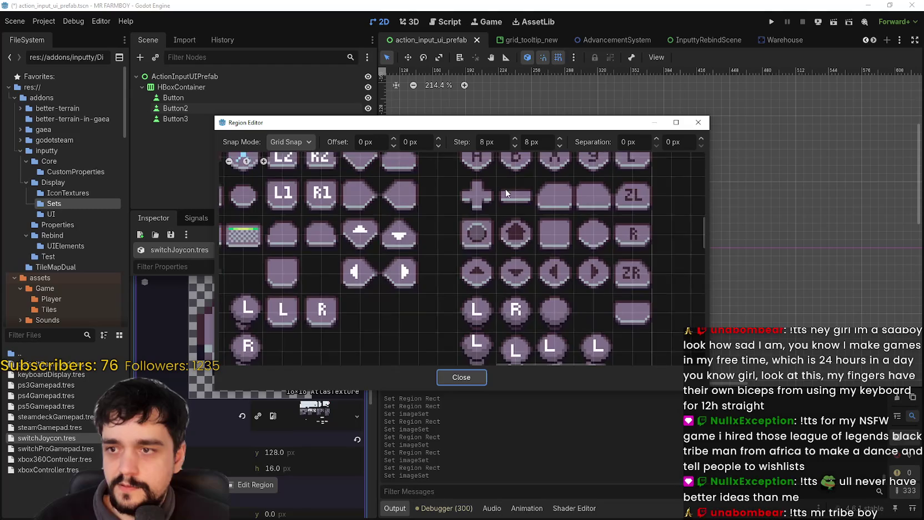
pyautogui.click(508, 223)
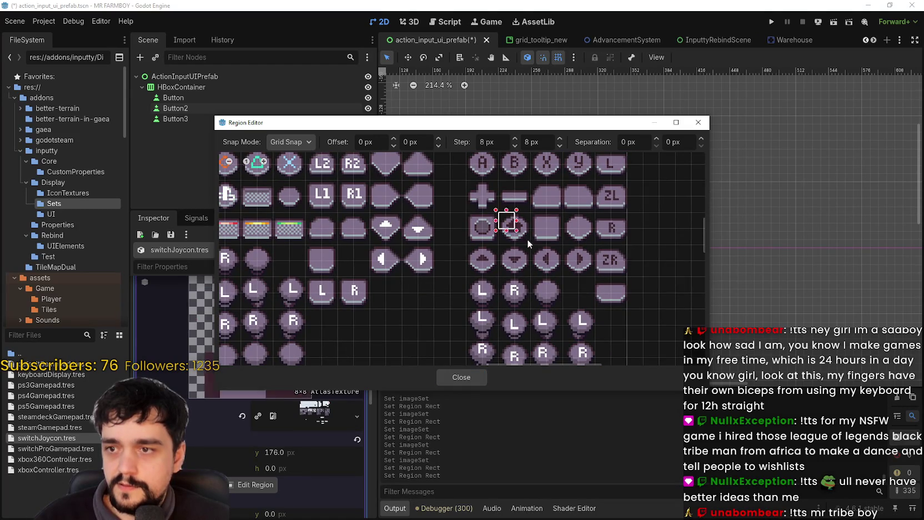
pyautogui.click(460, 377)
# - Set the minus entry to the pixel-art minus bar atlas region and save
pyautogui.scroll(-3, 310, 322)
pyautogui.click(307, 343)
pyautogui.rightClick(307, 339)
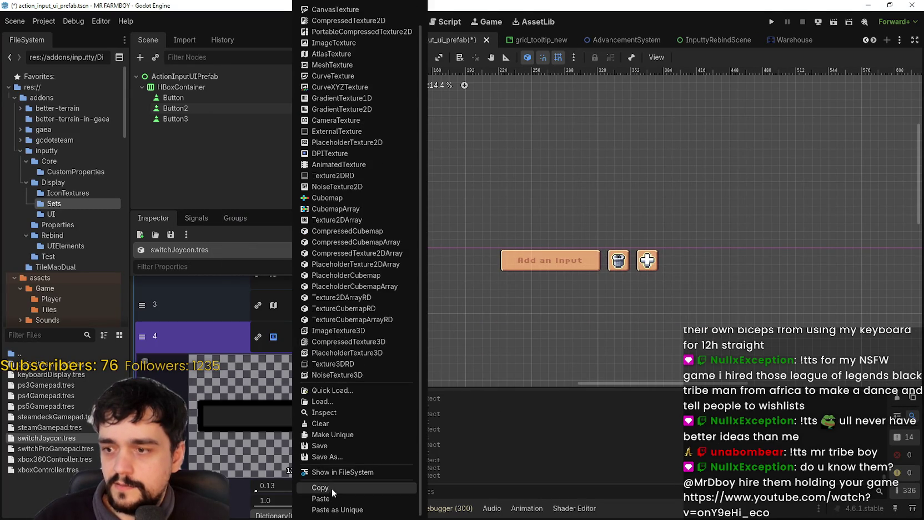
pyautogui.click(331, 498)
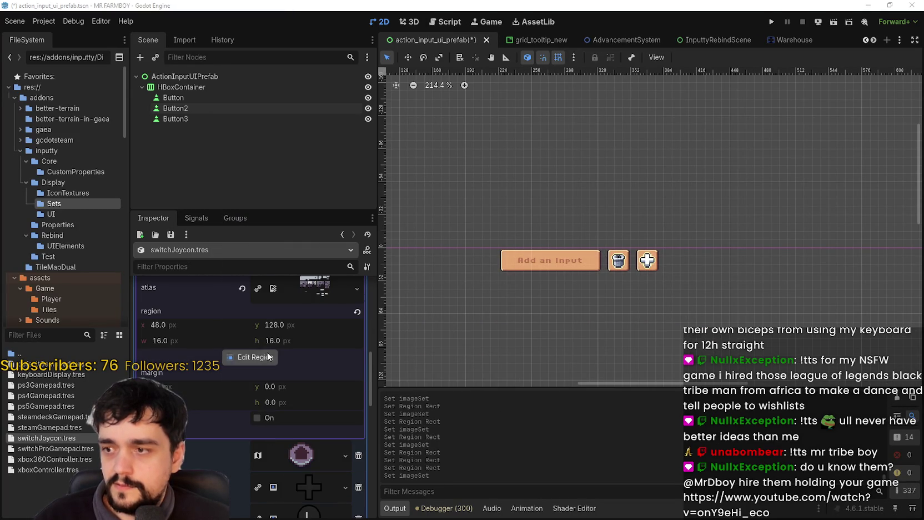
pyautogui.click(263, 356)
pyautogui.moveTo(575, 186); pyautogui.dragTo(578, 190)
pyautogui.scroll(-2, 476, 300)
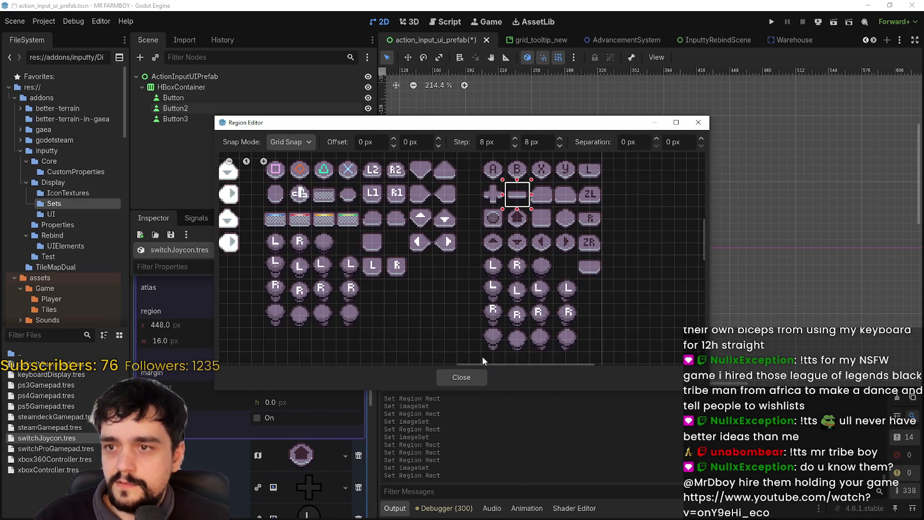
pyautogui.click(454, 377)
pyautogui.scroll(-3, 291, 341)
pyautogui.click(307, 367)
pyautogui.hotkey('ctrl', 's')
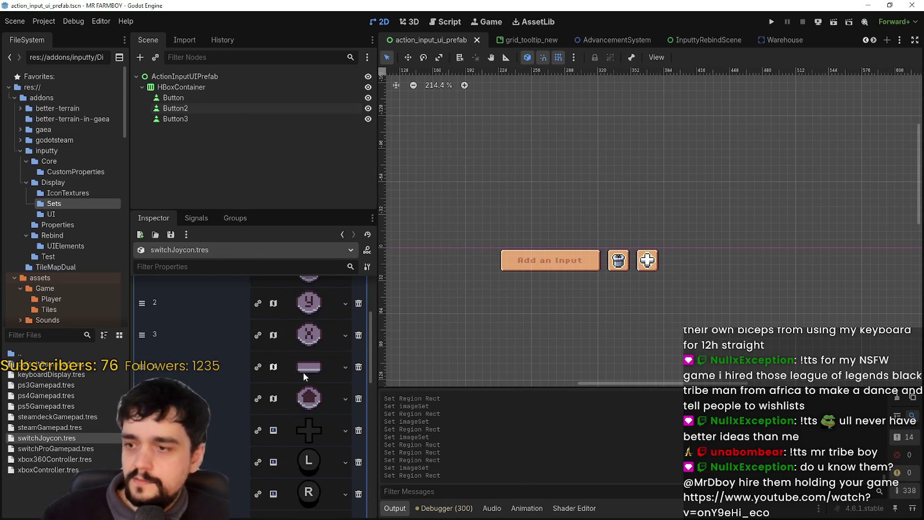
# - Set the plus entry to the pixel-art plus atlas icon and save the scene
pyautogui.scroll(-3, 307, 366)
pyautogui.rightClick(311, 347)
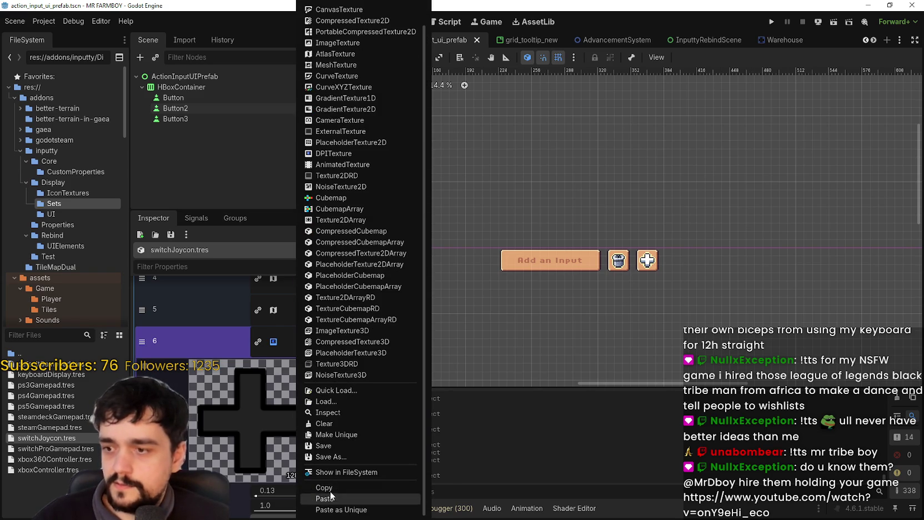
pyautogui.click(319, 495)
pyautogui.click(265, 392)
pyautogui.scroll(-2, 502, 278)
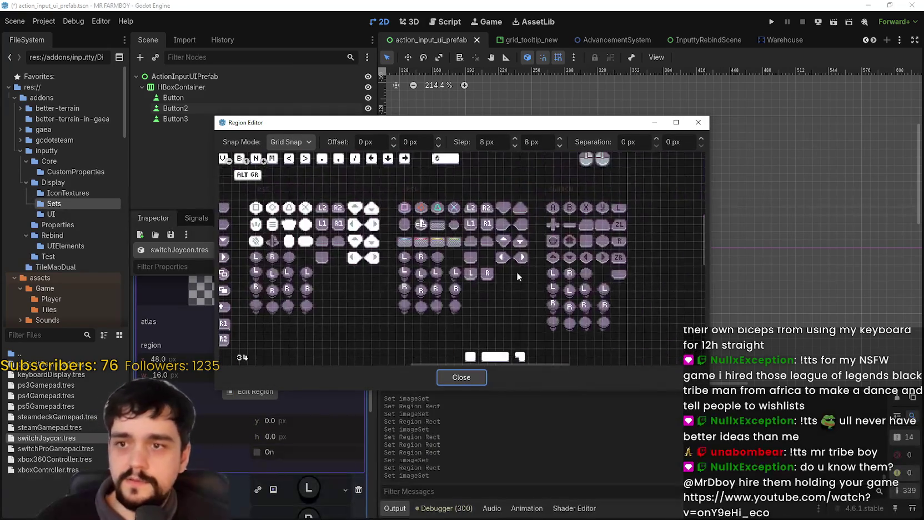
pyautogui.scroll(2, 551, 220)
pyautogui.moveTo(511, 208); pyautogui.dragTo(532, 225)
pyautogui.scroll(2, 527, 226)
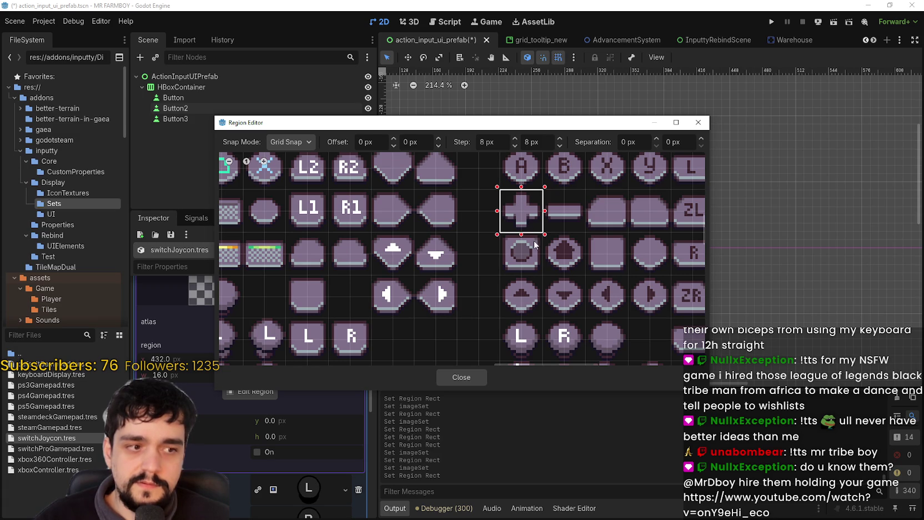
pyautogui.click(468, 377)
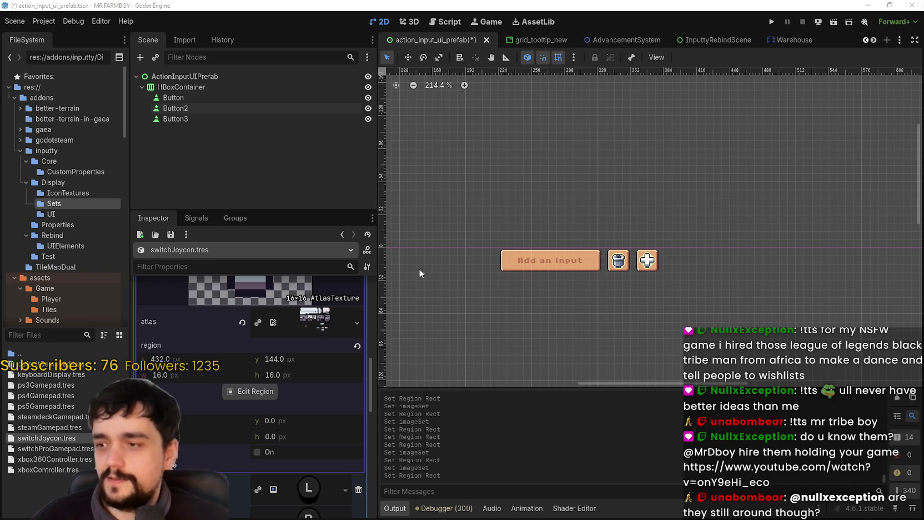
pyautogui.scroll(-10, 173, 368)
pyautogui.scroll(2, 286, 372)
pyautogui.click(304, 402)
pyautogui.hotkey('ctrl', 's')
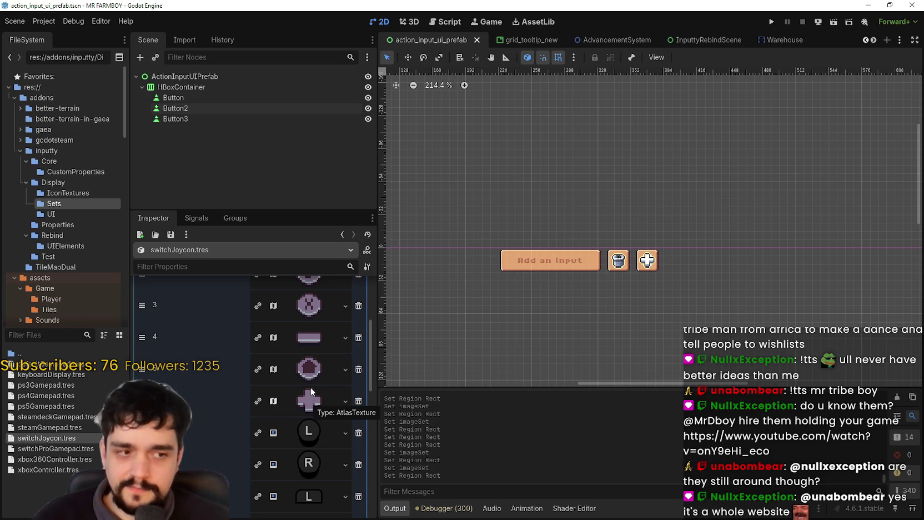
# - Paste the atlas texture into the L entry and set its region to the pixel-art L icon
pyautogui.scroll(-3, 308, 420)
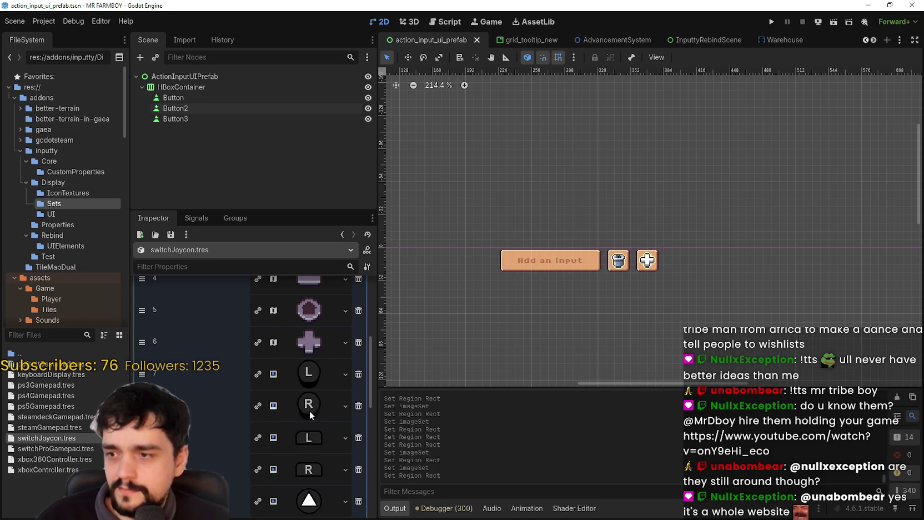
pyautogui.click(309, 343)
pyautogui.click(345, 343)
pyautogui.click(347, 498)
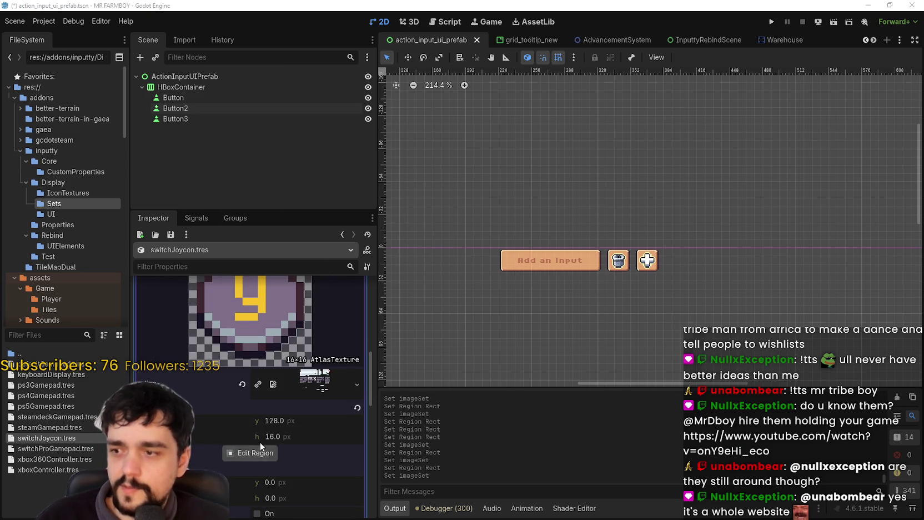
pyautogui.click(250, 452)
pyautogui.scroll(2, 500, 295)
pyautogui.moveTo(479, 271); pyautogui.dragTo(507, 299)
pyautogui.scroll(-2, 533, 317)
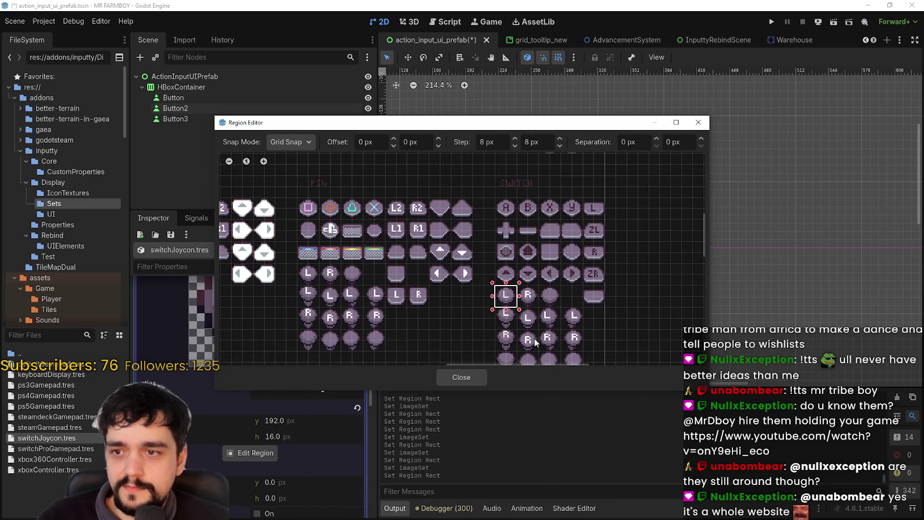
pyautogui.click(478, 375)
# - Paste the atlas texture into the R entry, set its region to the R icon, and save
pyautogui.scroll(-3, 308, 396)
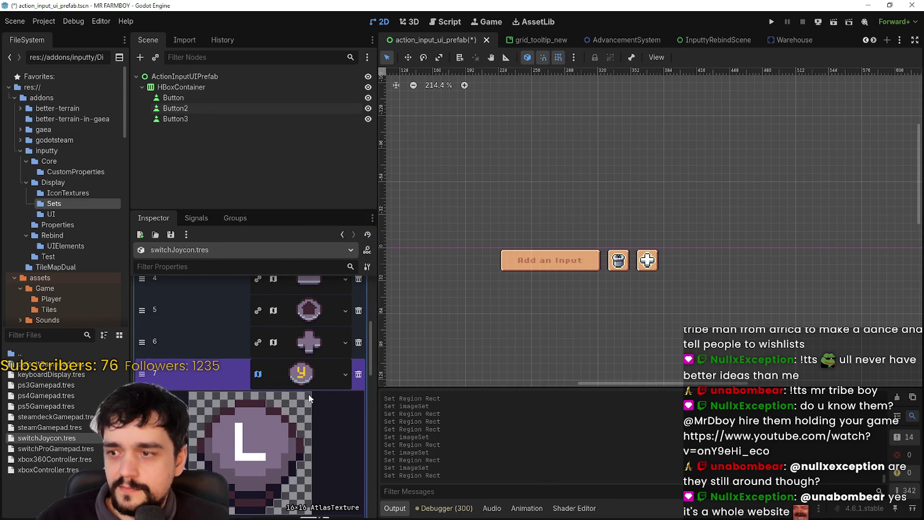
pyautogui.scroll(-2, 308, 394)
pyautogui.scroll(-2, 307, 385)
pyautogui.click(318, 348)
pyautogui.rightClick(317, 348)
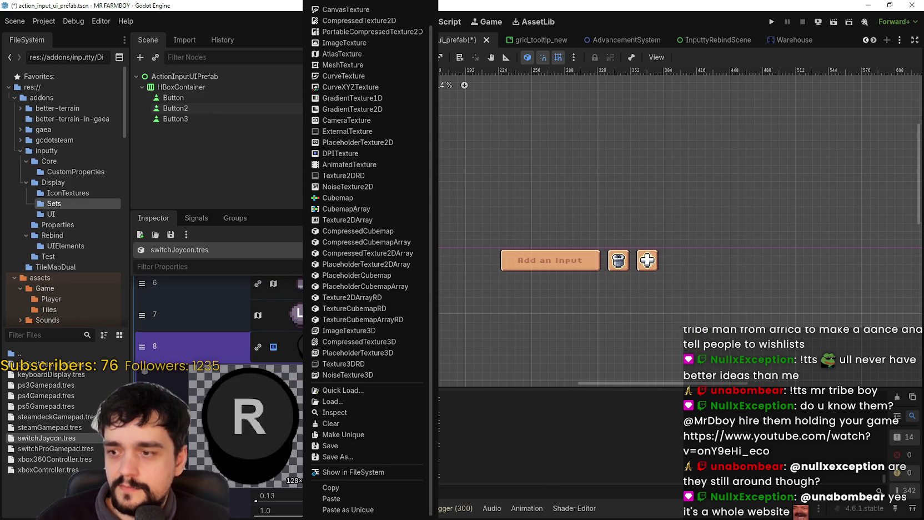
pyautogui.click(352, 498)
pyautogui.click(250, 395)
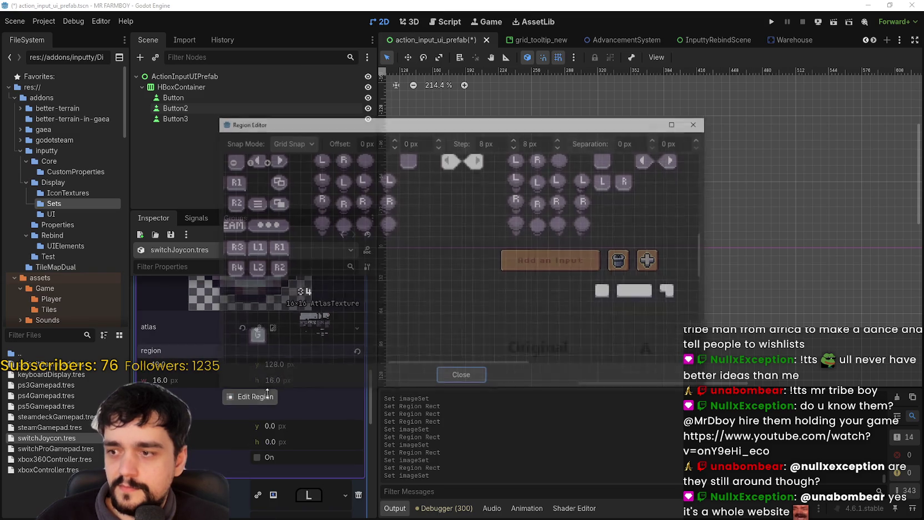
pyautogui.scroll(3, 579, 251)
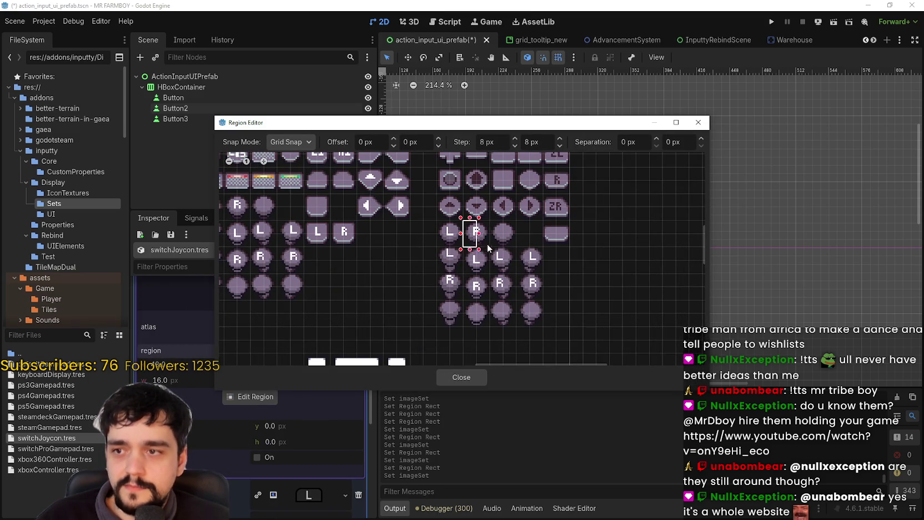
pyautogui.click(473, 373)
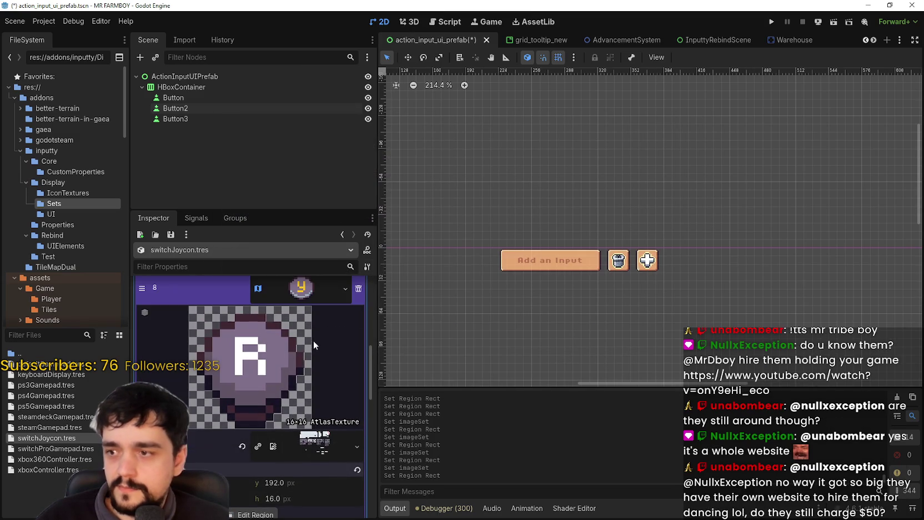
pyautogui.click(306, 311)
pyautogui.scroll(3, 309, 389)
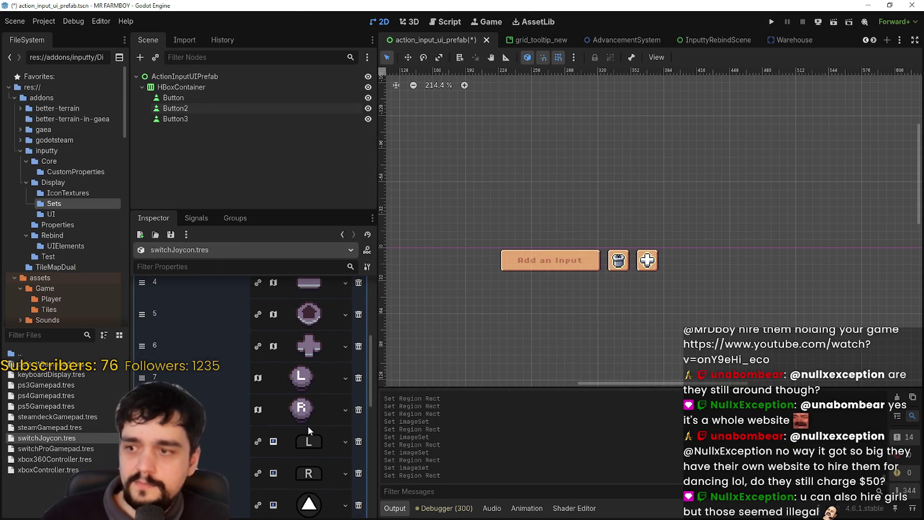
pyautogui.hotkey('ctrl', 's')
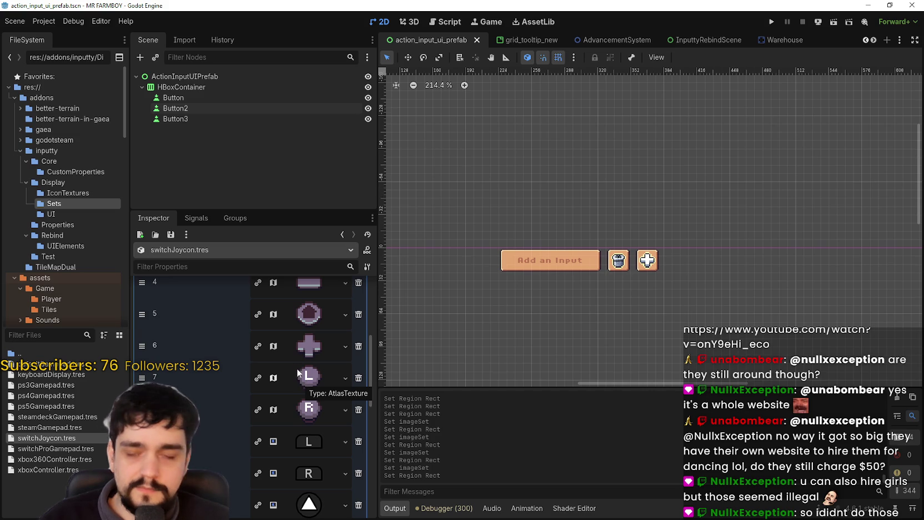
# - Paste the atlas texture into element 9 and frame the pixel-art L icon as its region
pyautogui.scroll(-5, 294, 366)
pyautogui.click(308, 322)
pyautogui.rightClick(297, 400)
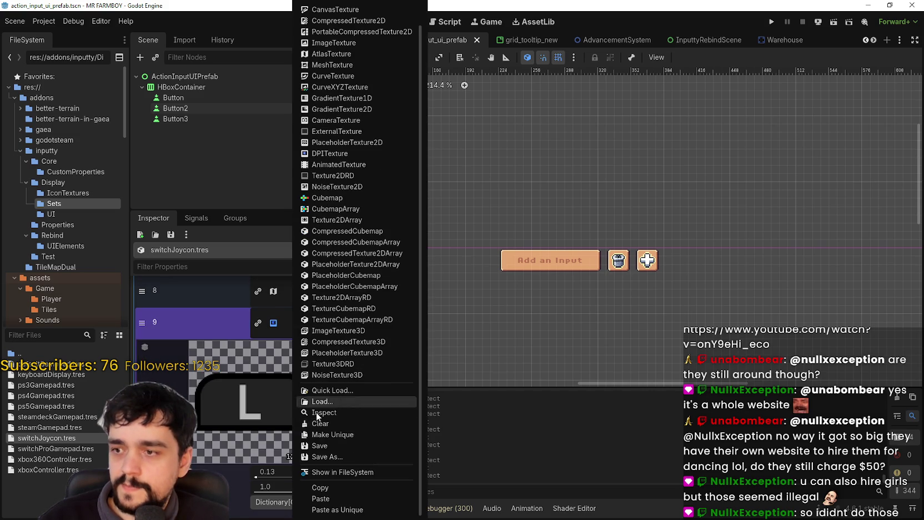
pyautogui.click(320, 498)
pyautogui.click(250, 461)
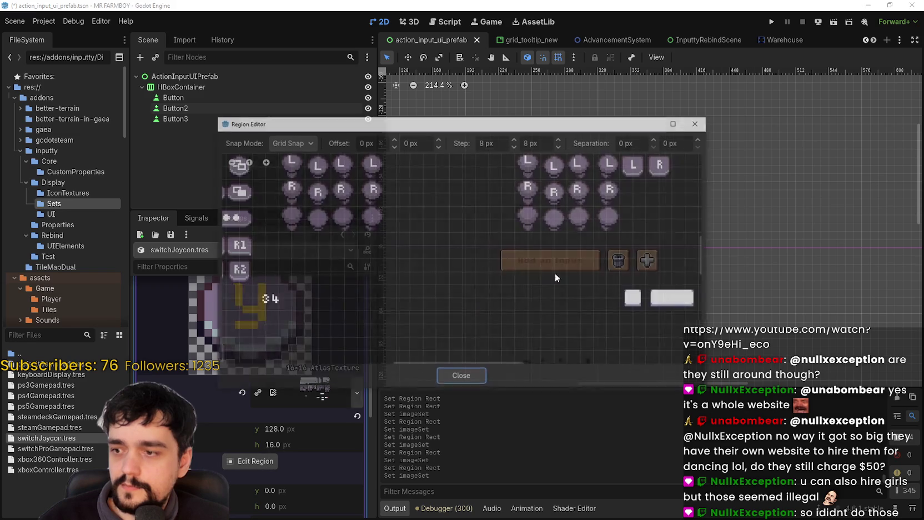
pyautogui.scroll(-3, 468, 326)
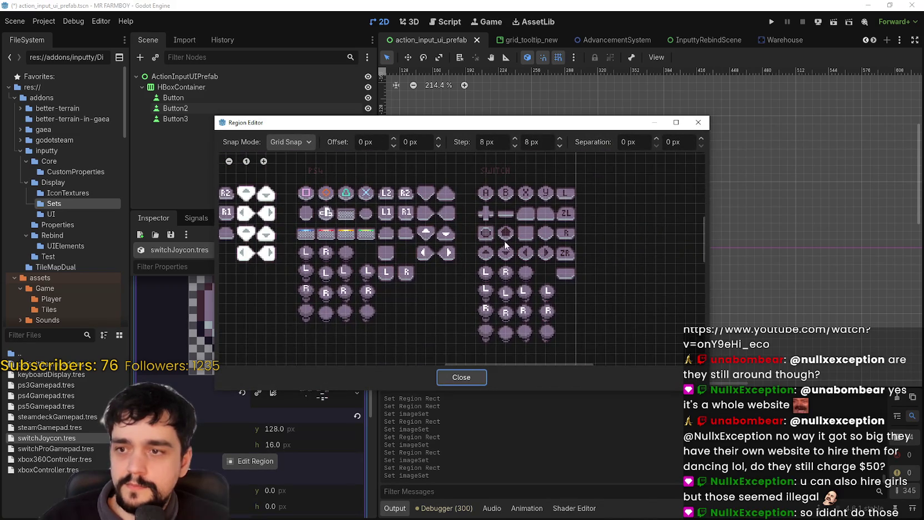
pyautogui.scroll(2, 555, 226)
pyautogui.moveTo(556, 162); pyautogui.dragTo(587, 192)
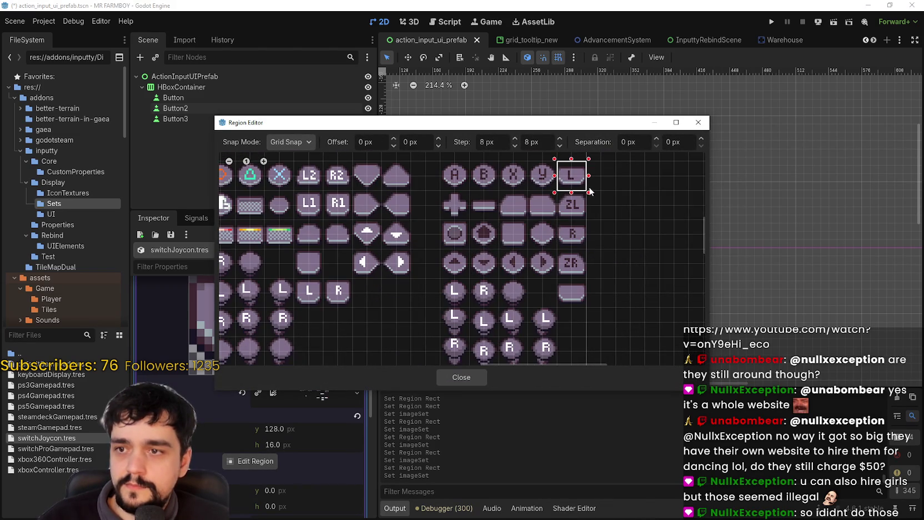
pyautogui.click(464, 378)
# - Paste the atlas texture into element 10 and frame the pixel-art R icon as its region
pyautogui.click(311, 386)
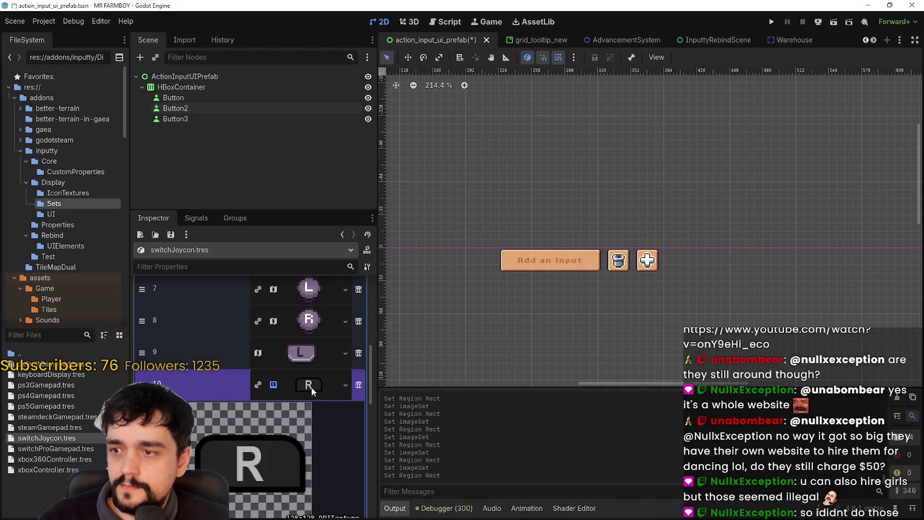
pyautogui.rightClick(312, 386)
pyautogui.click(340, 498)
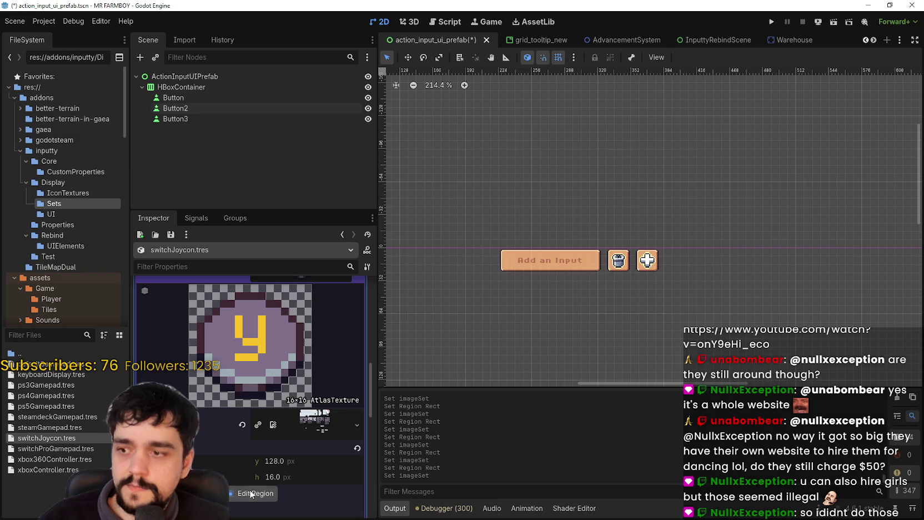
pyautogui.click(252, 492)
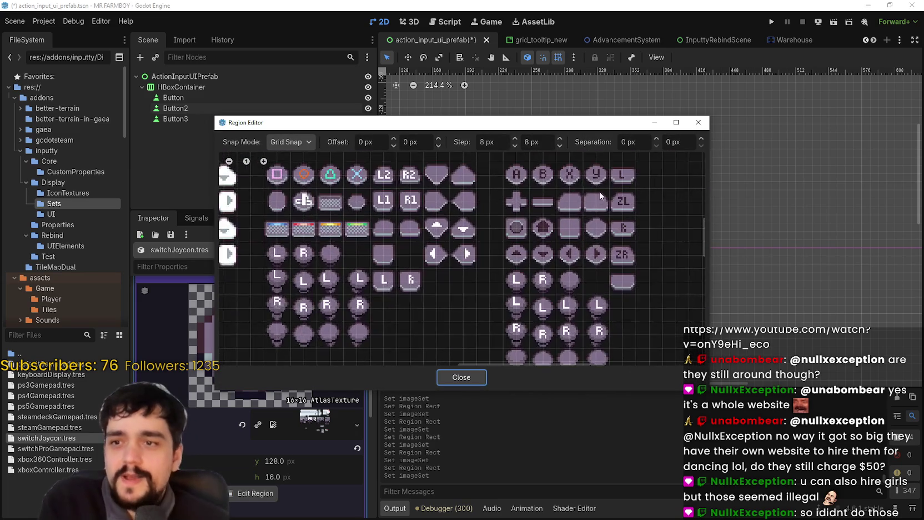
pyautogui.scroll(1, 601, 190)
pyautogui.moveTo(611, 215); pyautogui.dragTo(660, 258)
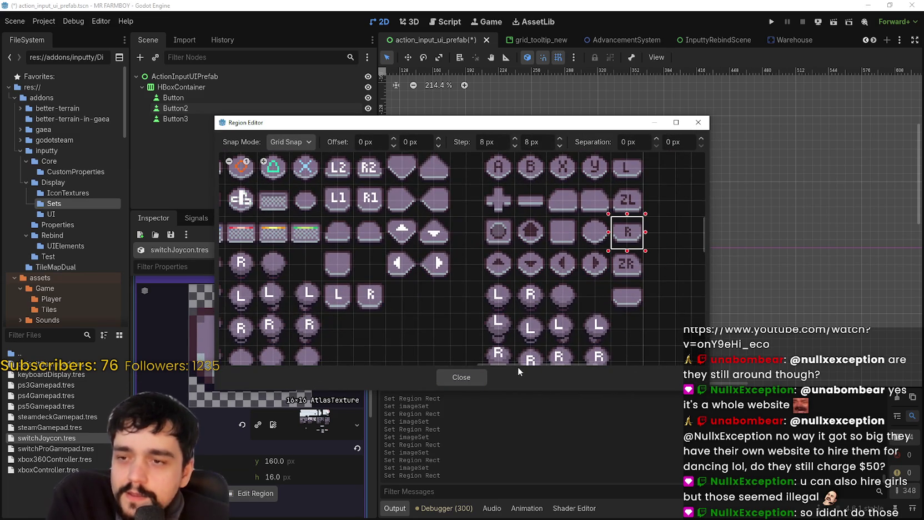
pyautogui.click(462, 377)
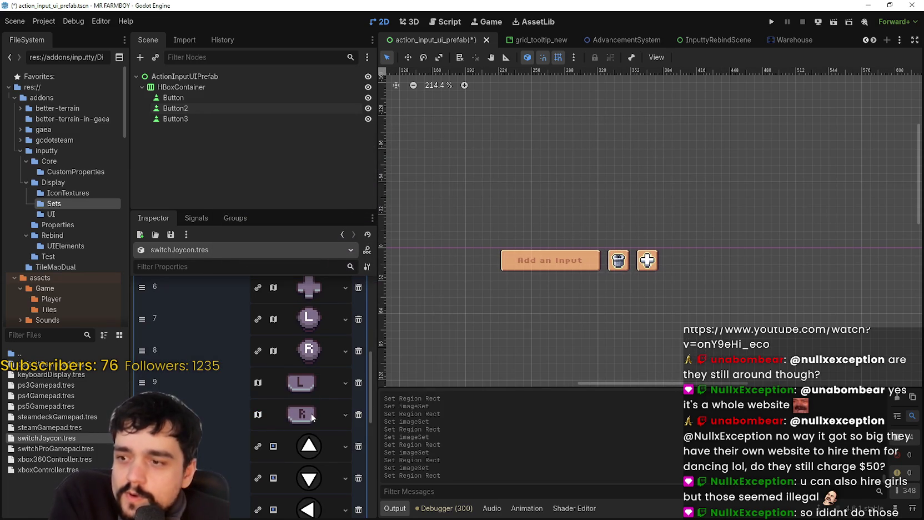
# - Paste the atlas texture into element 11 and frame the pixel-art up-arrow icon as its region
pyautogui.scroll(-3, 316, 364)
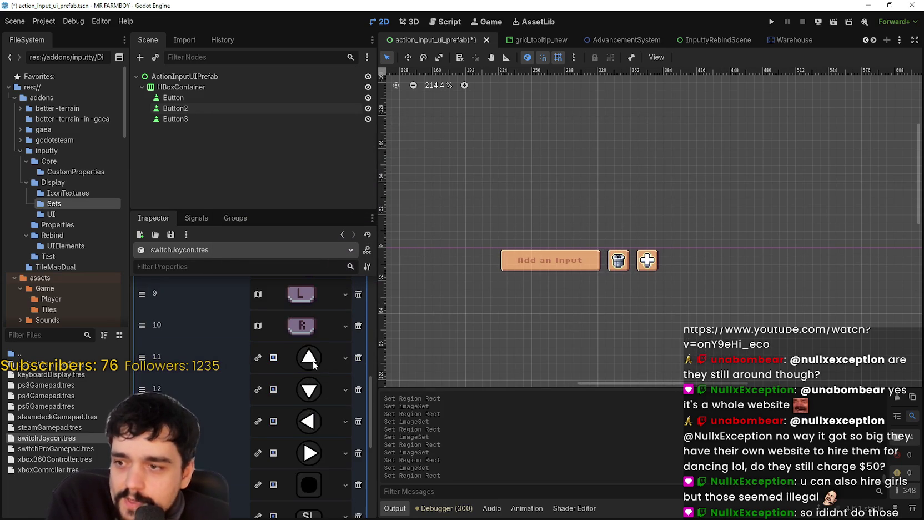
pyautogui.scroll(1, 313, 363)
pyautogui.rightClick(316, 360)
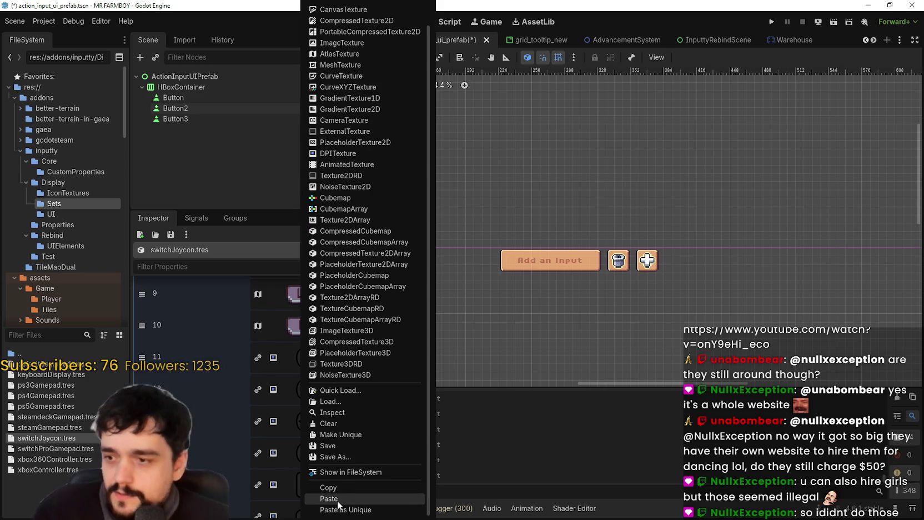
pyautogui.click(337, 500)
pyautogui.click(315, 360)
pyautogui.scroll(-5, 242, 454)
pyautogui.click(250, 436)
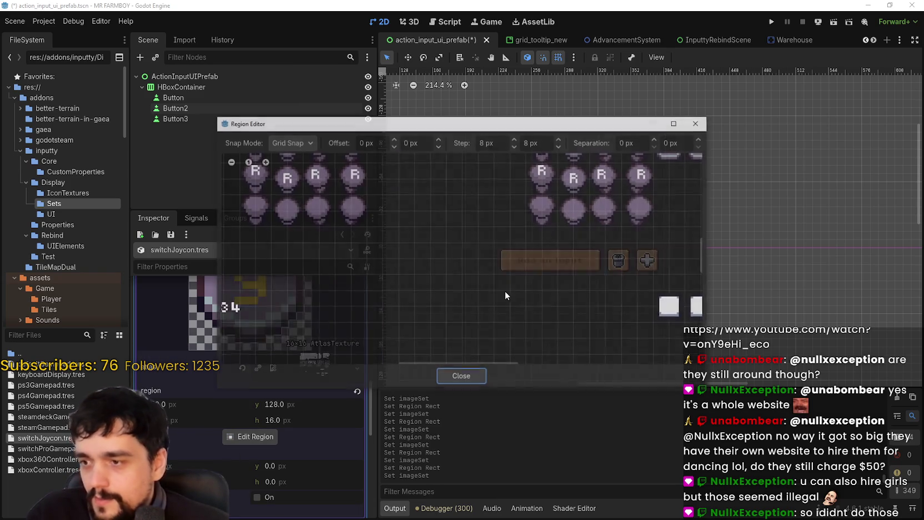
pyautogui.scroll(3, 559, 211)
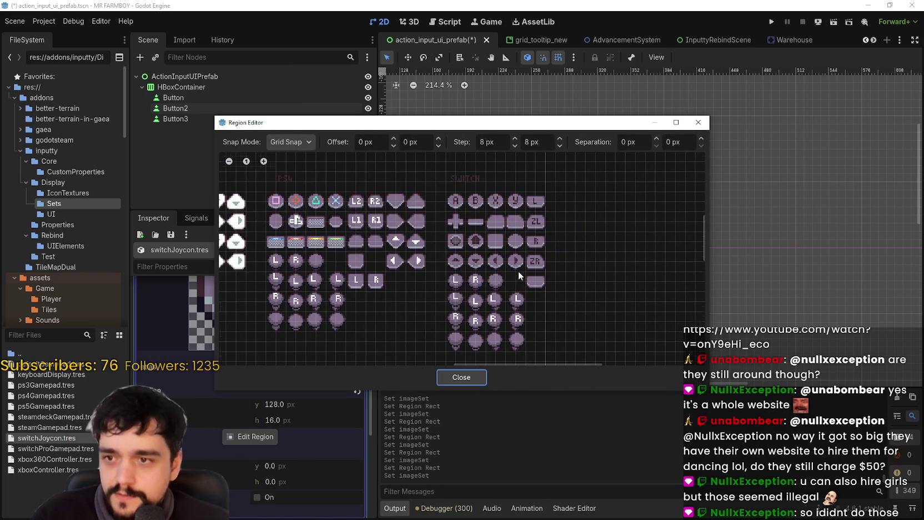
pyautogui.moveTo(451, 256); pyautogui.dragTo(483, 275)
pyautogui.click(461, 377)
pyautogui.scroll(1, 349, 367)
pyautogui.click(301, 297)
# - Give element 12 the atlas texture with the down-arrow icon region, then save the scene
pyautogui.click(319, 338)
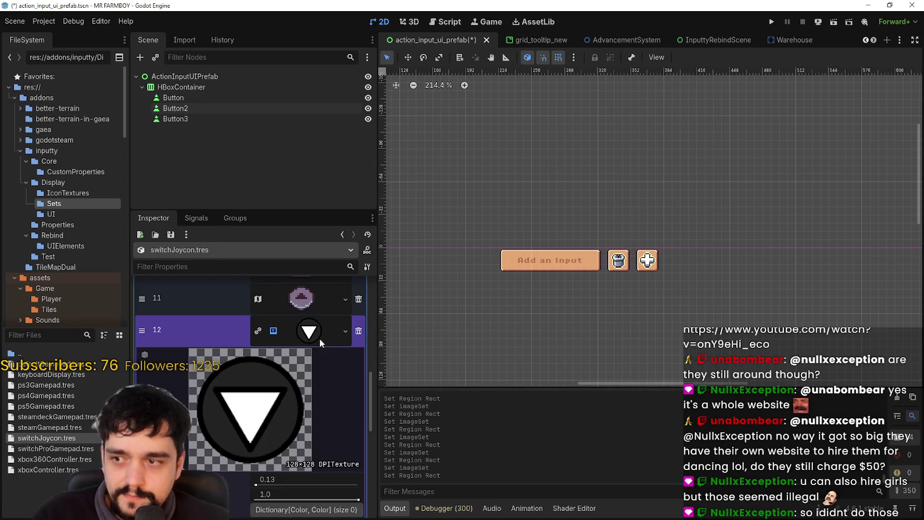
pyautogui.rightClick(319, 338)
pyautogui.click(342, 498)
pyautogui.scroll(-2, 265, 412)
pyautogui.click(248, 439)
pyautogui.scroll(4, 500, 249)
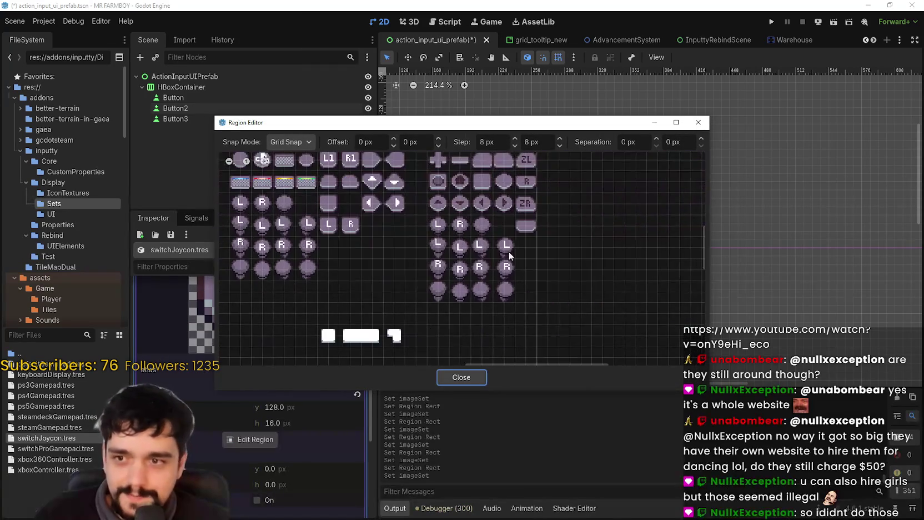
pyautogui.moveTo(445, 199); pyautogui.dragTo(467, 223)
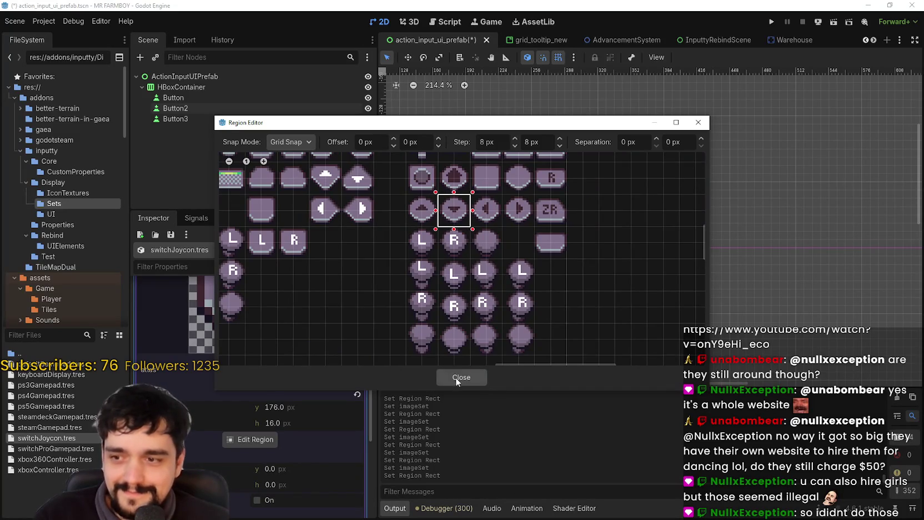
pyautogui.click(455, 377)
pyautogui.scroll(3, 328, 357)
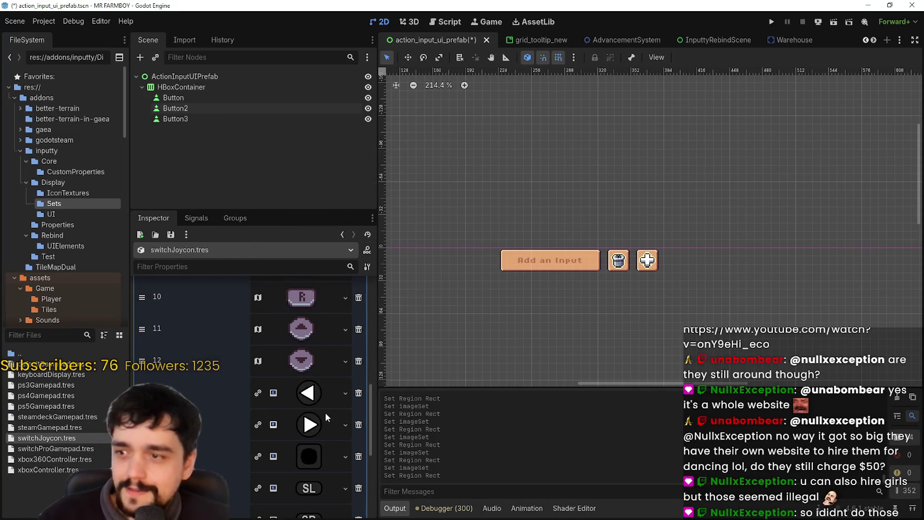
pyautogui.hotkey('ctrl', 's')
# - Give element 13 the atlas texture with the left-arrow icon region, then save the scene
pyautogui.click(320, 399)
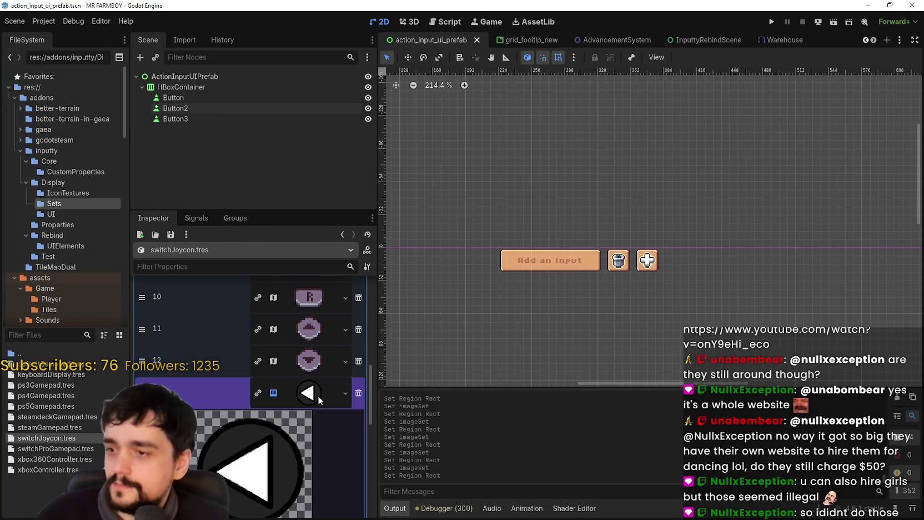
pyautogui.scroll(-2, 316, 383)
pyautogui.rightClick(316, 436)
pyautogui.click(333, 507)
pyautogui.click(301, 439)
pyautogui.click(263, 442)
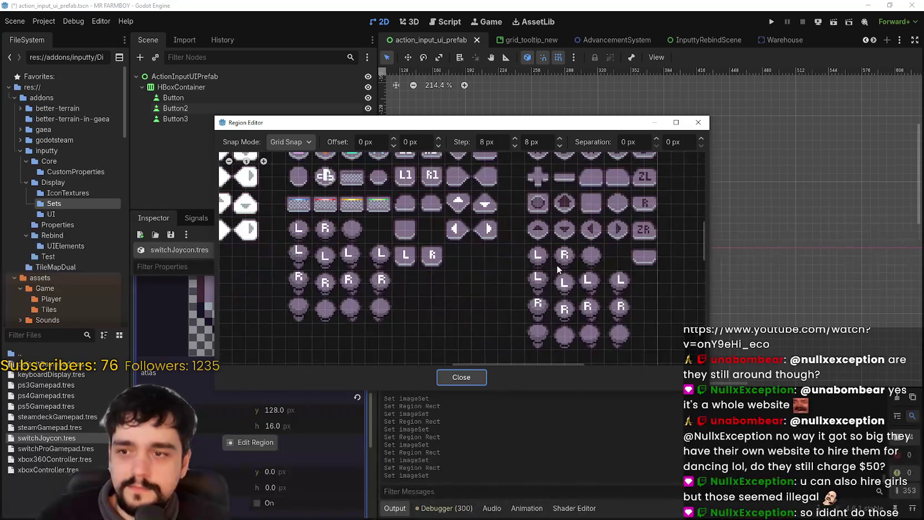
pyautogui.click(584, 224)
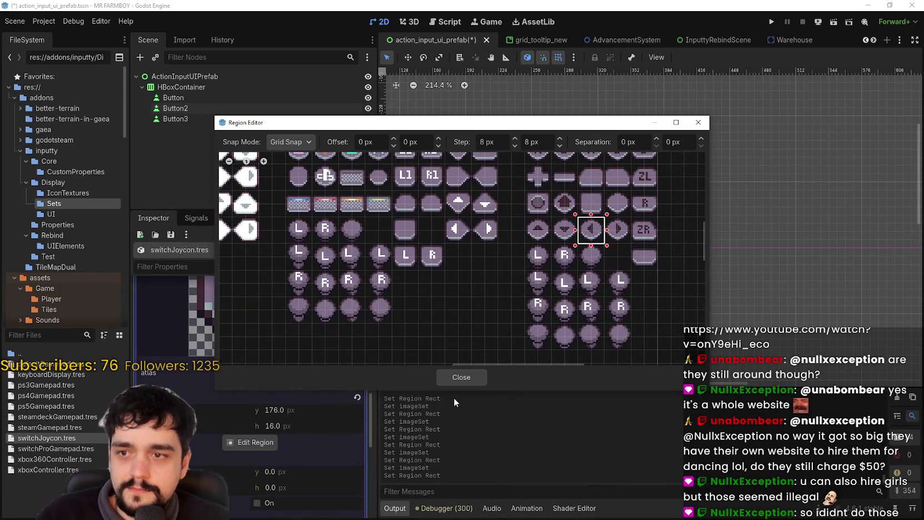
pyautogui.click(473, 373)
pyautogui.click(303, 334)
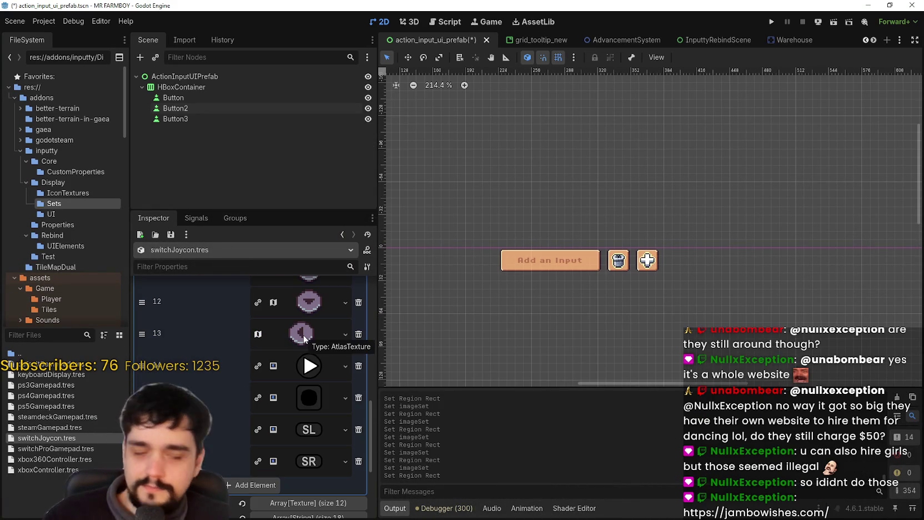
pyautogui.hotkey('ctrl', 's')
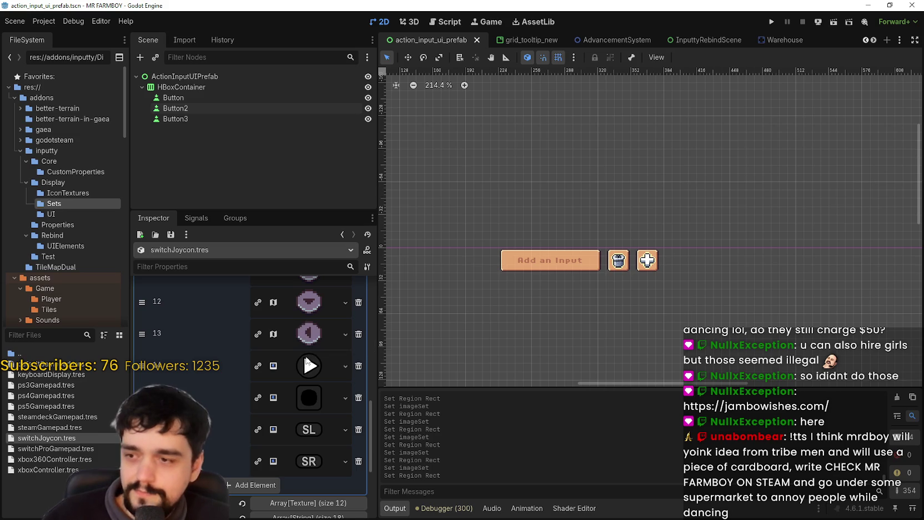
# - Give element 14 the atlas texture with the right-arrow icon region, then save the scene
pyautogui.click(309, 365)
pyautogui.rightClick(302, 366)
pyautogui.click(337, 496)
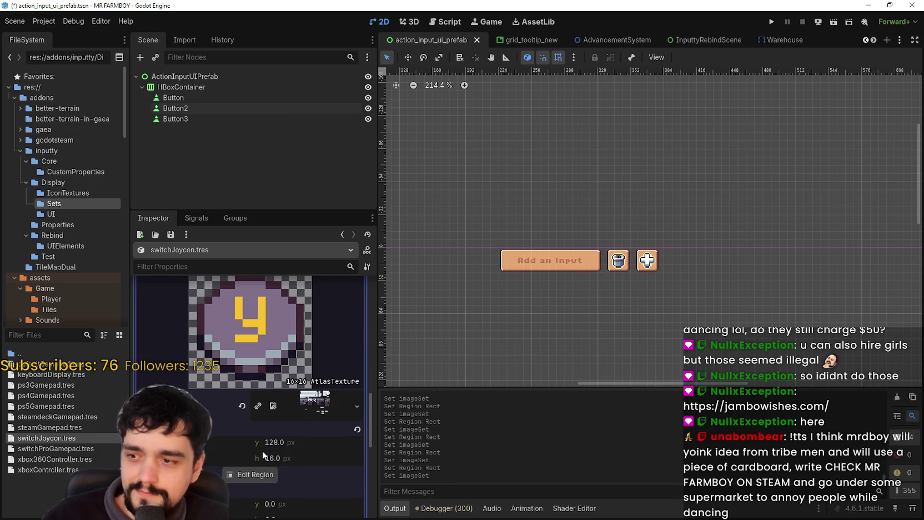
pyautogui.click(261, 474)
pyautogui.scroll(3, 502, 275)
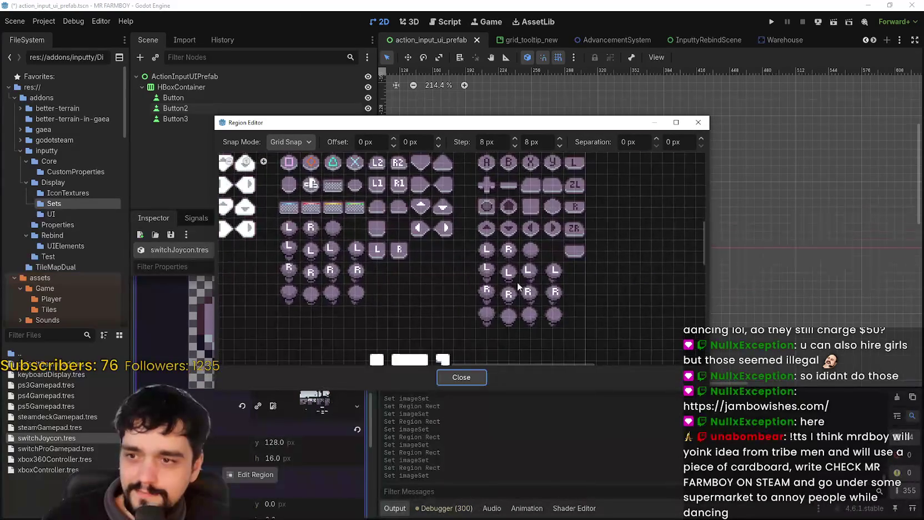
pyautogui.click(569, 194)
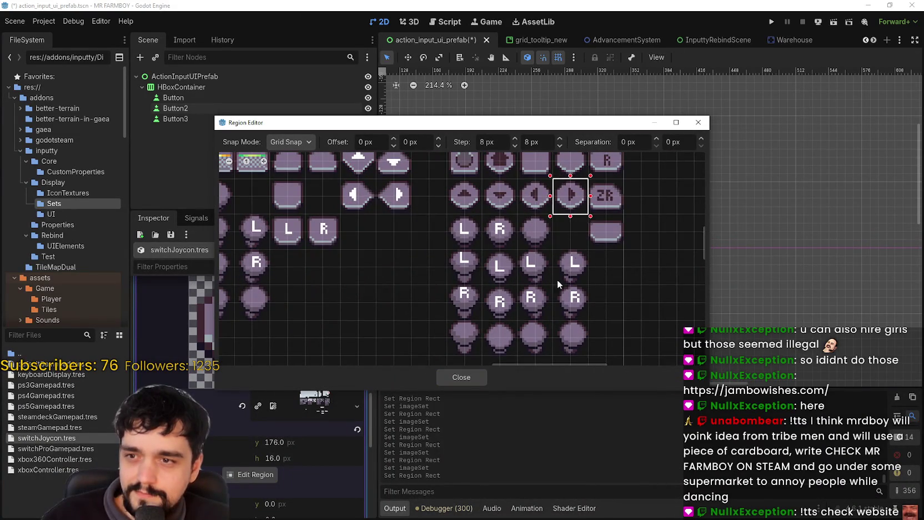
pyautogui.click(468, 376)
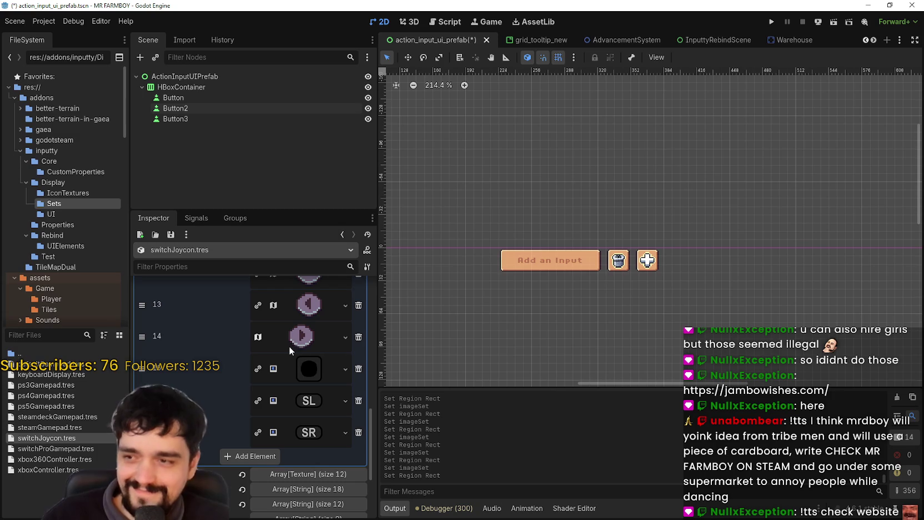
pyautogui.hotkey('ctrl', 's')
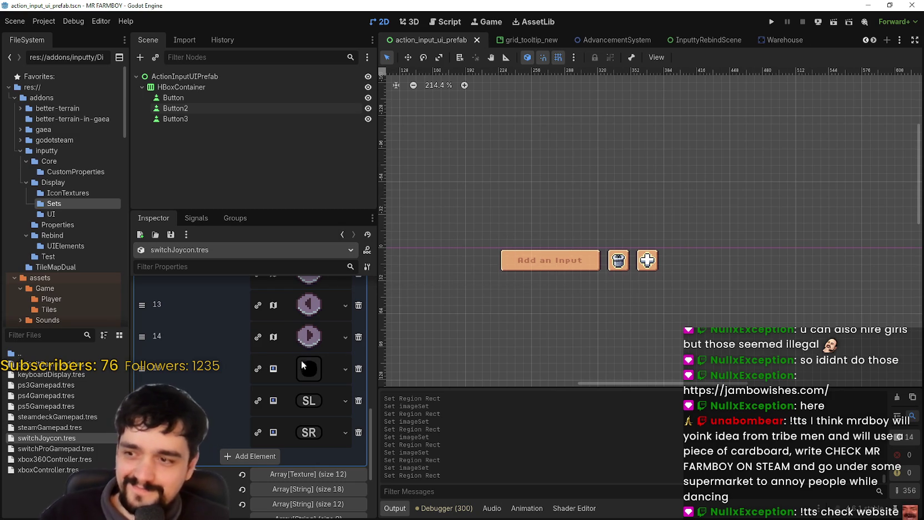
pyautogui.click(300, 360)
pyautogui.rightClick(307, 366)
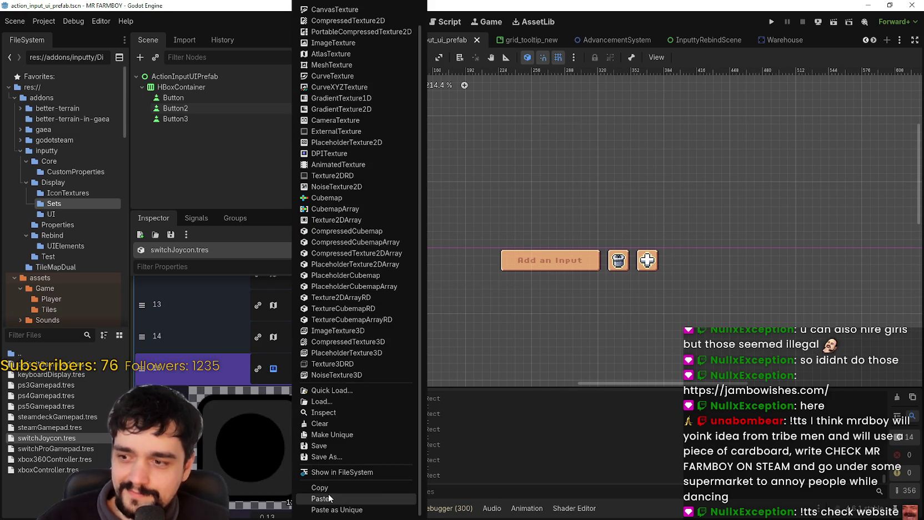
# - Paste the atlas texture into element 15, frame the round button icon as its region, and save
pyautogui.click(329, 497)
pyautogui.click(251, 473)
pyautogui.scroll(-4, 444, 276)
pyautogui.scroll(3, 482, 236)
pyautogui.moveTo(500, 238); pyautogui.dragTo(516, 253)
pyautogui.click(461, 377)
pyautogui.scroll(2, 292, 366)
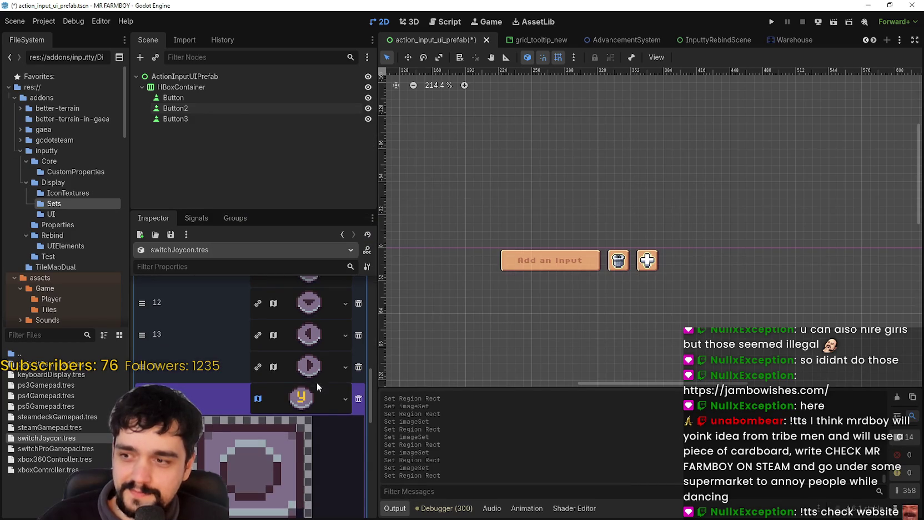
pyautogui.hotkey('ctrl', 's')
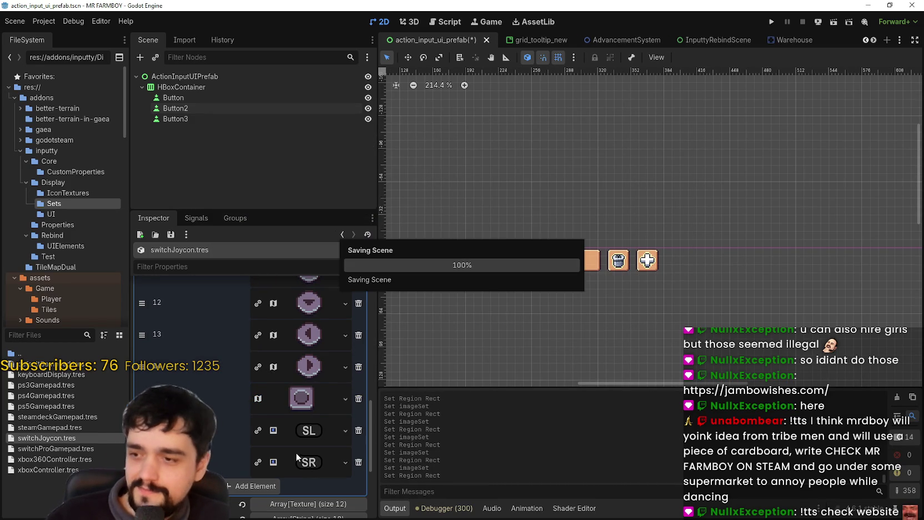
# - Paste the atlas texture into the SL slot and select the ZL icon as its region
pyautogui.rightClick(304, 432)
pyautogui.click(318, 498)
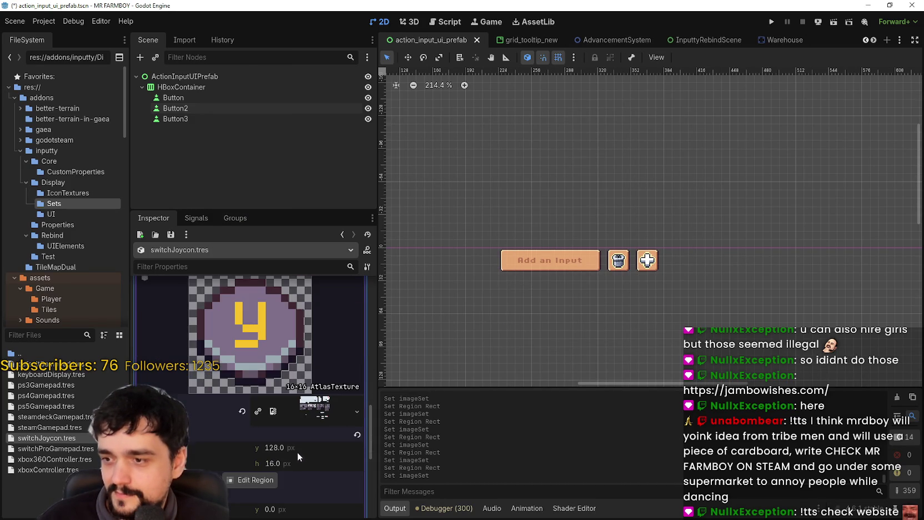
pyautogui.click(256, 479)
pyautogui.scroll(-3, 435, 303)
pyautogui.scroll(3, 518, 205)
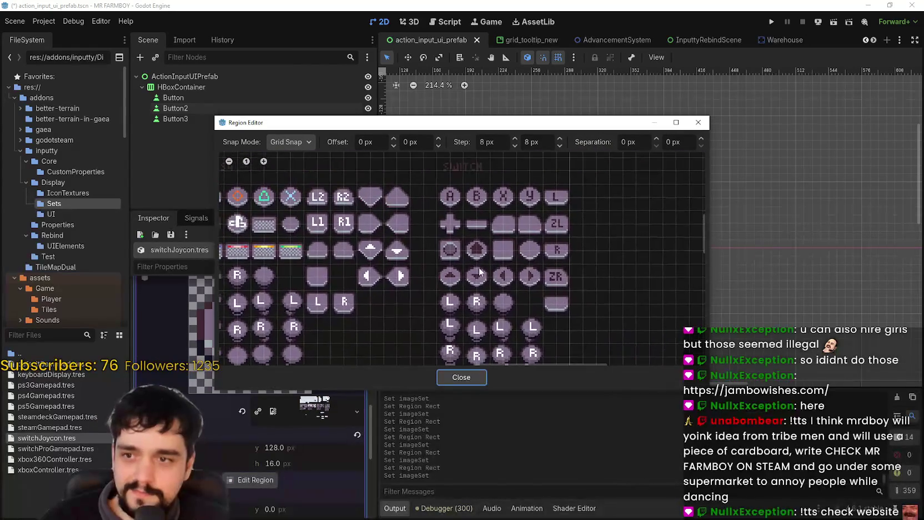
pyautogui.moveTo(512, 286)
pyautogui.mouseDown()
pyautogui.moveTo(535, 325)
pyautogui.moveTo(562, 213)
pyautogui.moveTo(552, 153)
pyautogui.moveTo(475, 284)
pyautogui.mouseUp()
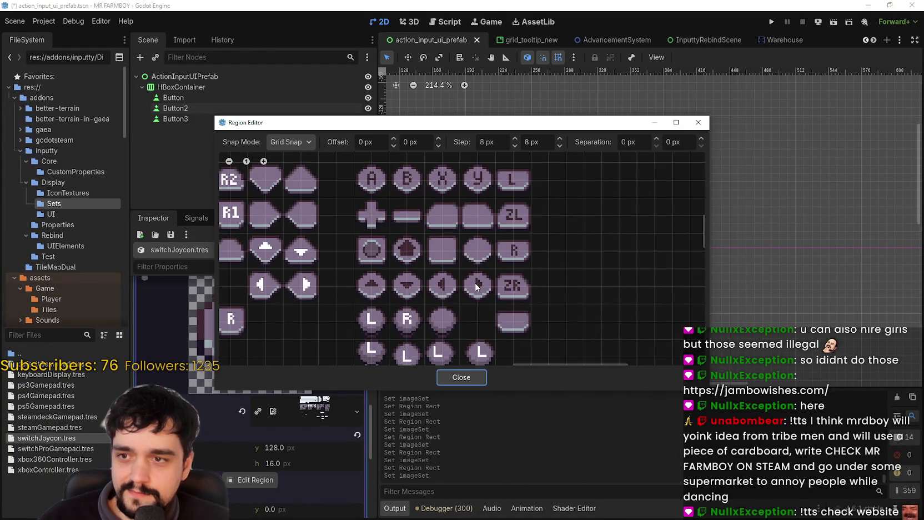
pyautogui.scroll(-2, 474, 283)
pyautogui.scroll(2, 511, 282)
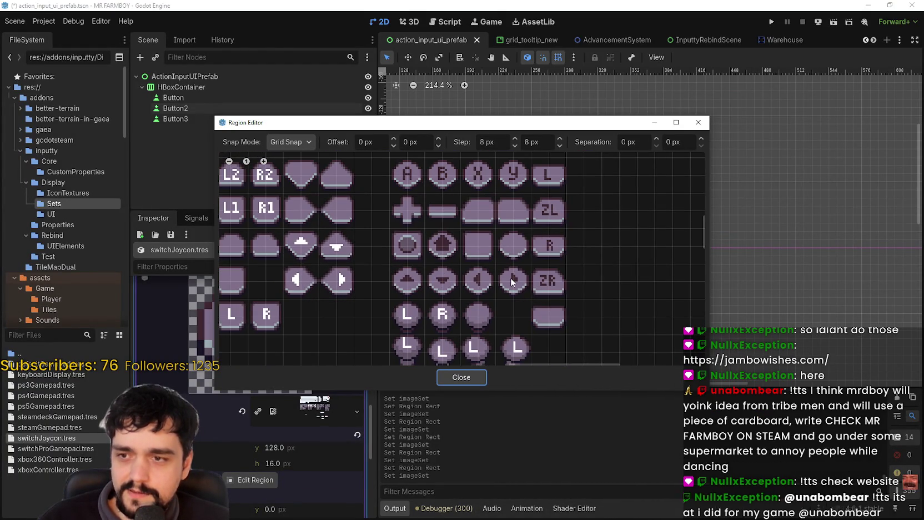
pyautogui.moveTo(538, 196)
pyautogui.mouseDown()
pyautogui.moveTo(569, 228)
pyautogui.moveTo(569, 248)
pyautogui.moveTo(550, 233)
pyautogui.mouseUp()
pyautogui.click(461, 377)
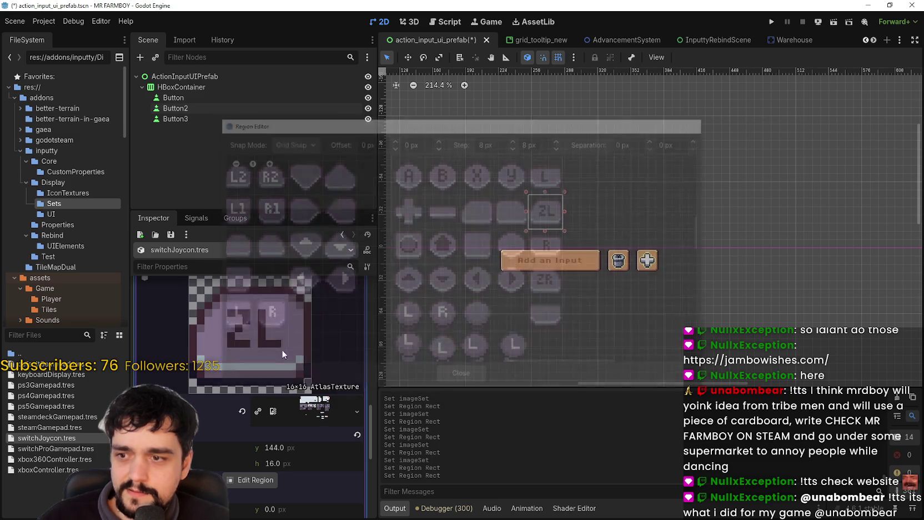
# - Paste the atlas texture into slot 17, select the ZR icon as its region, and save
pyautogui.rightClick(304, 374)
pyautogui.scroll(-2, 311, 488)
pyautogui.click(311, 495)
pyautogui.click(250, 511)
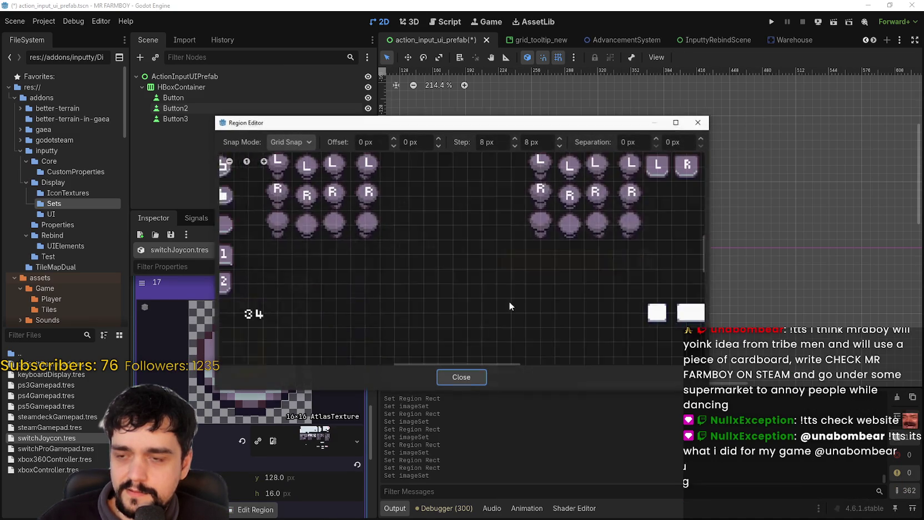
pyautogui.scroll(2, 551, 214)
pyautogui.scroll(1, 552, 214)
pyautogui.moveTo(551, 214); pyautogui.dragTo(573, 241)
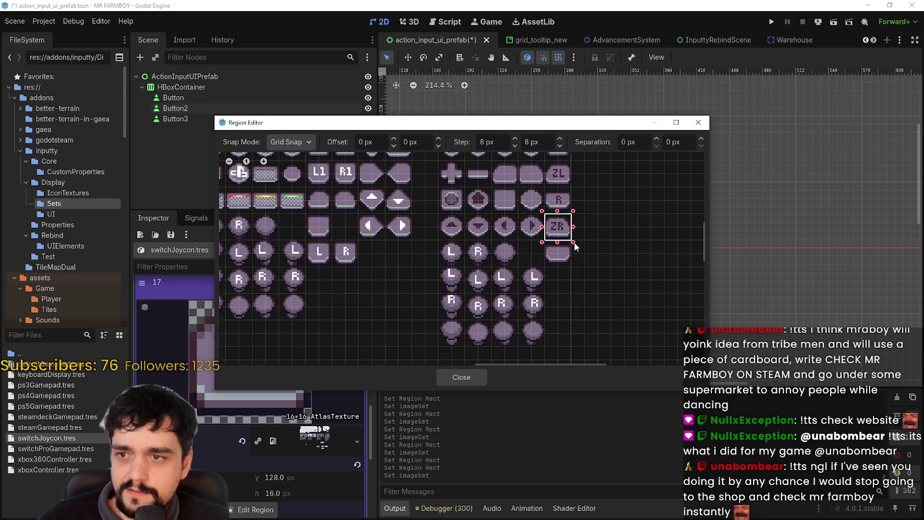
pyautogui.click(461, 377)
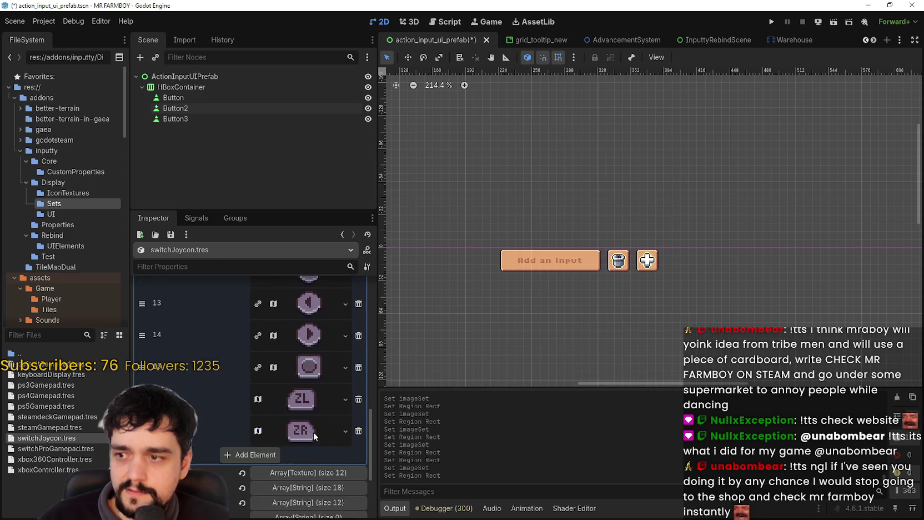
pyautogui.scroll(3, 314, 433)
pyautogui.hotkey('ctrl', 's')
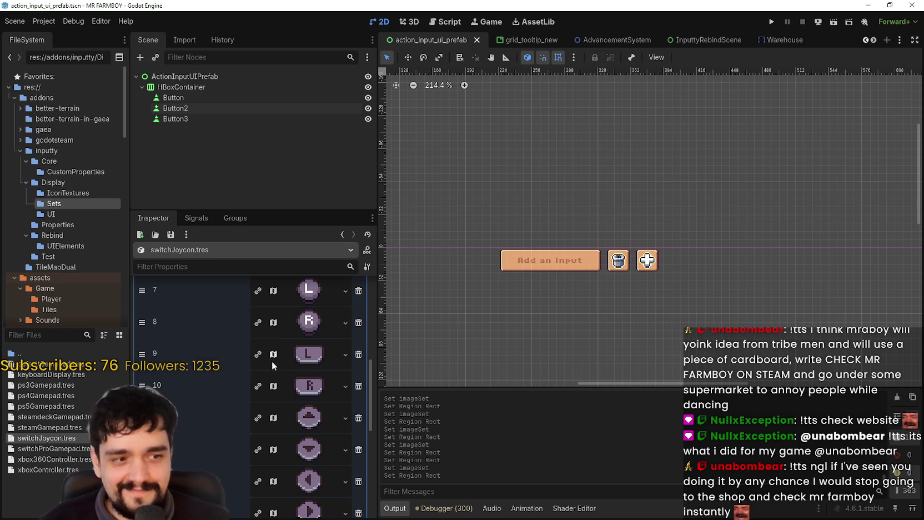
# - Collapse imageSet and expand axisImageSet to show its 12 textures, starting with the L and R stick icons
pyautogui.scroll(-5, 240, 350)
pyautogui.scroll(4, 284, 335)
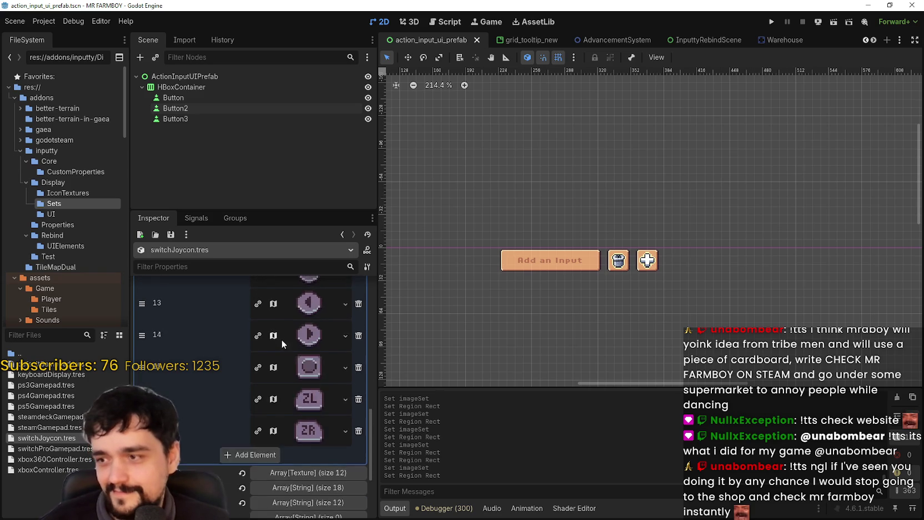
pyautogui.scroll(5, 294, 334)
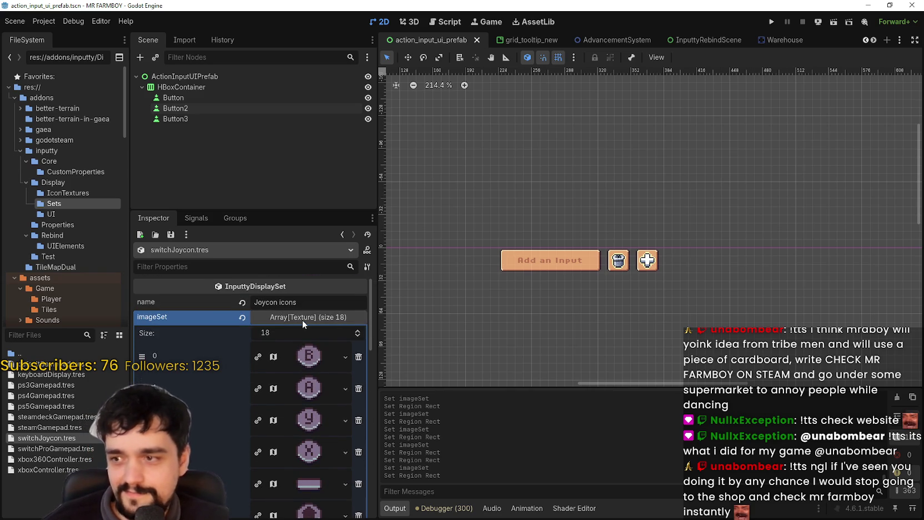
pyautogui.click(301, 329)
pyautogui.click(302, 331)
pyautogui.scroll(-3, 278, 383)
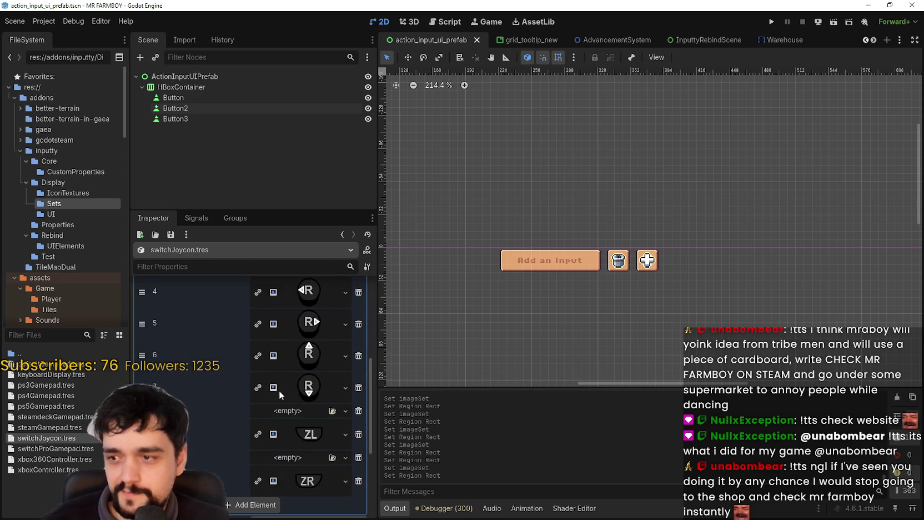
pyautogui.scroll(-4, 290, 379)
pyautogui.scroll(1, 316, 415)
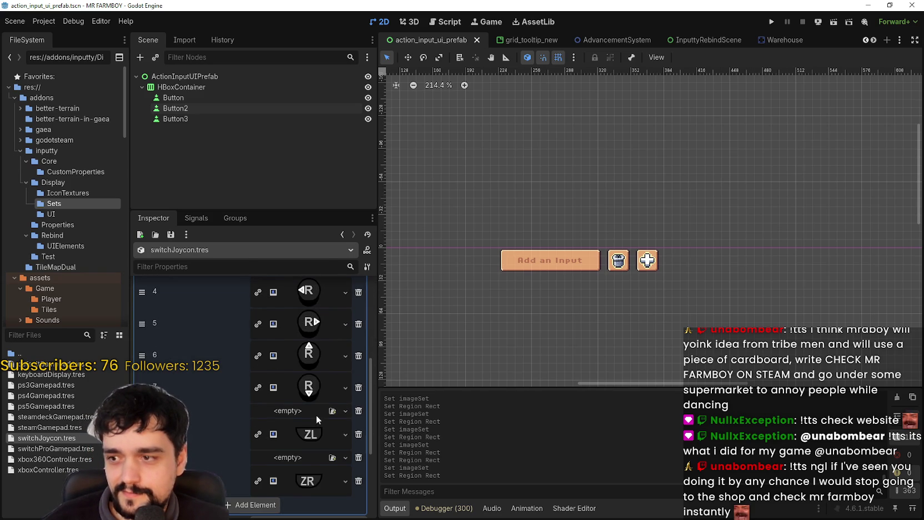
pyautogui.scroll(-1, 313, 422)
pyautogui.scroll(5, 309, 403)
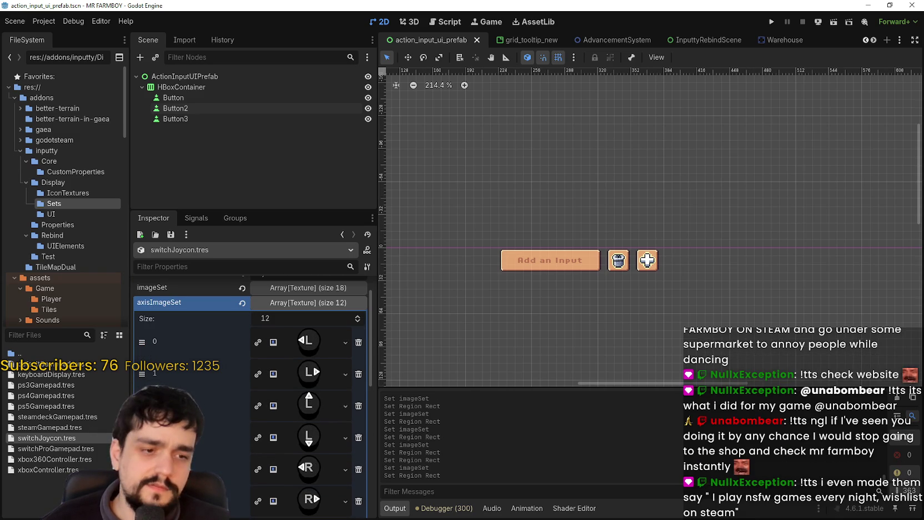
# - Switch to Aseprite and pan the controls_atlas.png canvas over to the SWITCH icon column
pyautogui.hotkey('alt', 'Tab')
pyautogui.scroll(-2, 733, 283)
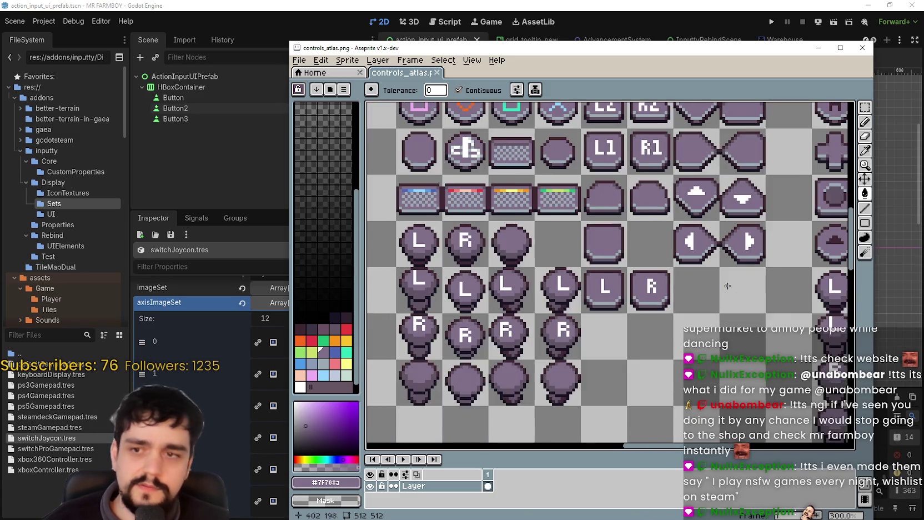
pyautogui.moveTo(779, 269); pyautogui.dragTo(629, 260)
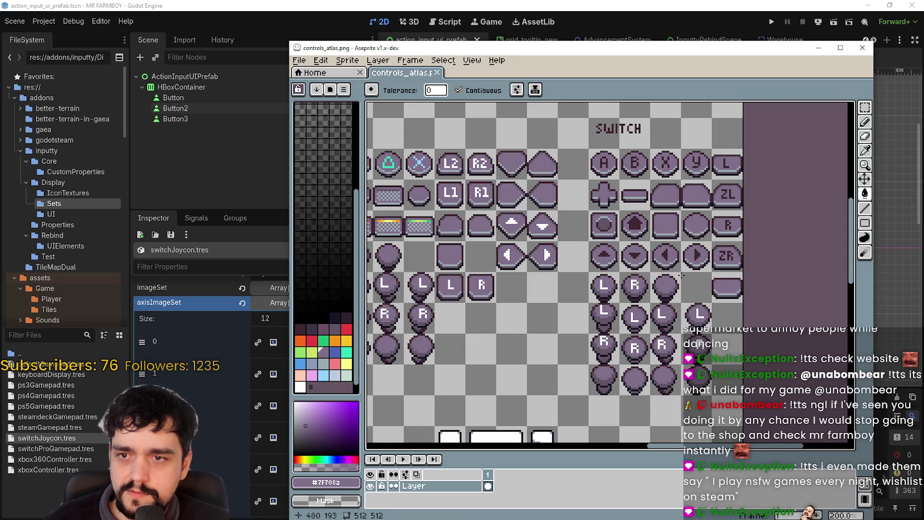
pyautogui.moveTo(681, 274)
pyautogui.mouseDown()
pyautogui.moveTo(646, 249)
pyautogui.moveTo(709, 235)
pyautogui.moveTo(670, 243)
pyautogui.moveTo(694, 287)
pyautogui.moveTo(656, 200)
pyautogui.mouseUp()
# - Paste the copied atlas texture into axis element 0 and set its region to an L stick icon
pyautogui.click(644, 5)
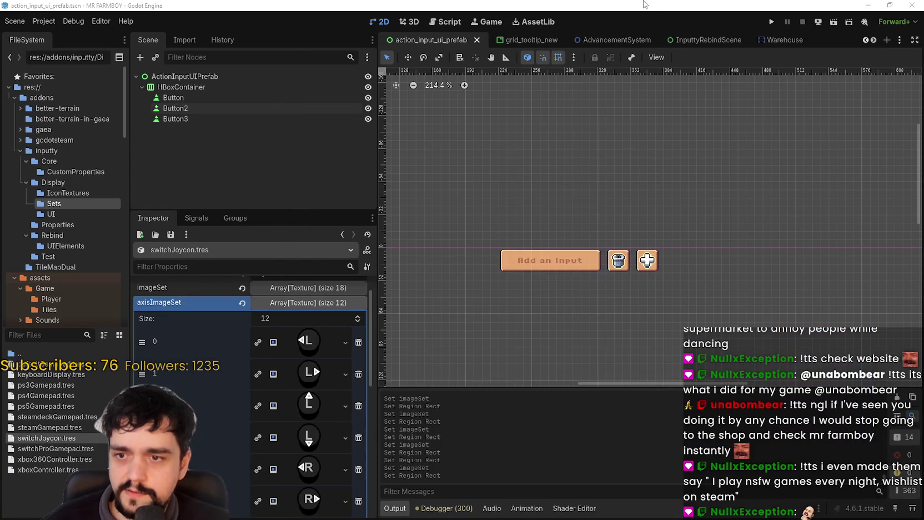
pyautogui.click(317, 348)
pyautogui.rightClick(317, 348)
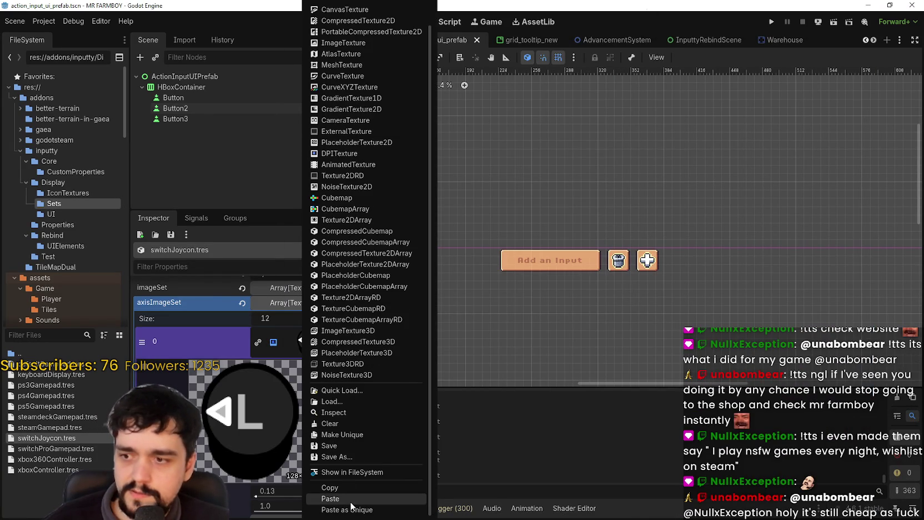
pyautogui.click(350, 503)
pyautogui.scroll(-2, 269, 399)
pyautogui.click(250, 451)
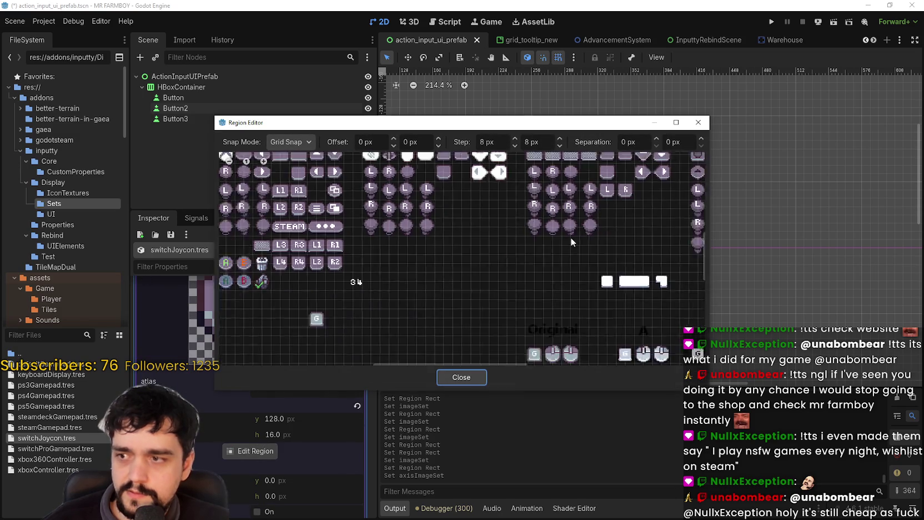
pyautogui.scroll(4, 515, 252)
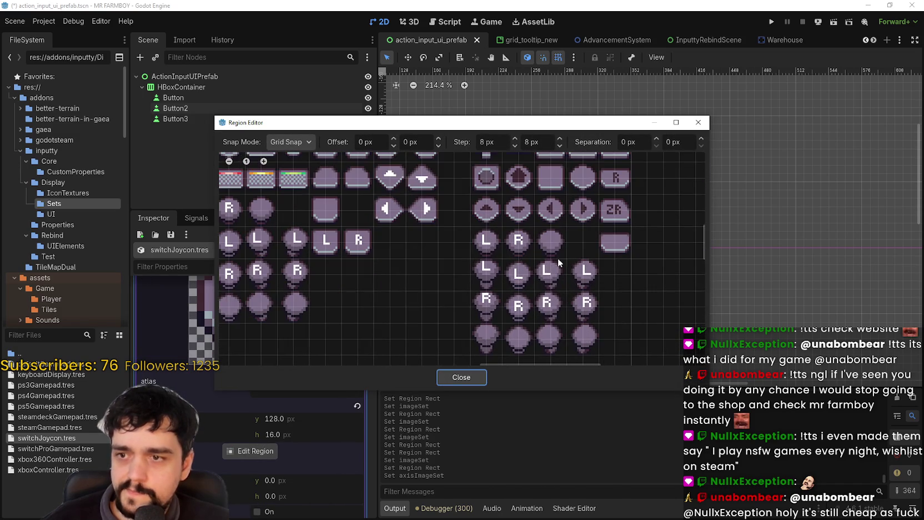
pyautogui.moveTo(558, 259); pyautogui.dragTo(533, 294)
pyautogui.click(461, 377)
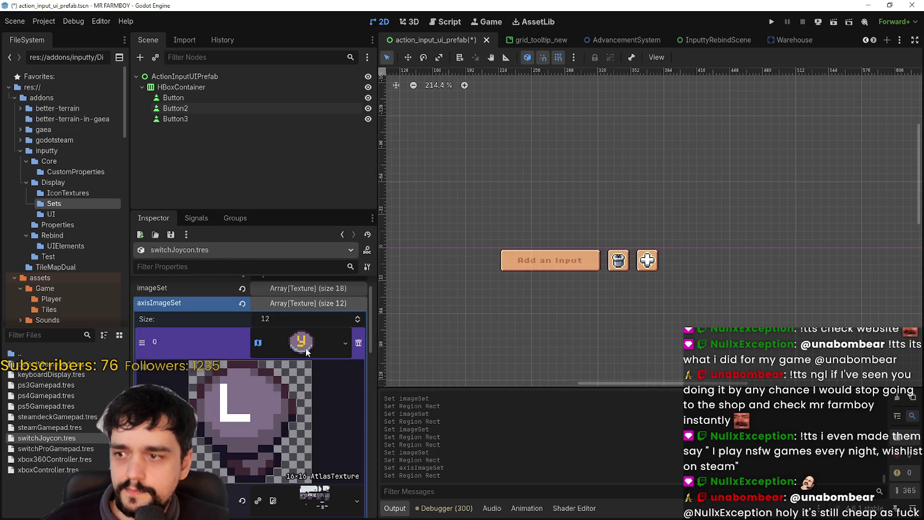
# - Paste the copied atlas texture into element 1 and adjust its region
pyautogui.click(314, 381)
pyautogui.rightClick(300, 383)
pyautogui.click(336, 499)
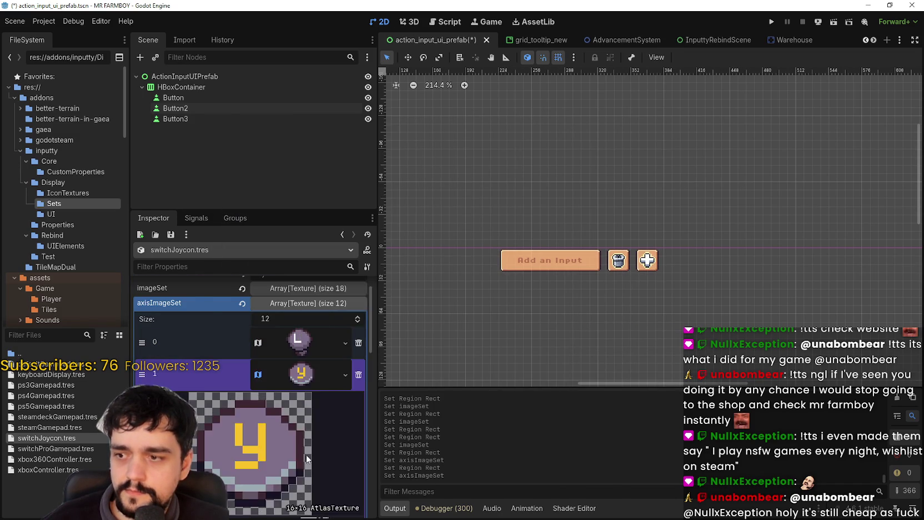
pyautogui.click(273, 476)
pyautogui.scroll(3, 532, 253)
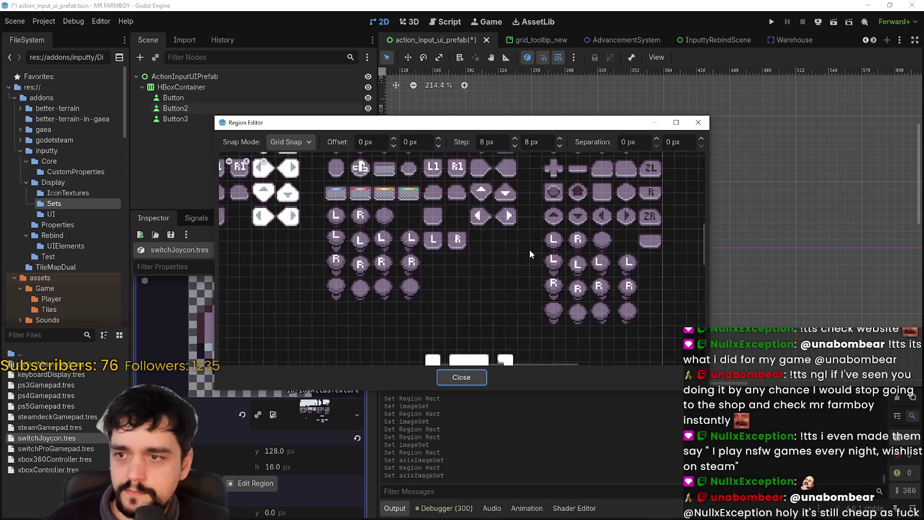
pyautogui.click(461, 377)
# - Paste the atlas texture into element 2 with another L stick icon as its region
pyautogui.rightClick(301, 406)
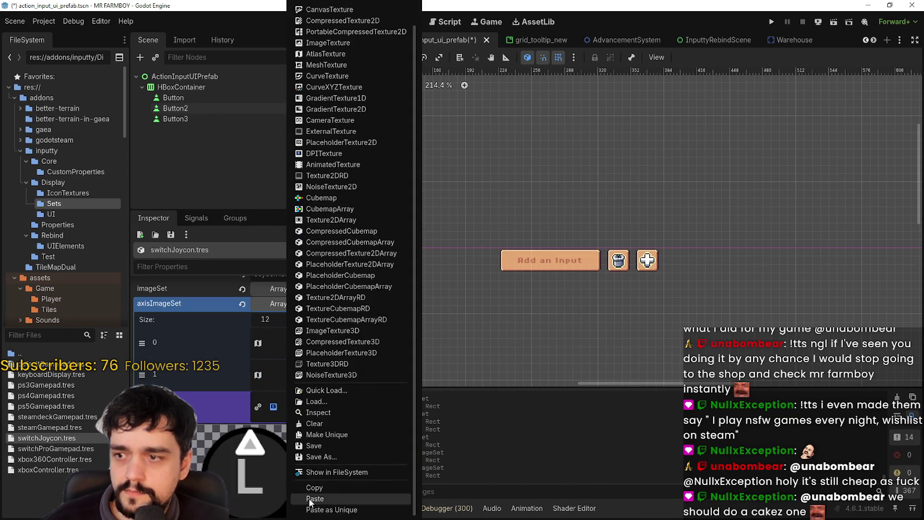
pyautogui.click(309, 499)
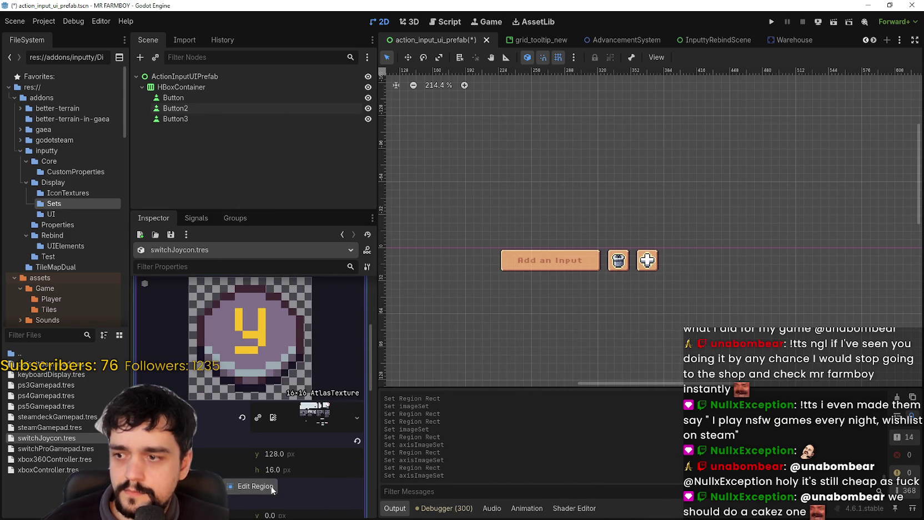
pyautogui.click(272, 487)
pyautogui.scroll(3, 538, 197)
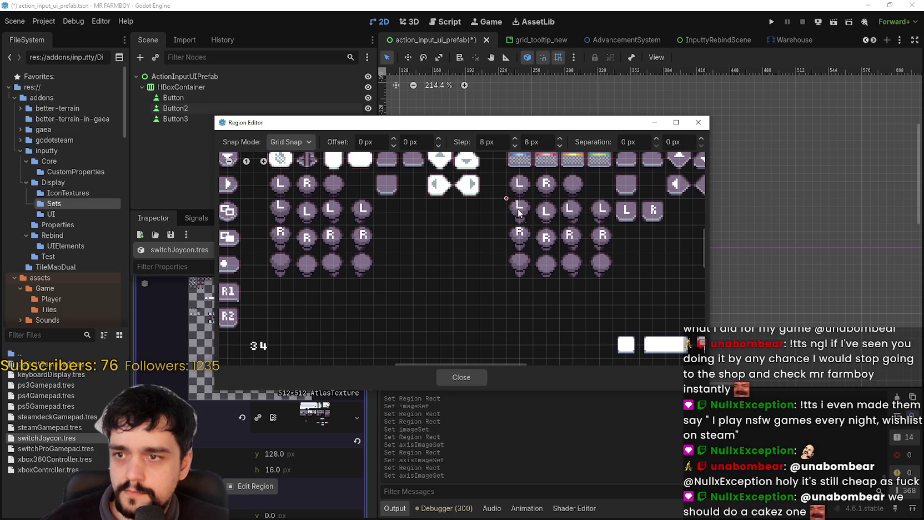
pyautogui.moveTo(516, 208); pyautogui.dragTo(533, 226)
pyautogui.click(463, 377)
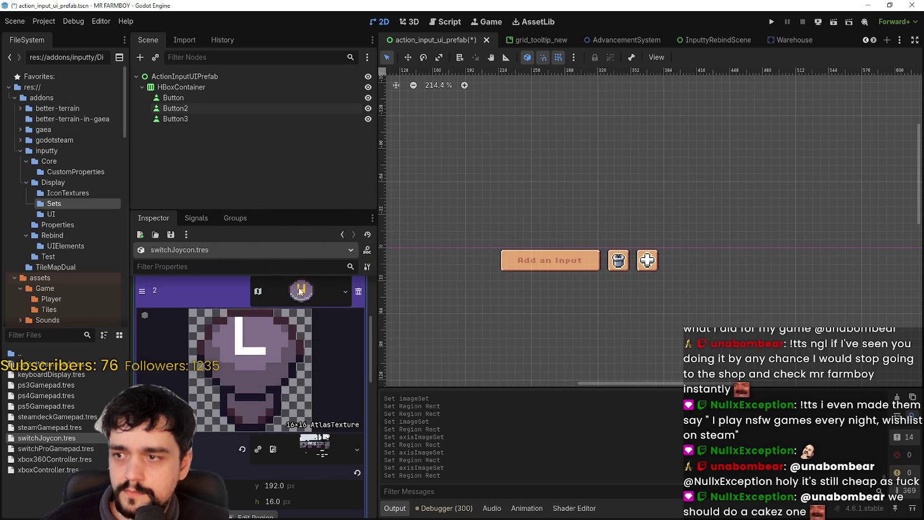
# - Paste the copied atlas texture into element 3 and check its region
pyautogui.click(311, 342)
pyautogui.click(305, 333)
pyautogui.click(337, 495)
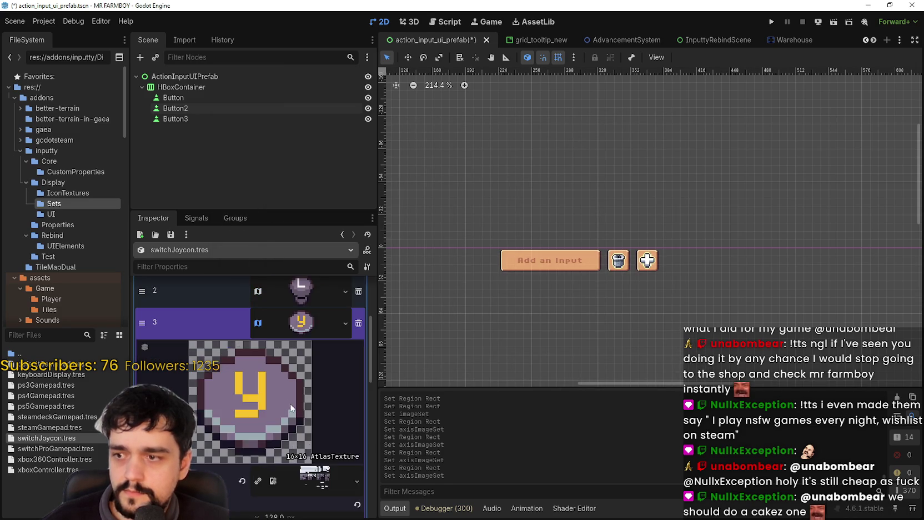
pyautogui.click(250, 400)
pyautogui.click(250, 461)
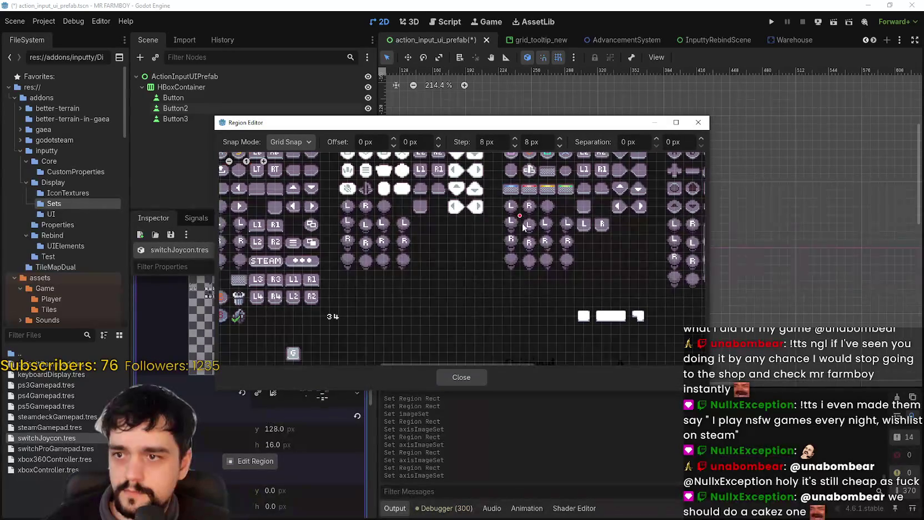
pyautogui.click(466, 377)
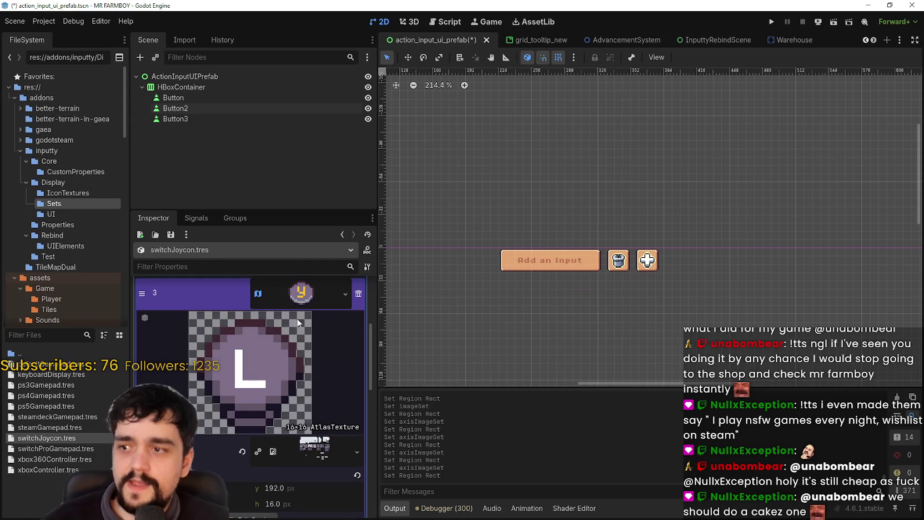
# - Give element 4 an independent atlas copy with a 16x16 R stick icon region
pyautogui.rightClick(303, 331)
pyautogui.scroll(-2, 309, 478)
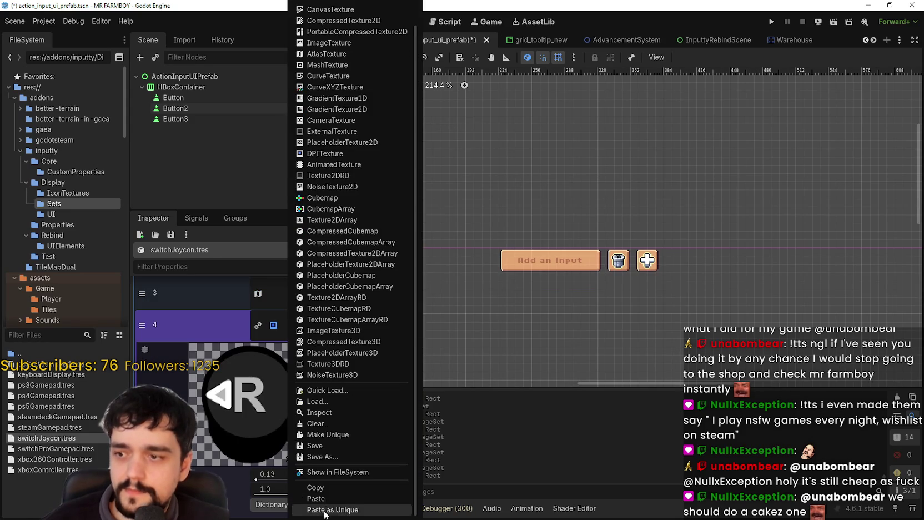
pyautogui.click(309, 495)
pyautogui.scroll(-2, 268, 426)
pyautogui.click(253, 462)
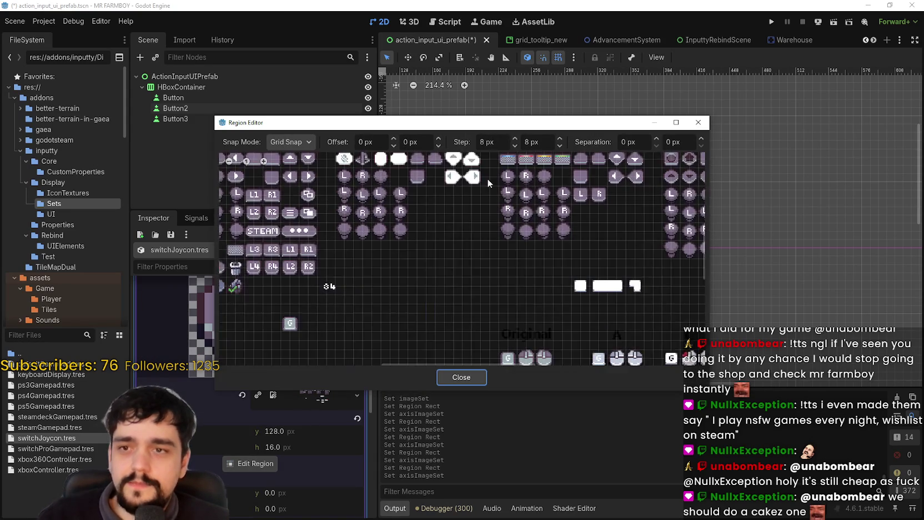
pyautogui.scroll(5, 541, 221)
pyautogui.scroll(-1, 541, 221)
pyautogui.moveTo(556, 207)
pyautogui.mouseDown()
pyautogui.moveTo(527, 228)
pyautogui.moveTo(530, 240)
pyautogui.mouseUp()
pyautogui.click(461, 377)
pyautogui.scroll(3, 340, 379)
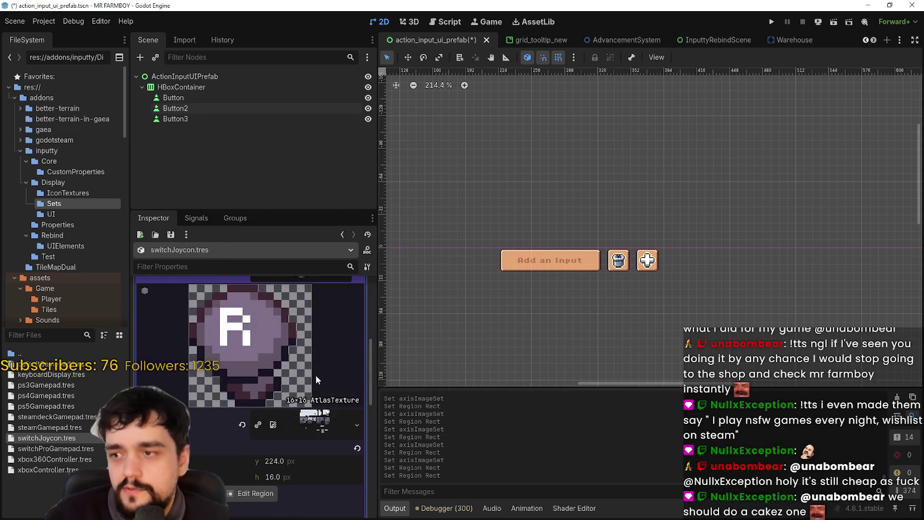
pyautogui.click(302, 306)
# - Paste the y atlas texture into element 5 and set its region to the fourth R tile
pyautogui.click(322, 326)
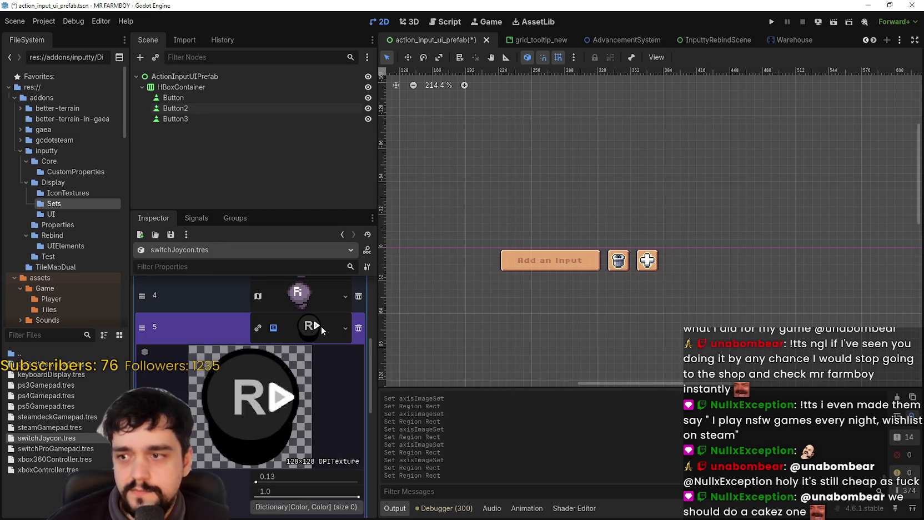
pyautogui.click(345, 327)
pyautogui.click(334, 499)
pyautogui.scroll(-3, 250, 416)
pyautogui.click(238, 494)
pyautogui.scroll(5, 588, 214)
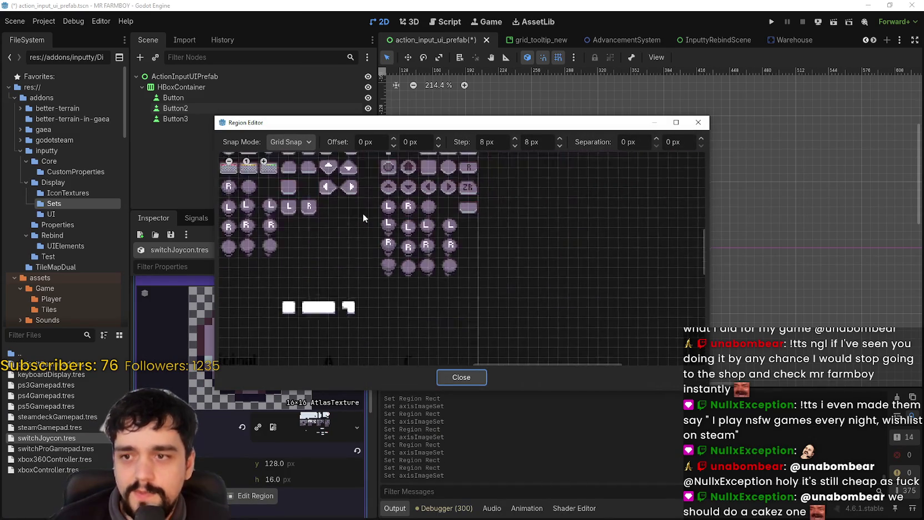
pyautogui.moveTo(413, 249); pyautogui.dragTo(441, 279)
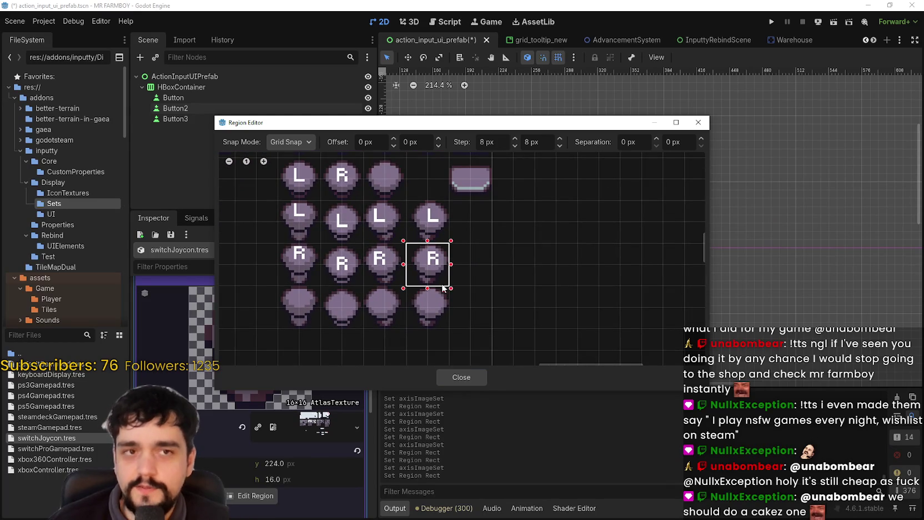
pyautogui.click(483, 376)
pyautogui.scroll(-5, 274, 380)
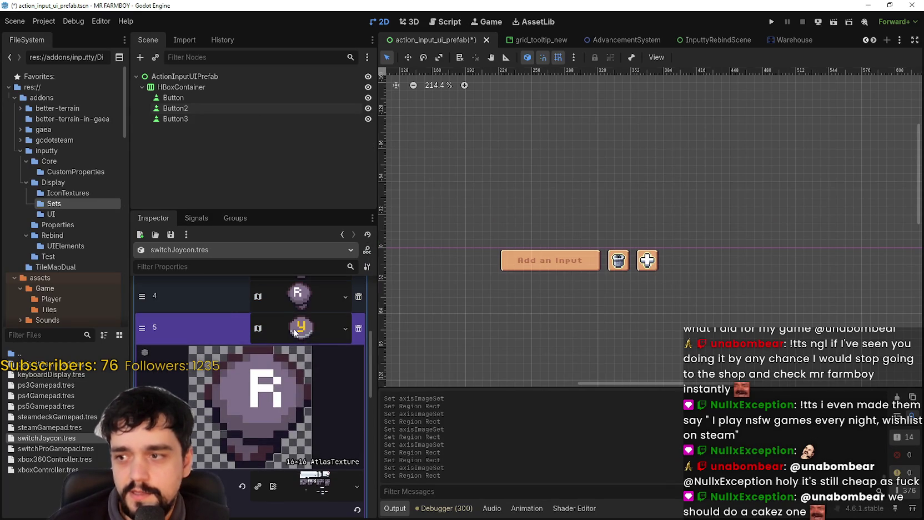
# - Paste the copied atlas texture into element 6
pyautogui.click(308, 360)
pyautogui.rightClick(325, 418)
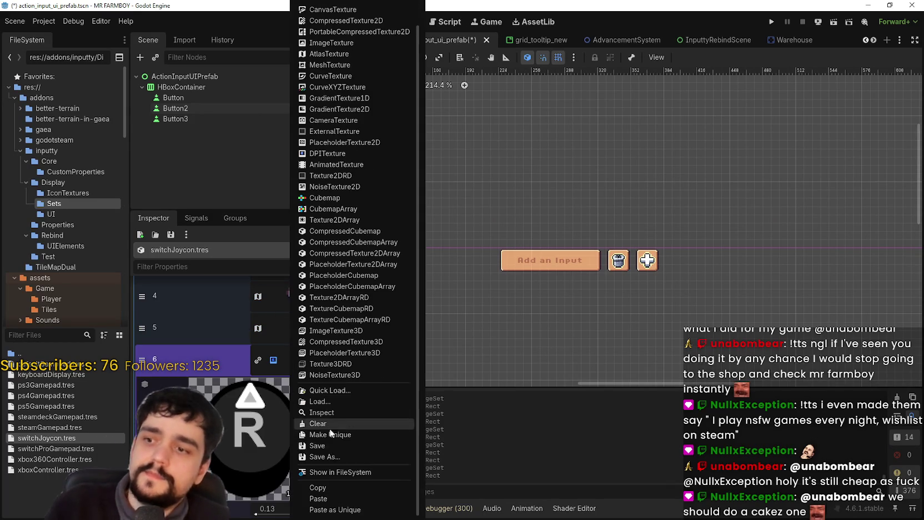
pyautogui.click(333, 493)
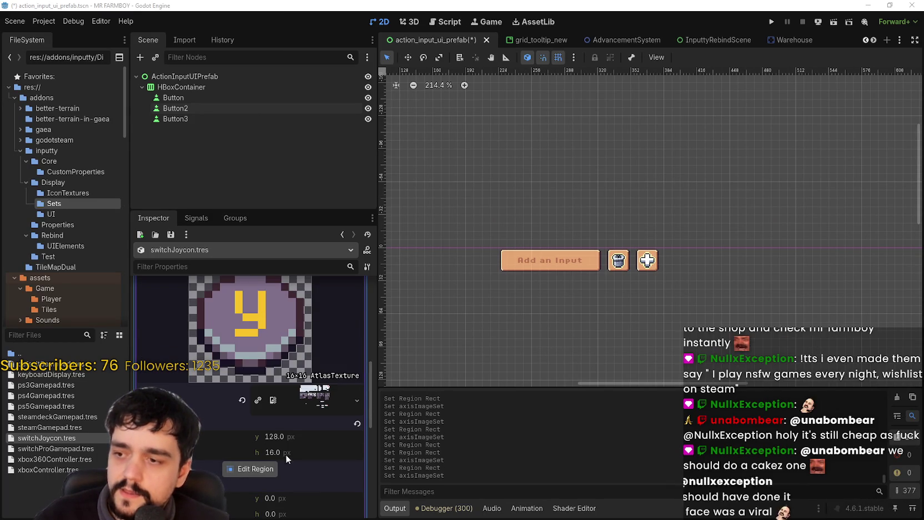
pyautogui.click(255, 468)
pyautogui.scroll(-2, 603, 230)
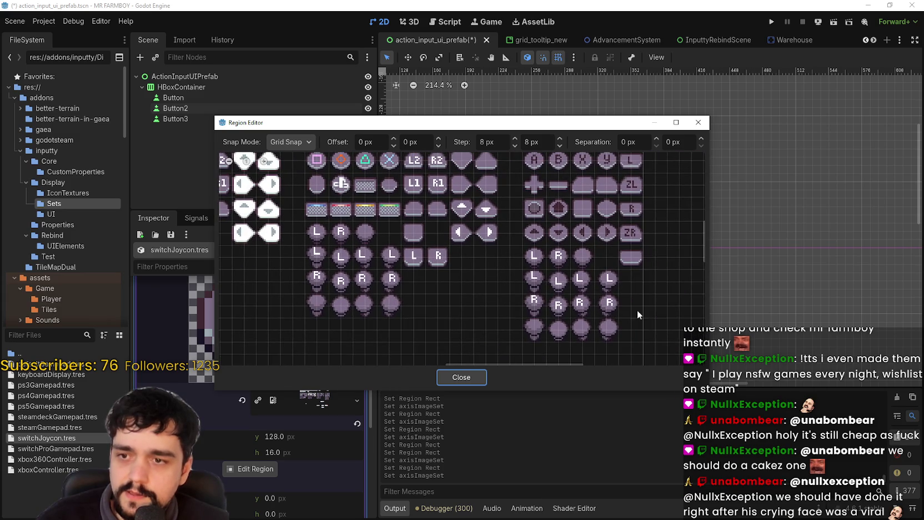
pyautogui.scroll(-2, 631, 272)
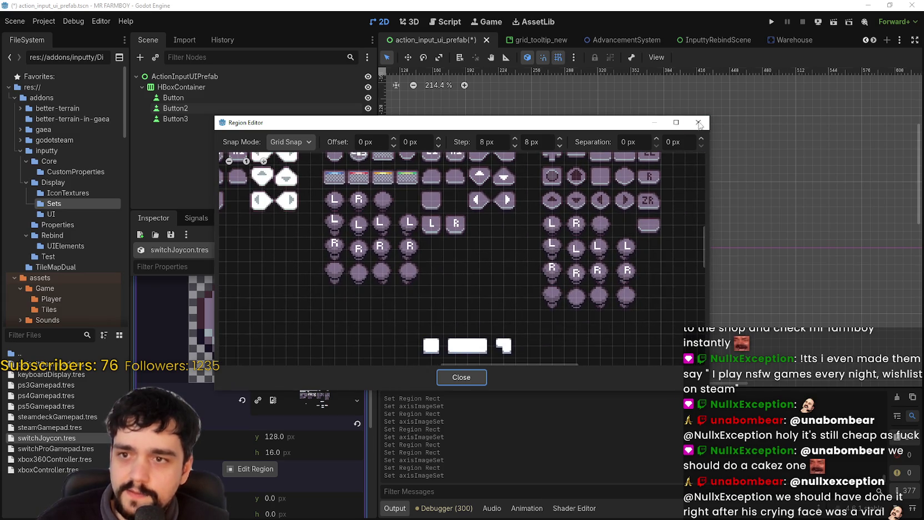
pyautogui.click(699, 123)
pyautogui.scroll(5, 303, 480)
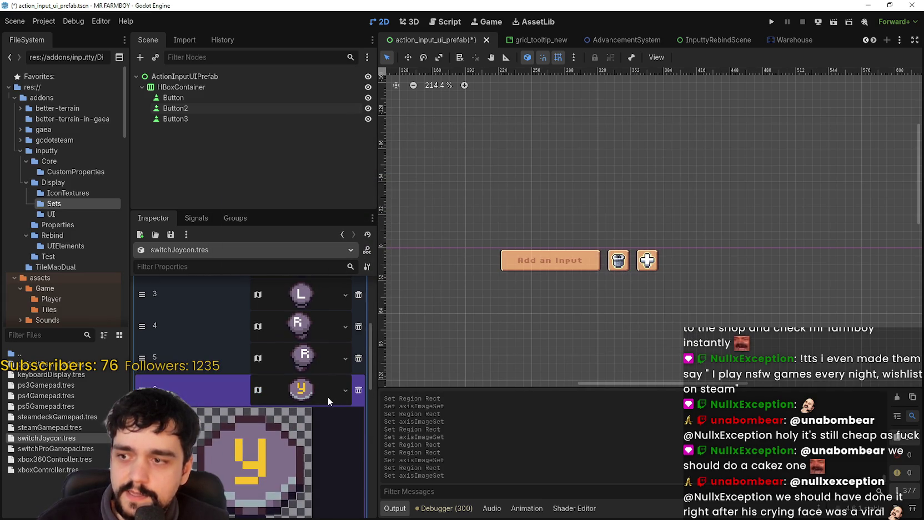
# - Set element 6's atlas region to an R tile
pyautogui.rightClick(311, 393)
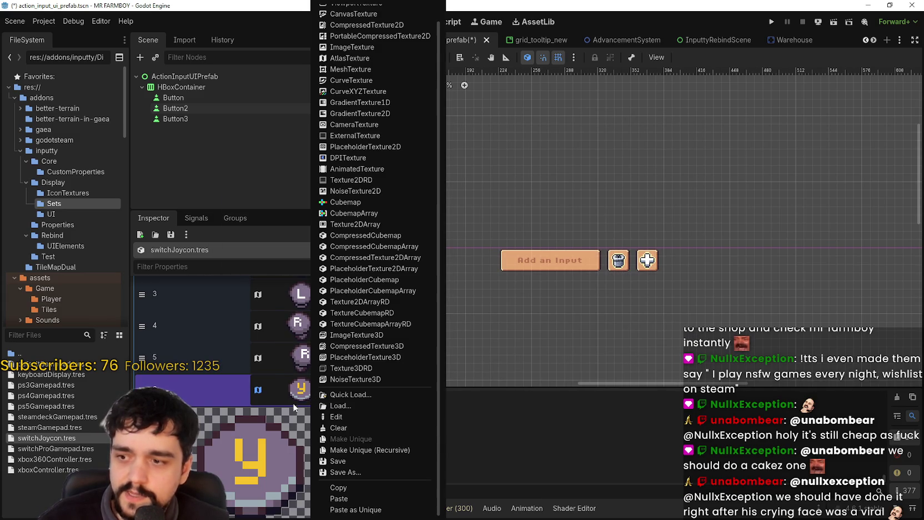
pyautogui.click(291, 406)
pyautogui.click(299, 388)
pyautogui.scroll(-5, 276, 399)
pyautogui.scroll(2, 277, 400)
pyautogui.click(251, 439)
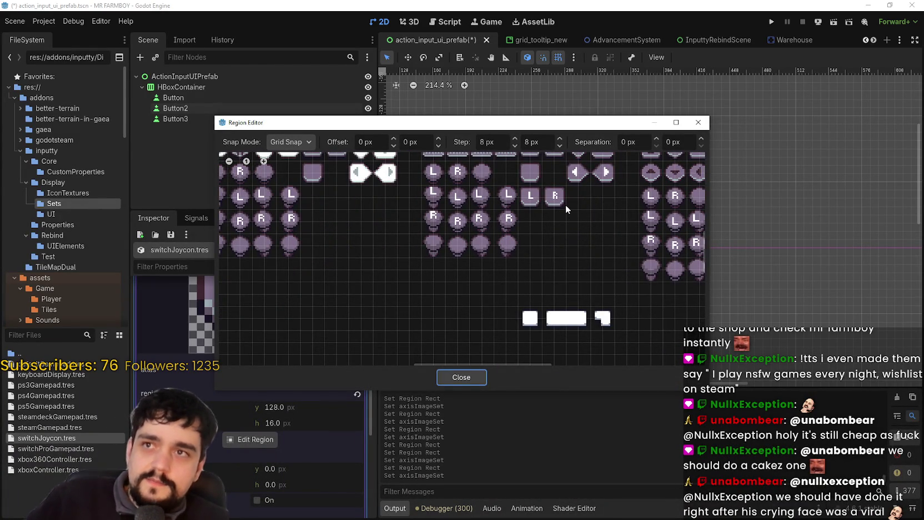
pyautogui.scroll(2, 566, 201)
pyautogui.scroll(-3, 479, 238)
pyautogui.scroll(2, 478, 252)
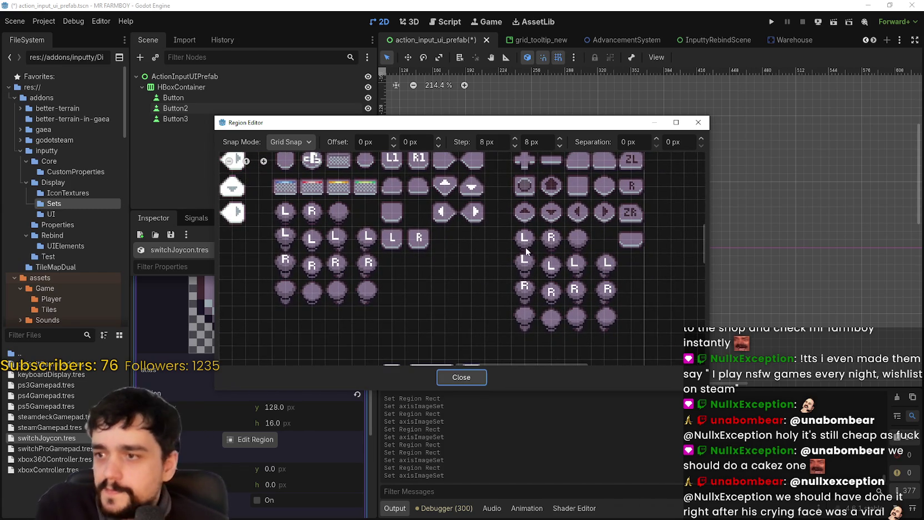
pyautogui.scroll(1, 588, 287)
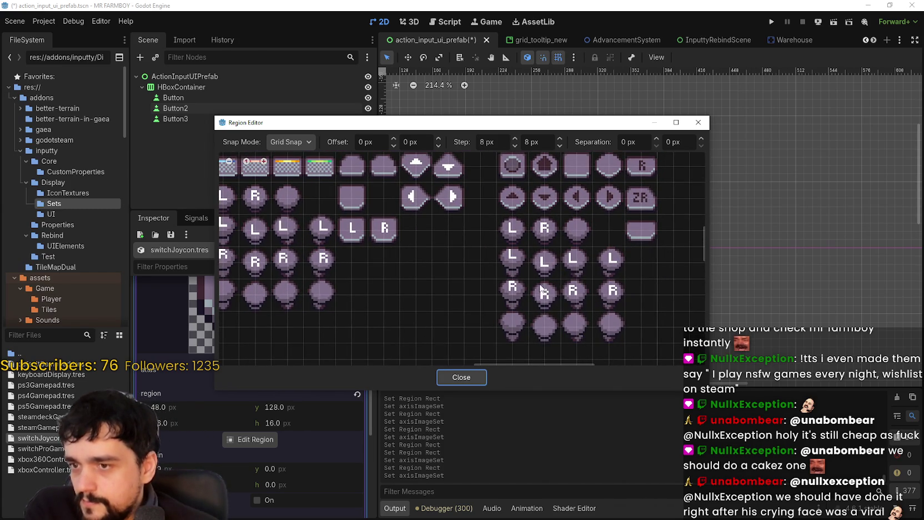
pyautogui.scroll(-1, 542, 287)
pyautogui.moveTo(533, 278); pyautogui.dragTo(558, 310)
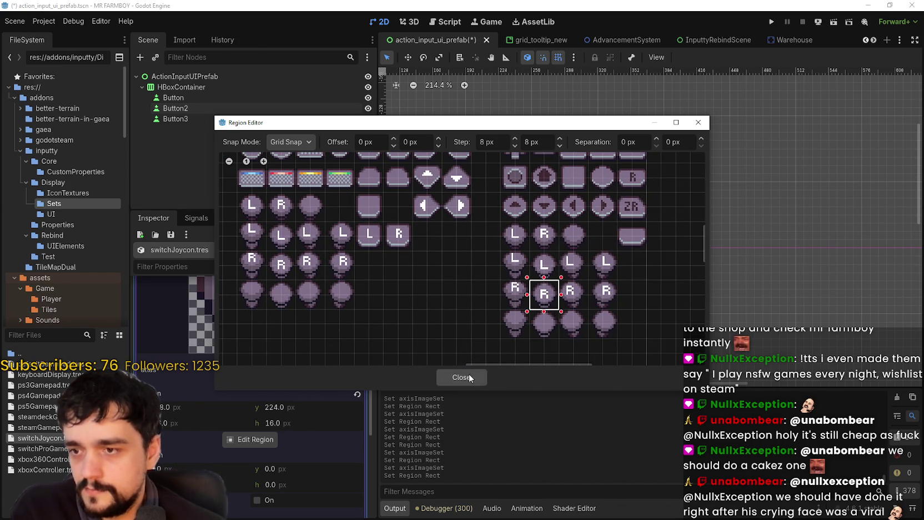
pyautogui.click(472, 377)
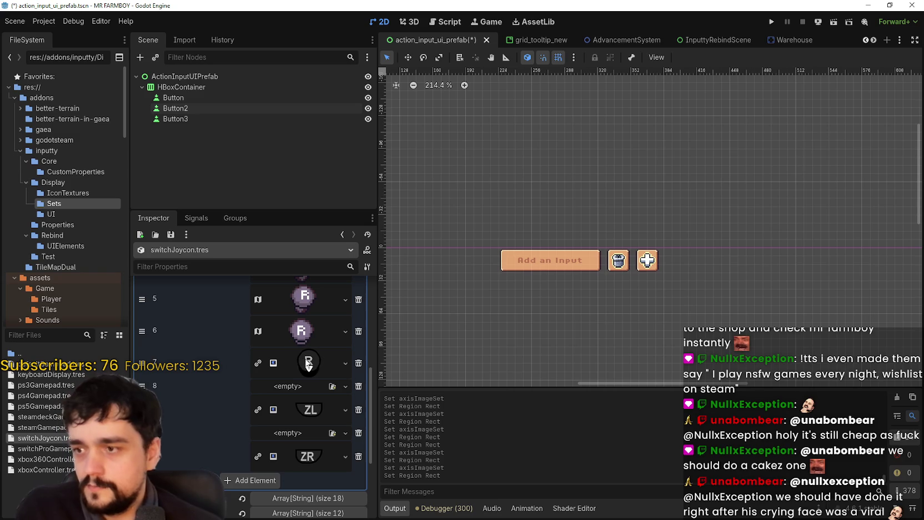
# - Shift element 6's icon region to a different R tile
pyautogui.click(308, 363)
pyautogui.scroll(-2, 235, 473)
pyautogui.click(239, 469)
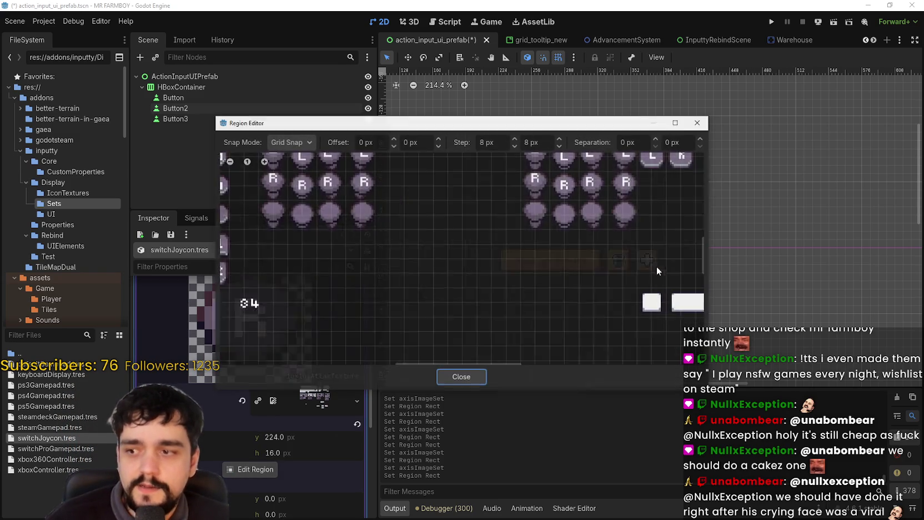
pyautogui.click(548, 242)
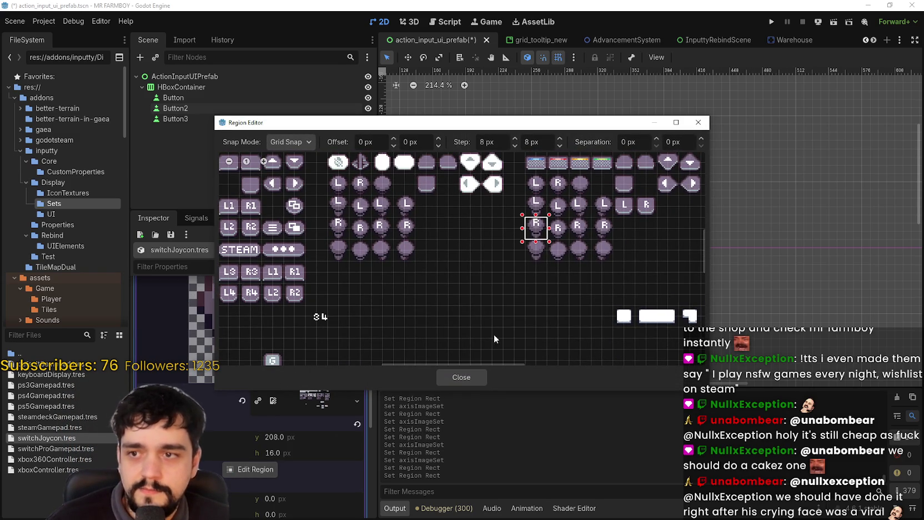
pyautogui.click(464, 378)
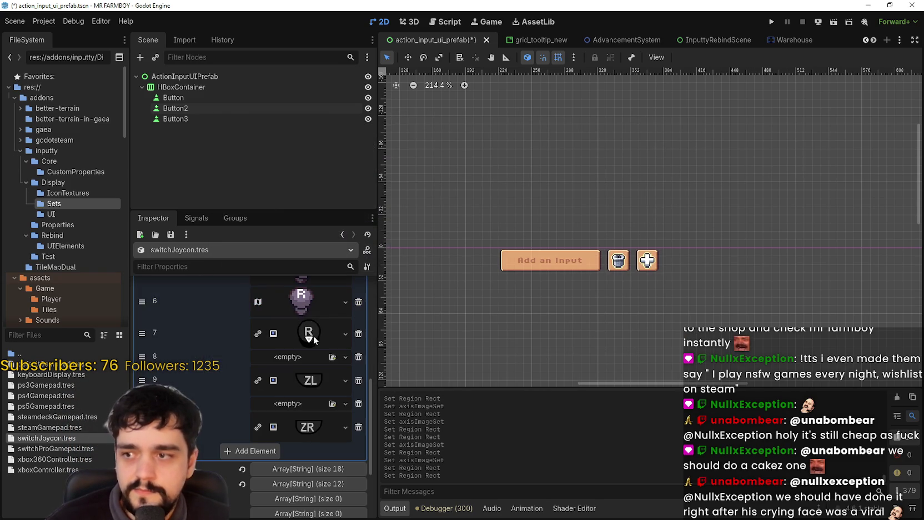
# - Paste the atlas texture into element 7 with an R tile region, then save the scene
pyautogui.rightClick(300, 367)
pyautogui.click(322, 509)
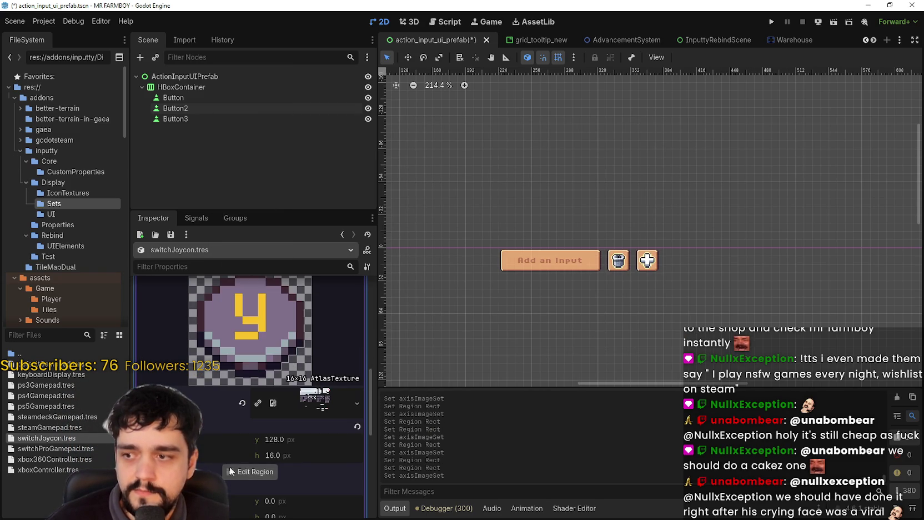
pyautogui.click(250, 472)
pyautogui.scroll(-2, 504, 247)
pyautogui.scroll(4, 539, 250)
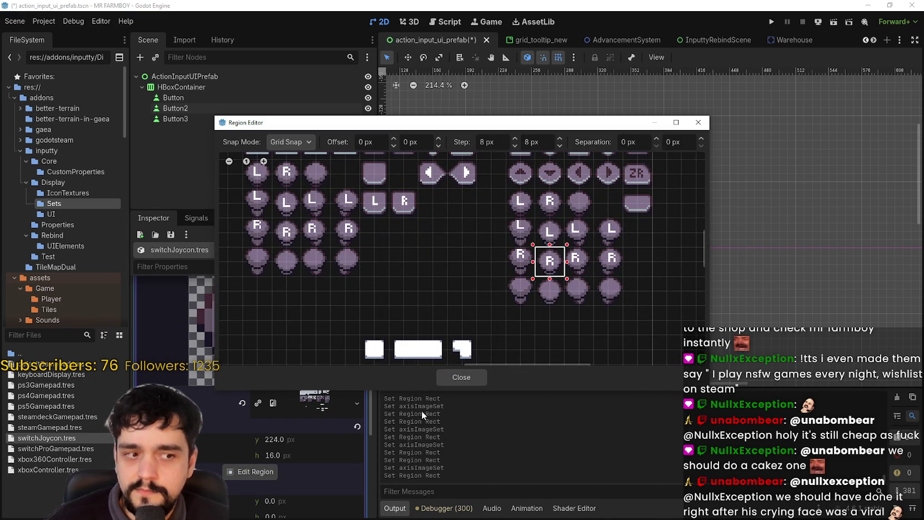
pyautogui.click(471, 377)
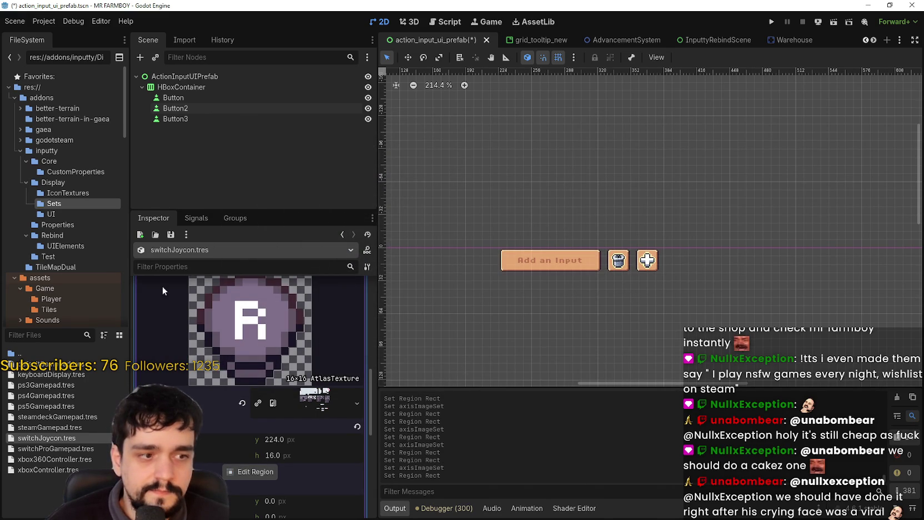
pyautogui.scroll(-3, 269, 385)
pyautogui.scroll(3, 268, 384)
pyautogui.click(294, 332)
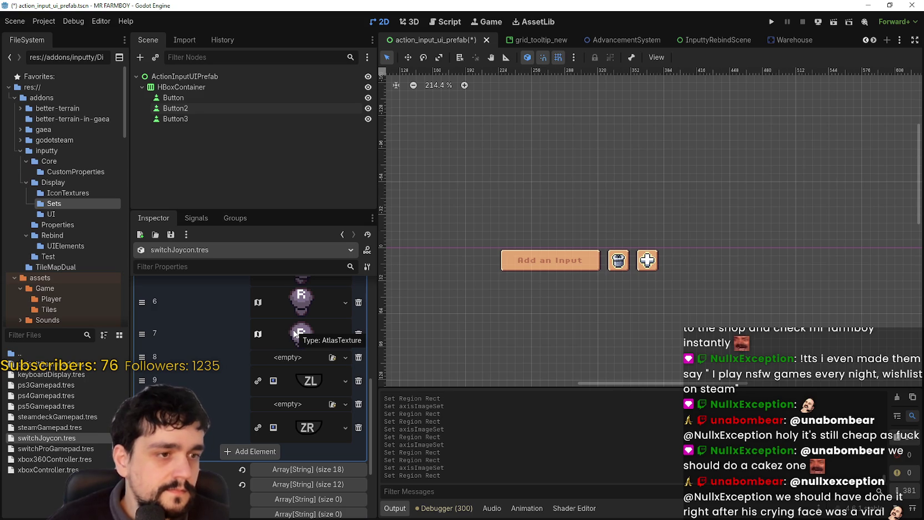
pyautogui.hotkey('ctrl', 's')
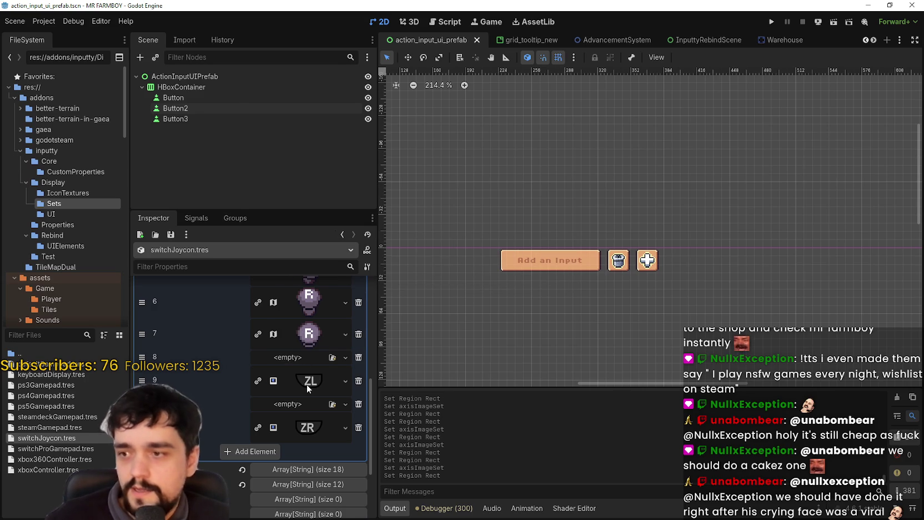
# - Replace element 9's ZL texture with the atlas copy cut to the 16x16 ZL tile
pyautogui.click(307, 384)
pyautogui.rightClick(314, 337)
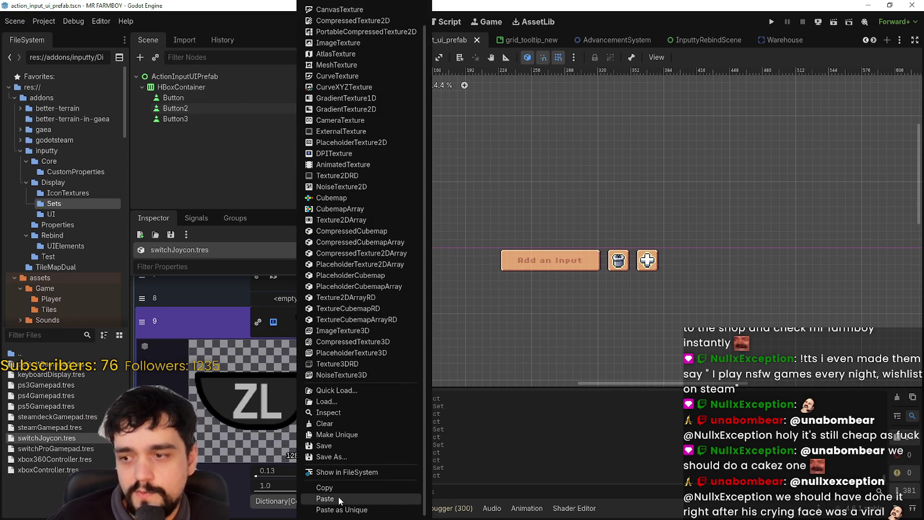
pyautogui.click(326, 499)
pyautogui.click(266, 461)
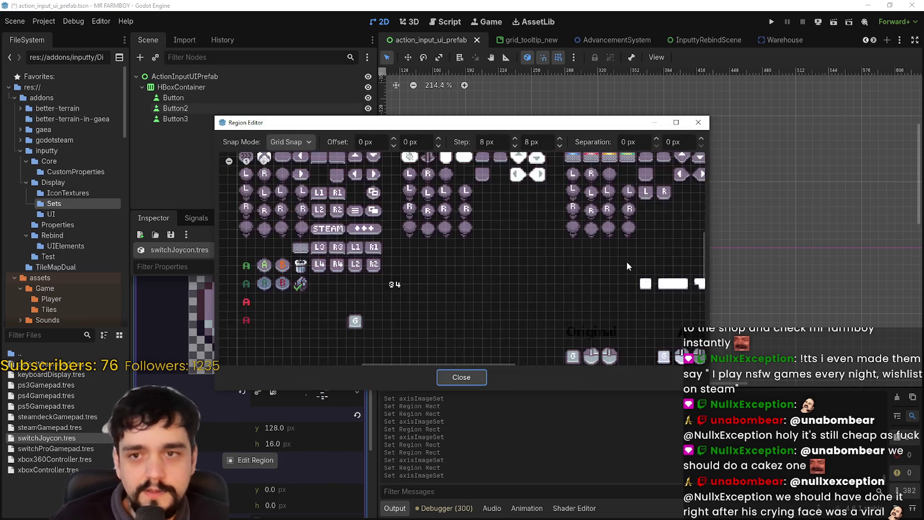
pyautogui.scroll(3, 601, 208)
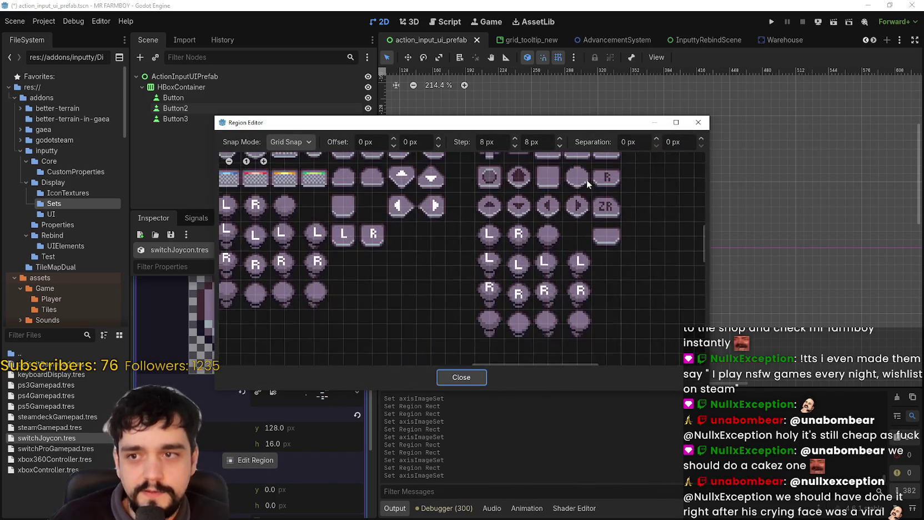
pyautogui.moveTo(574, 235); pyautogui.dragTo(584, 204)
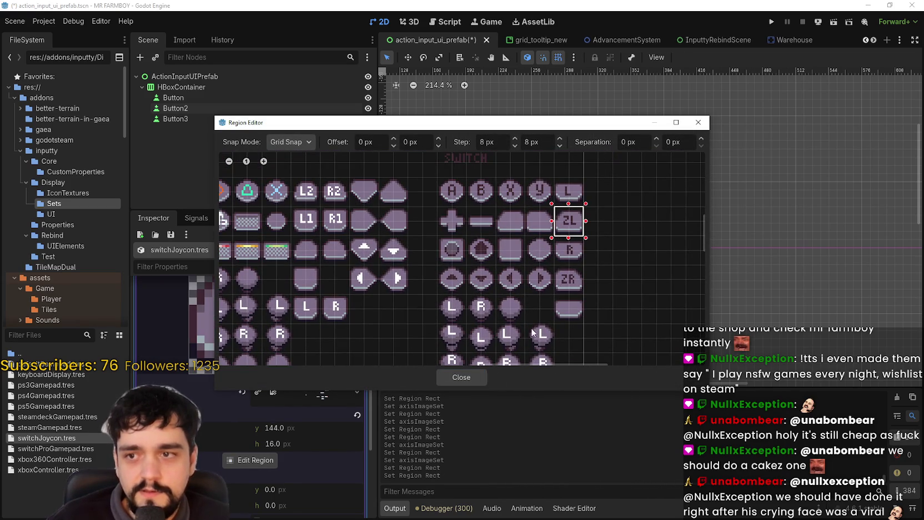
pyautogui.click(477, 377)
pyautogui.click(308, 323)
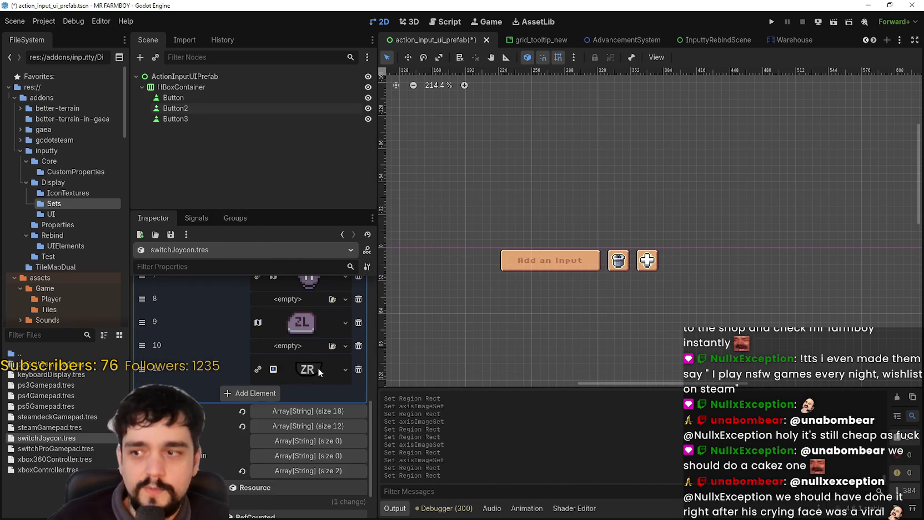
# - Replace the ZR texture with the atlas copy around the ZR icon, then save
pyautogui.rightClick(296, 369)
pyautogui.click(321, 498)
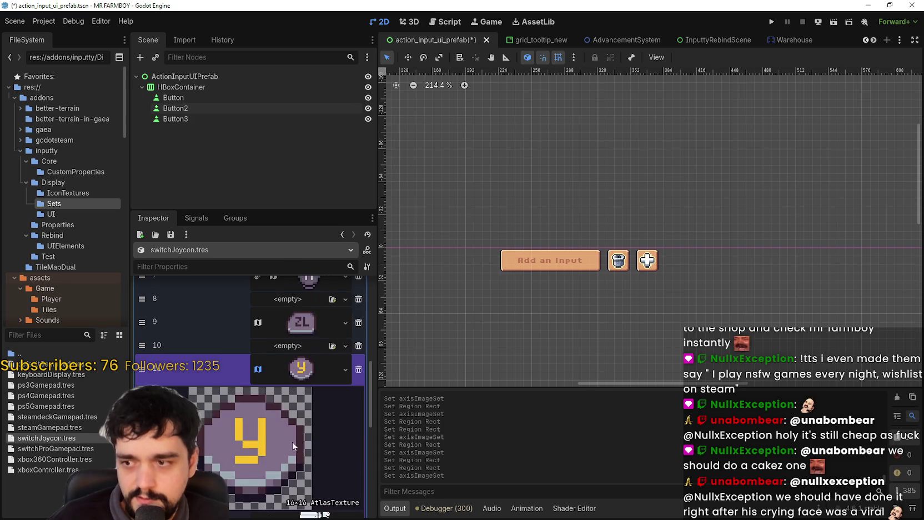
pyautogui.scroll(-3, 302, 453)
pyautogui.click(248, 447)
pyautogui.scroll(4, 563, 240)
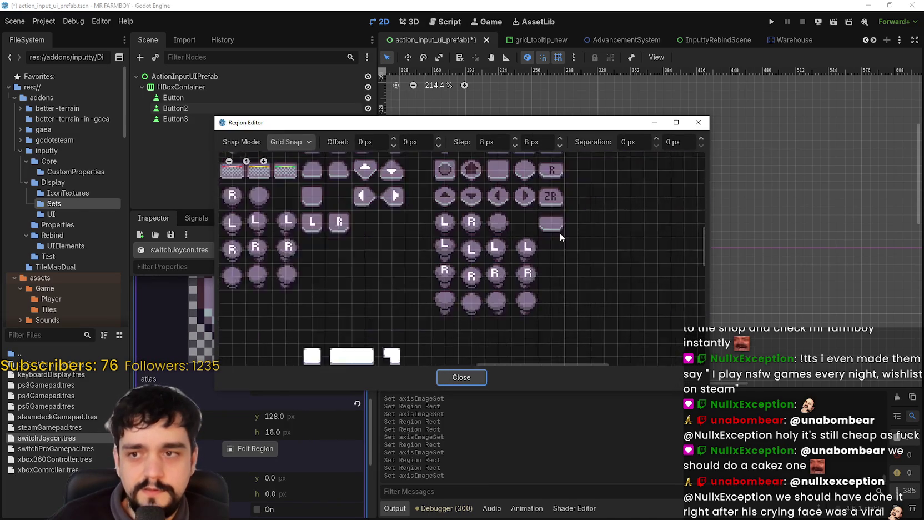
pyautogui.moveTo(528, 289); pyautogui.dragTo(545, 305)
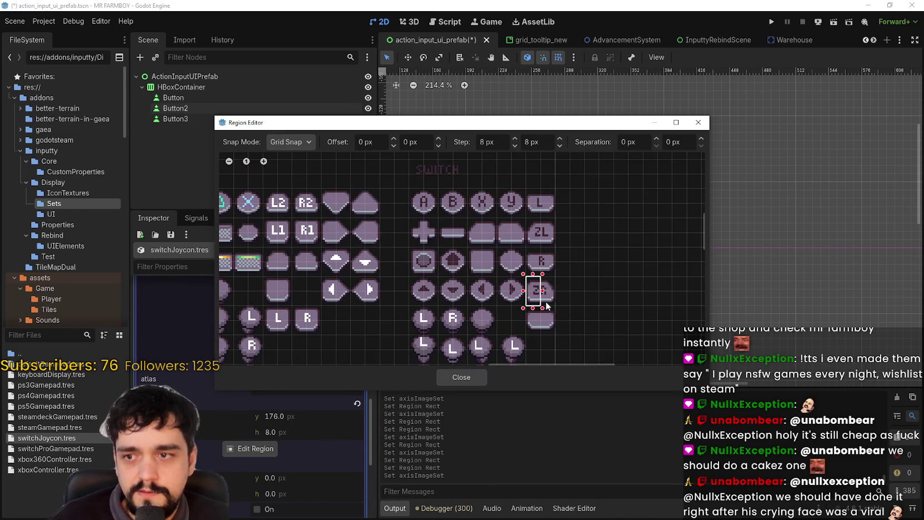
pyautogui.click(469, 378)
pyautogui.click(304, 339)
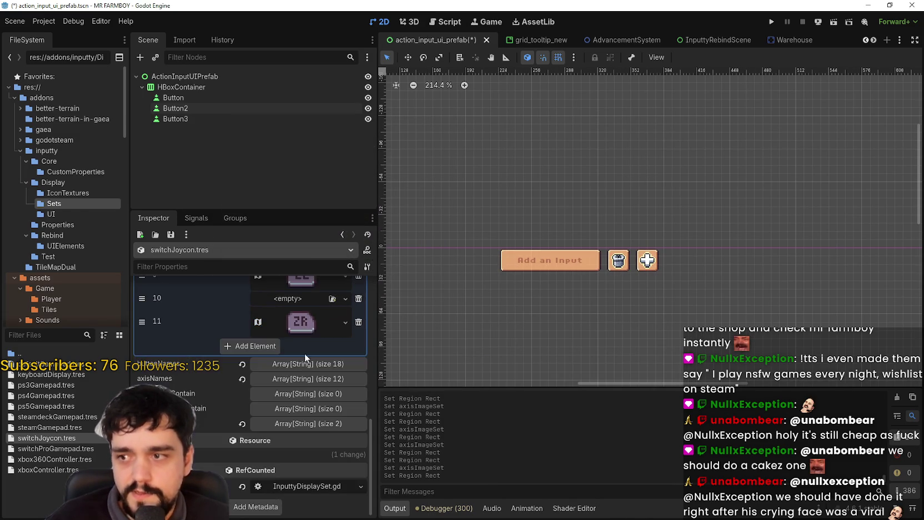
pyautogui.scroll(2, 304, 361)
pyautogui.hotkey('ctrl', 's')
# - Review the axisImageSet texture list in the Inspector
pyautogui.scroll(-1, 666, 284)
pyautogui.scroll(3, 690, 291)
pyautogui.scroll(1, 709, 275)
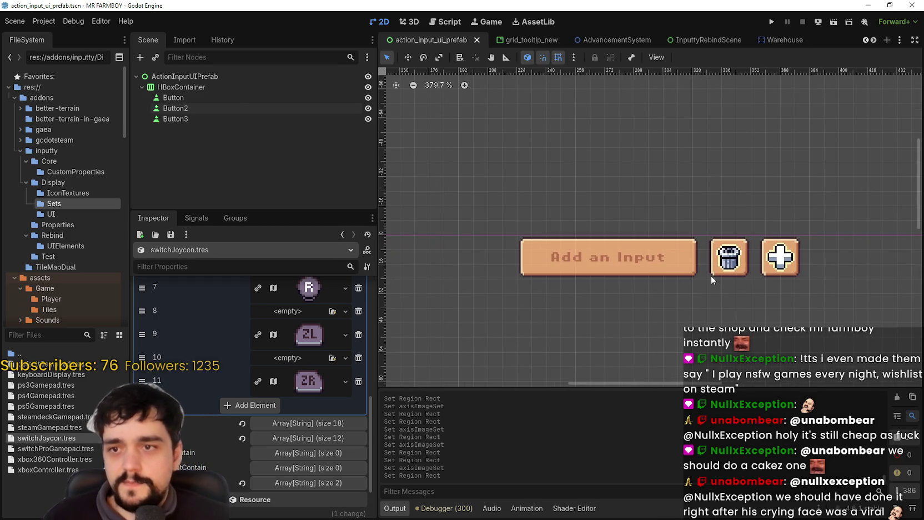
pyautogui.scroll(-2, 710, 276)
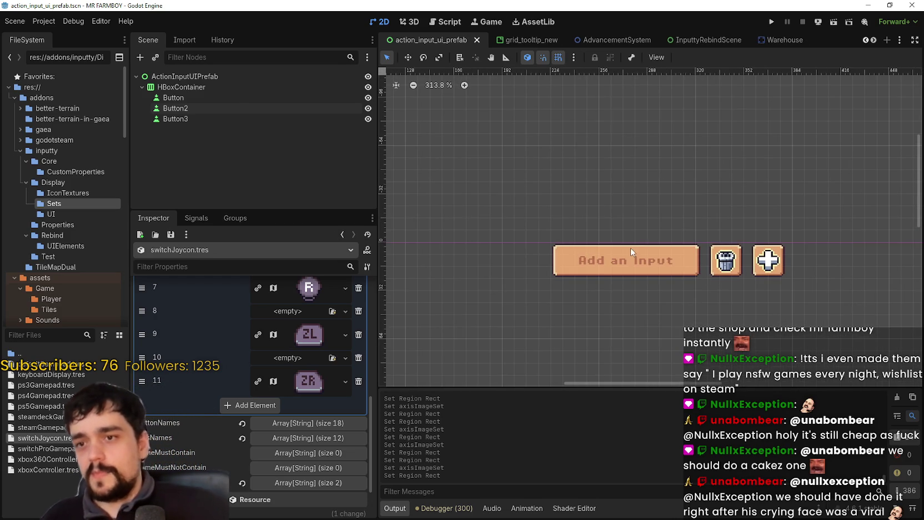
pyautogui.scroll(-1, 631, 248)
pyautogui.scroll(10, 262, 377)
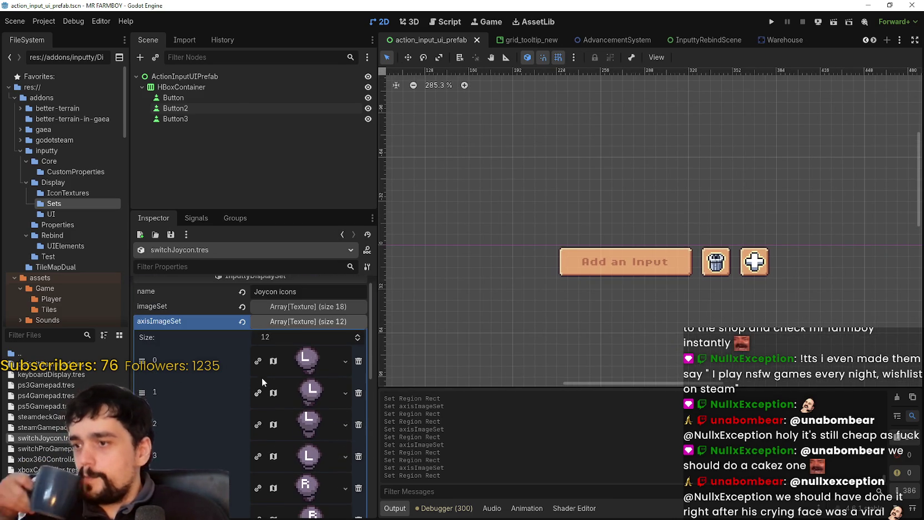
pyautogui.click(299, 323)
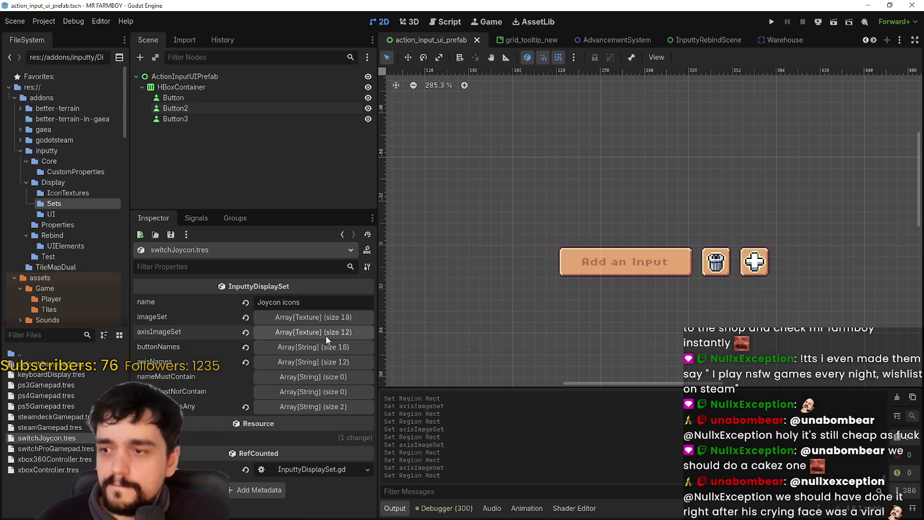
pyautogui.click(325, 333)
pyautogui.scroll(-5, 296, 396)
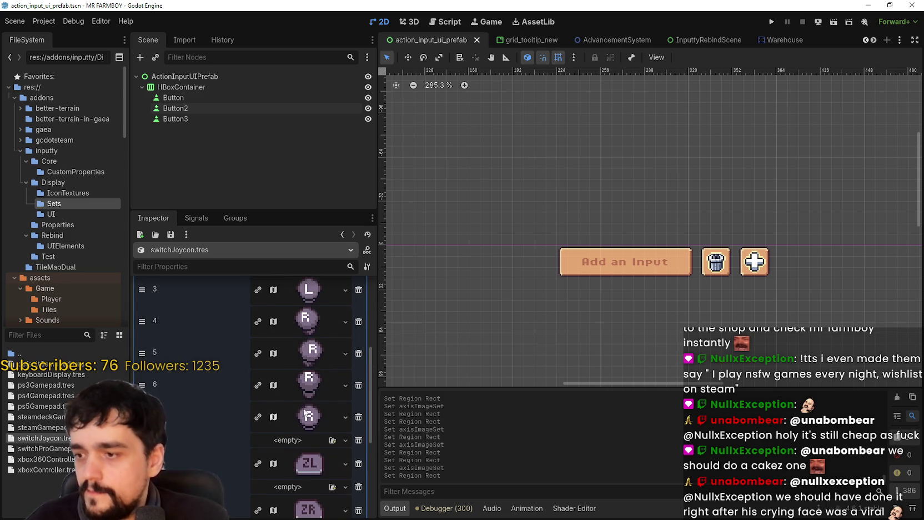
pyautogui.scroll(5, 300, 447)
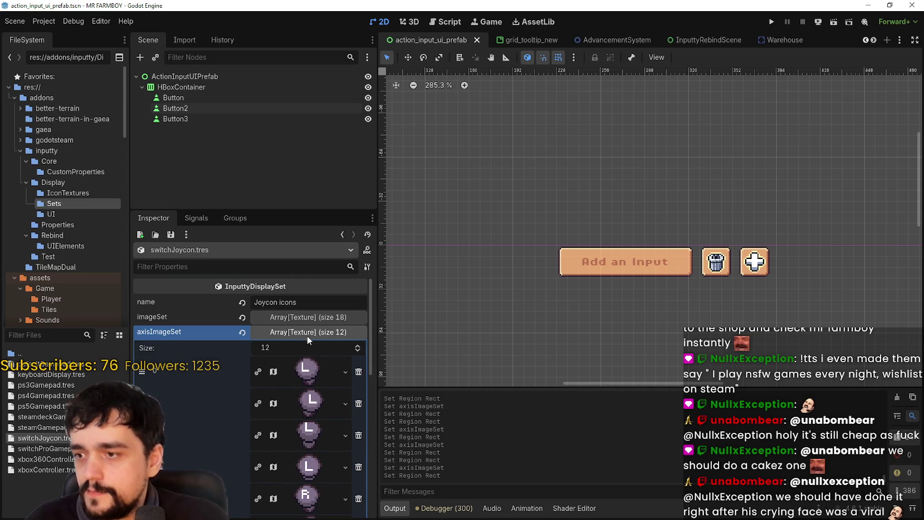
pyautogui.click(307, 334)
# - Check the buttonNames, axisNames and imageSet lists, then save the scene
pyautogui.click(319, 348)
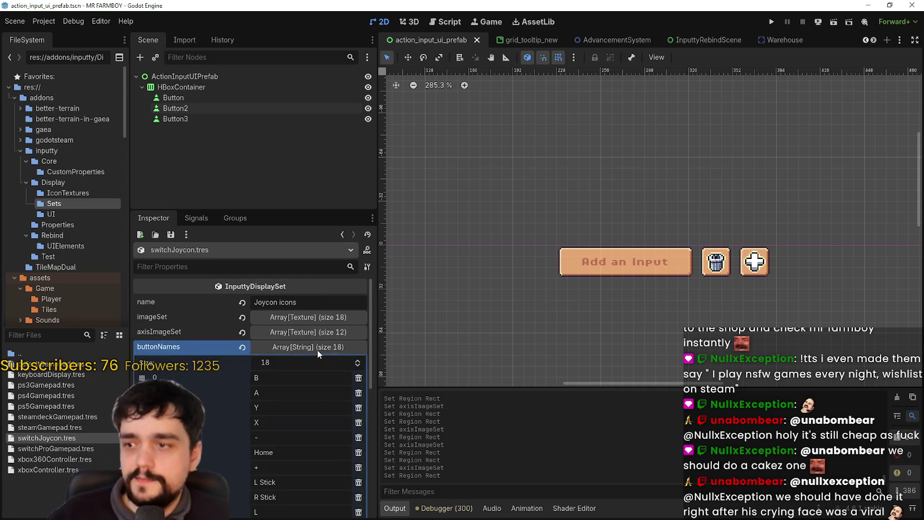
pyautogui.click(317, 350)
pyautogui.click(305, 366)
pyautogui.click(302, 357)
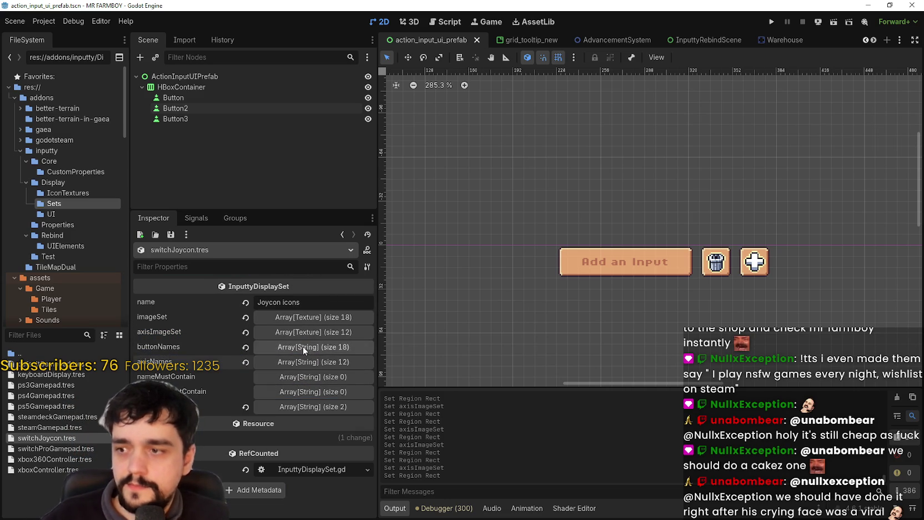
pyautogui.click(303, 317)
pyautogui.scroll(-10, 300, 361)
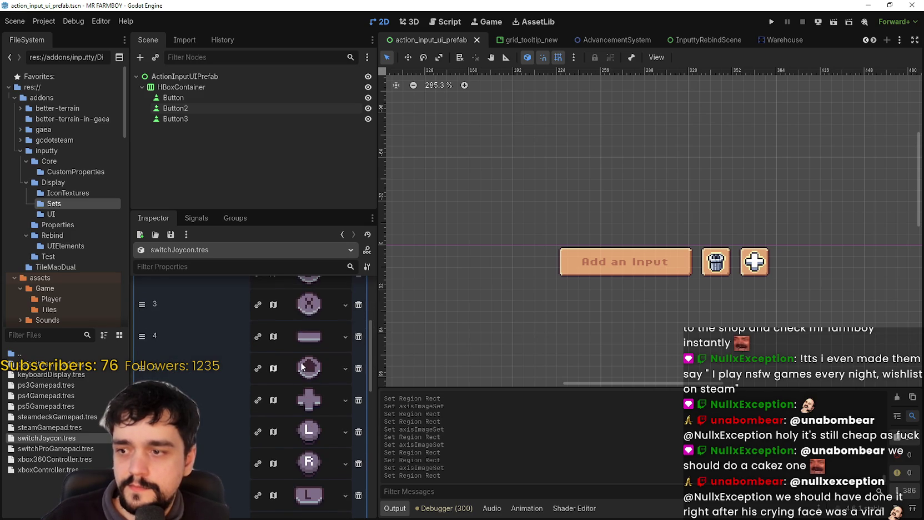
pyautogui.scroll(10, 319, 416)
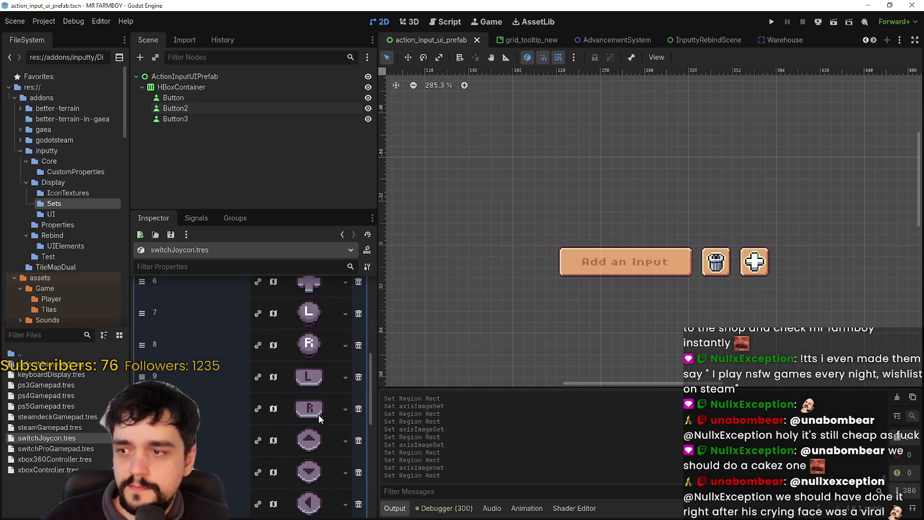
pyautogui.click(306, 321)
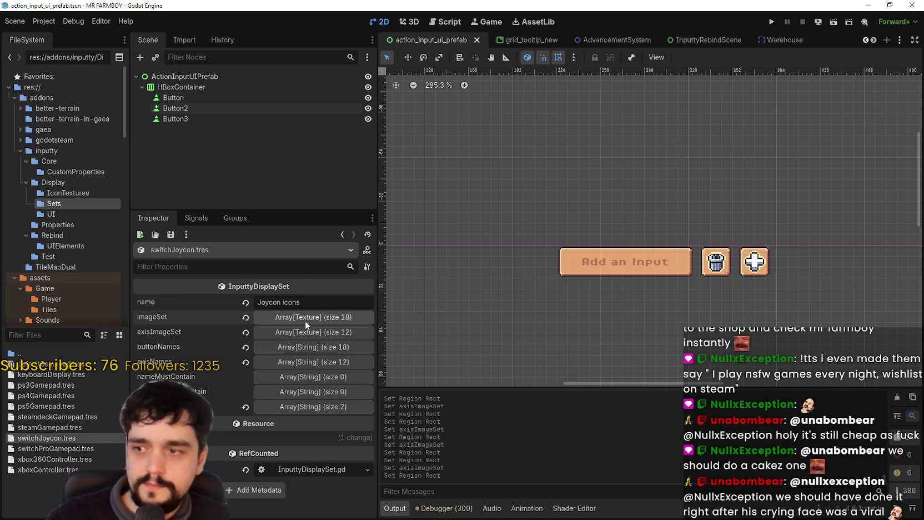
pyautogui.hotkey('ctrl', 's')
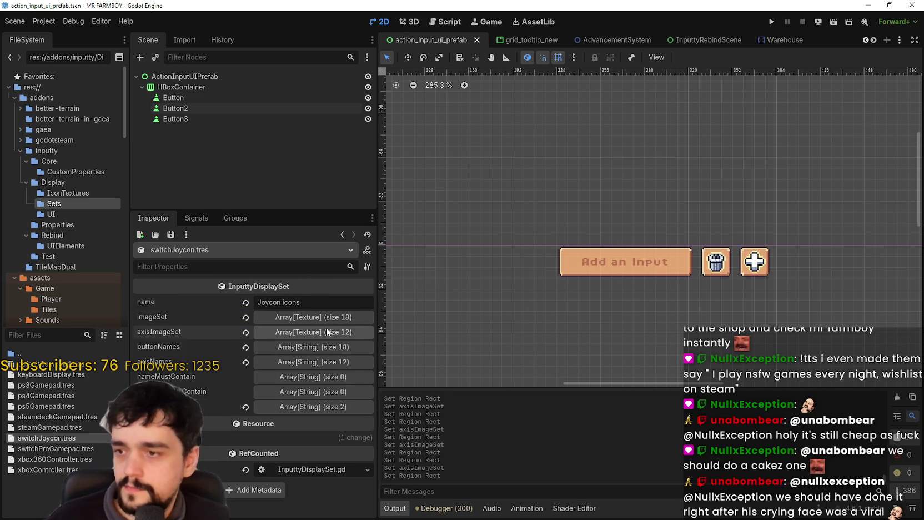
# - Recheck the axisImageSet and imageSet texture lists
pyautogui.click(326, 327)
pyautogui.scroll(-5, 300, 422)
pyautogui.scroll(5, 313, 438)
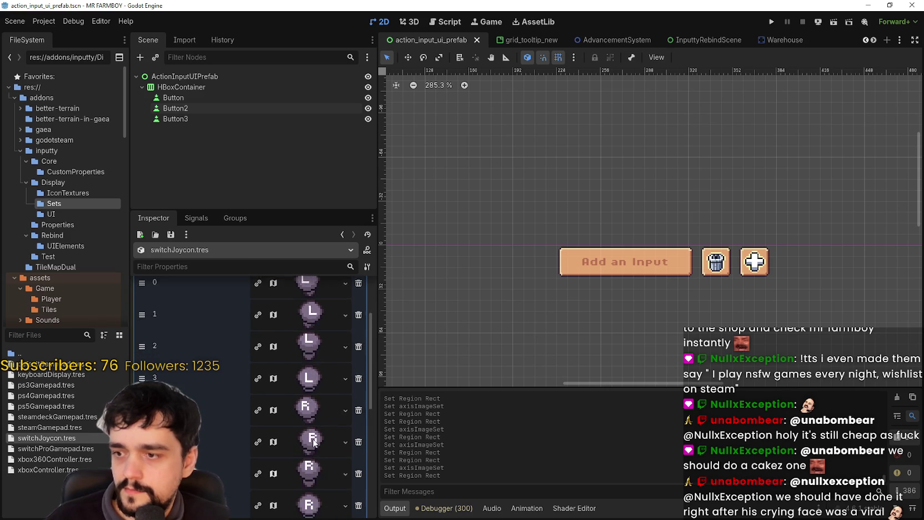
pyautogui.click(303, 331)
pyautogui.click(313, 322)
pyautogui.scroll(-5, 330, 438)
pyautogui.scroll(-6, 290, 305)
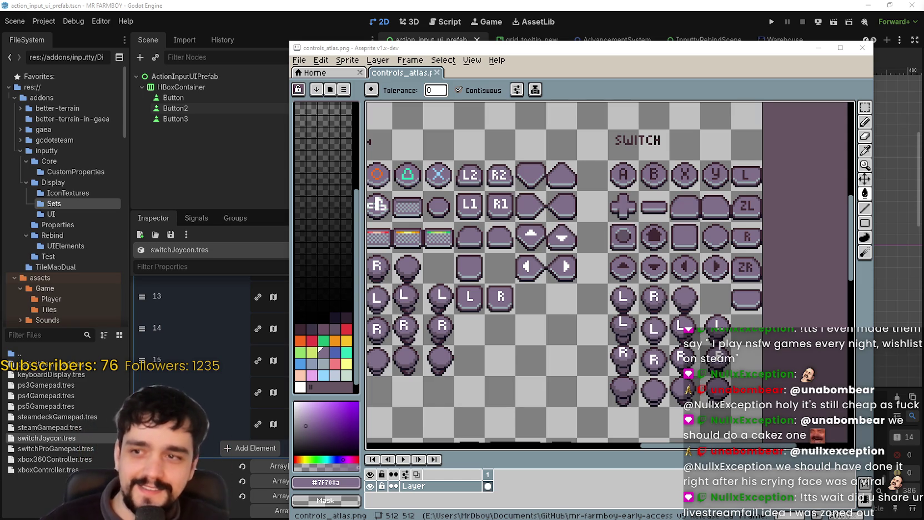
# - Select the small S letter glyph on the keyboard S key
pyautogui.scroll(-4, 568, 283)
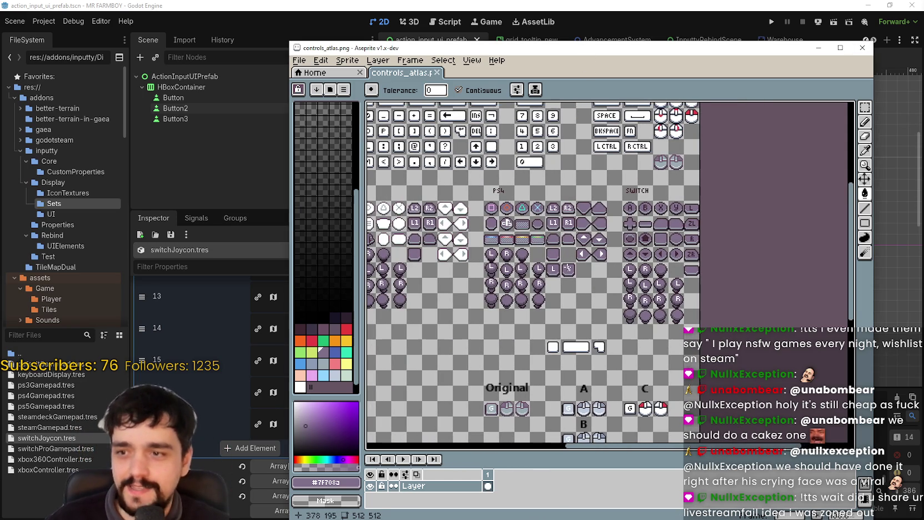
pyautogui.scroll(3, 568, 284)
pyautogui.press('w')
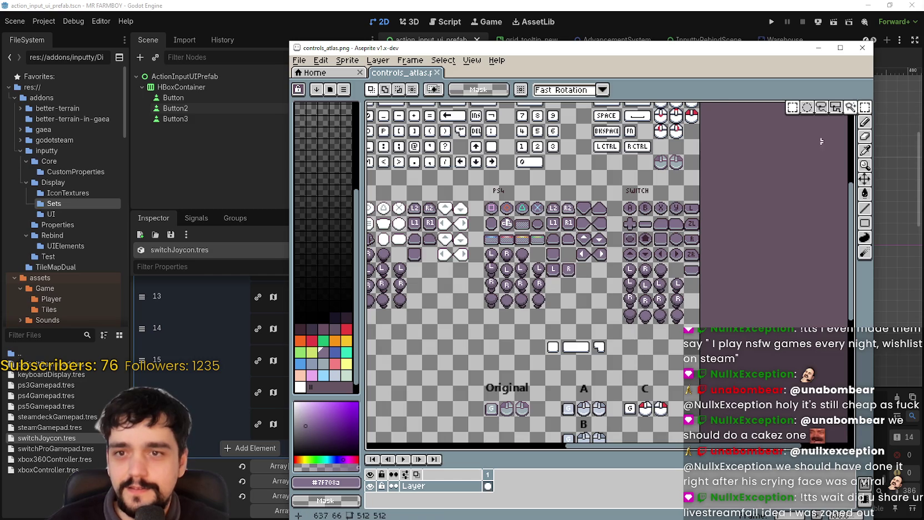
pyautogui.scroll(1, 687, 272)
pyautogui.scroll(-3, 686, 272)
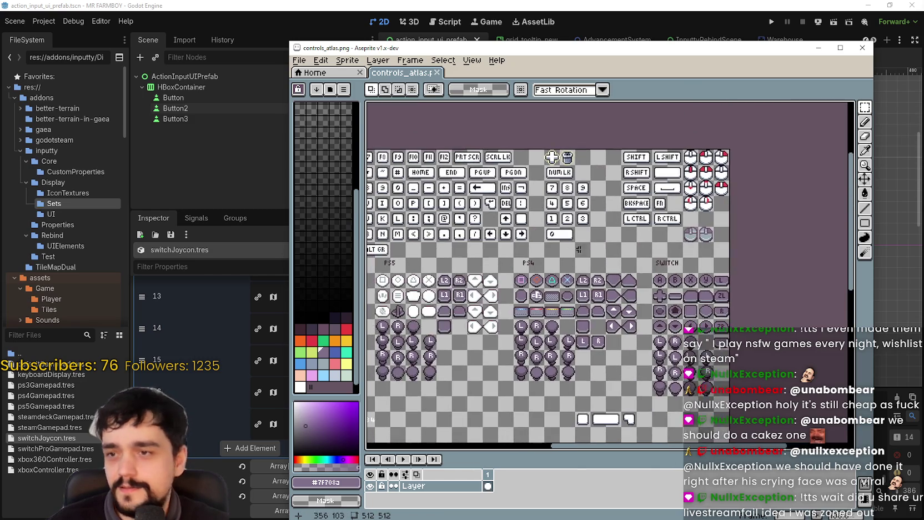
pyautogui.scroll(4, 590, 263)
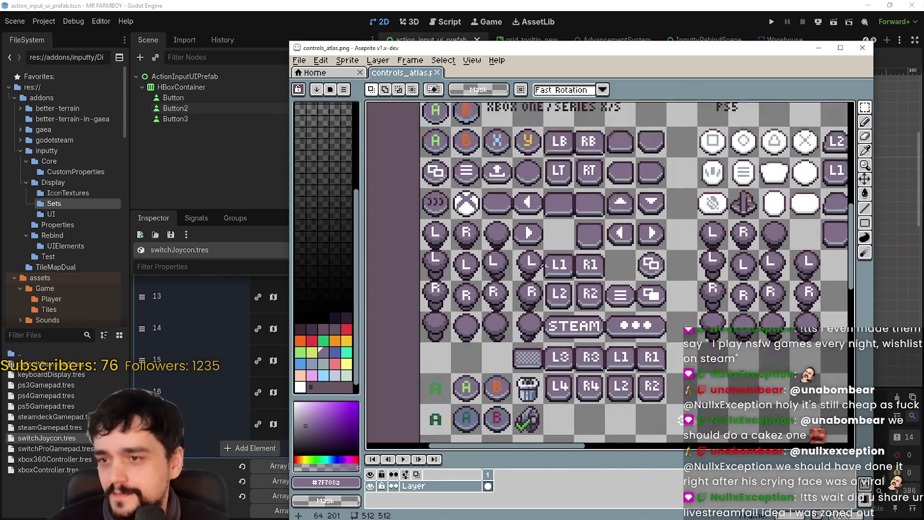
pyautogui.scroll(-4, 633, 364)
pyautogui.scroll(5, 573, 300)
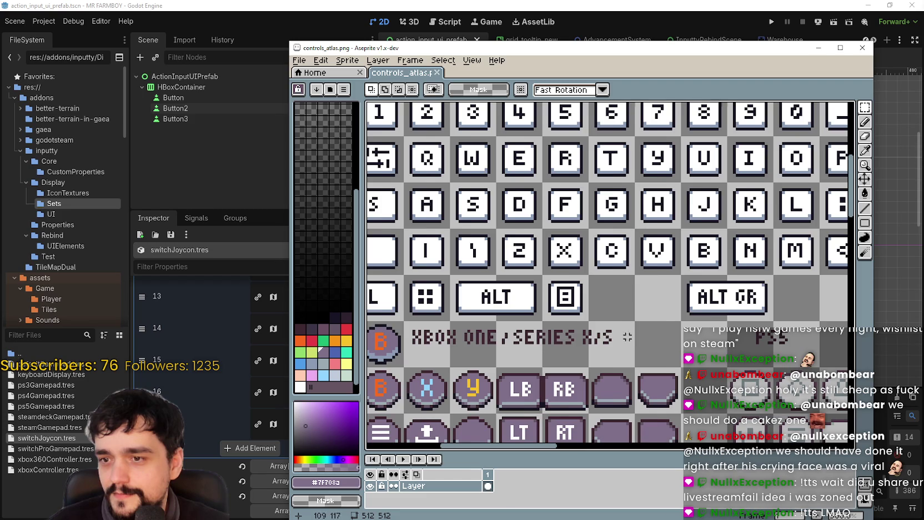
pyautogui.scroll(1, 530, 250)
pyautogui.scroll(-2, 712, 219)
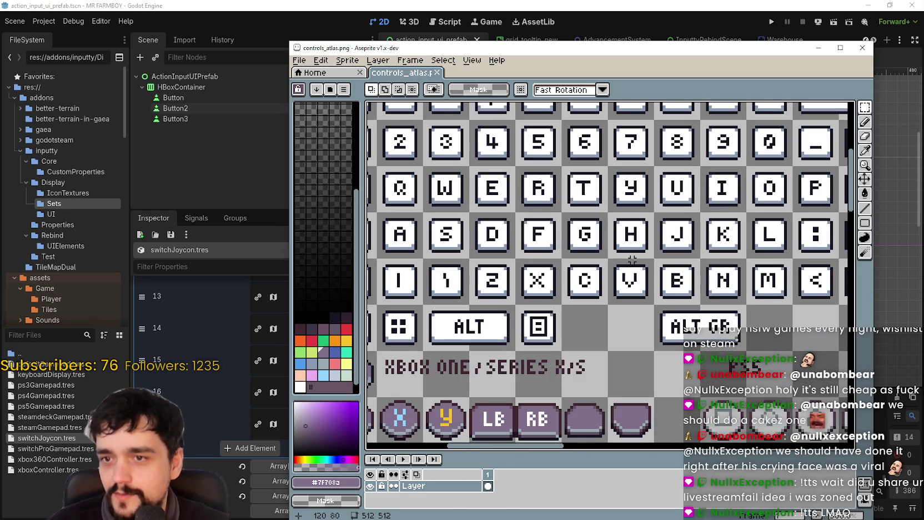
pyautogui.scroll(2, 527, 240)
pyautogui.scroll(1, 527, 241)
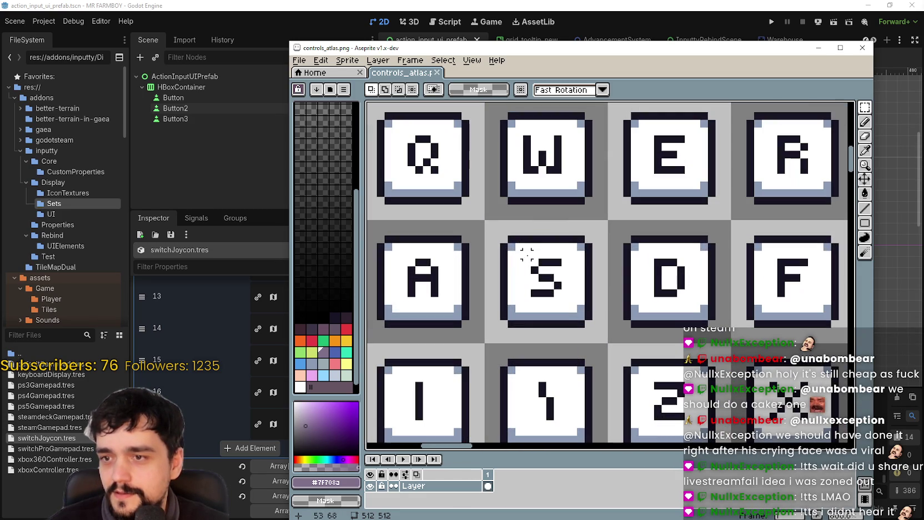
pyautogui.moveTo(533, 260); pyautogui.dragTo(561, 290)
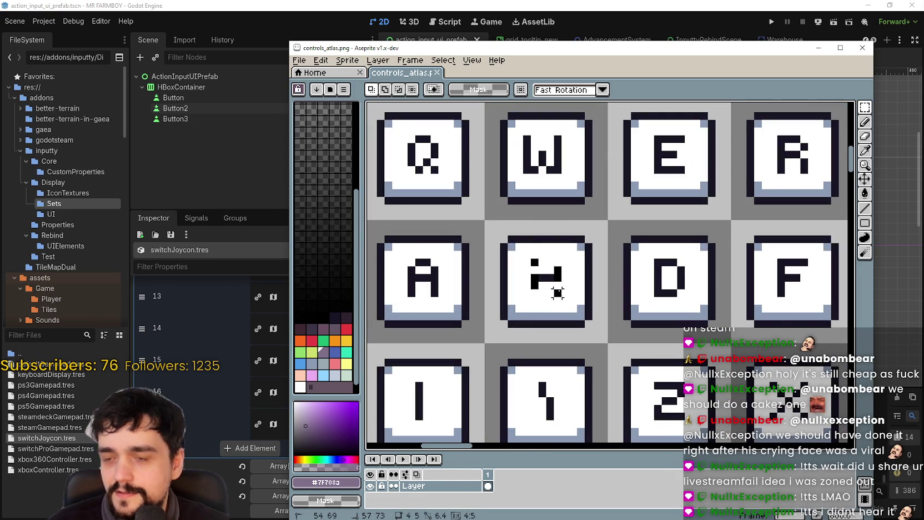
# - Move the S glyph into an empty tile below the Switch shoulder-button sprites
pyautogui.scroll(-5, 557, 293)
pyautogui.scroll(1, 611, 277)
pyautogui.moveTo(751, 306); pyautogui.dragTo(626, 268)
pyautogui.scroll(-2, 626, 268)
pyautogui.scroll(3, 659, 298)
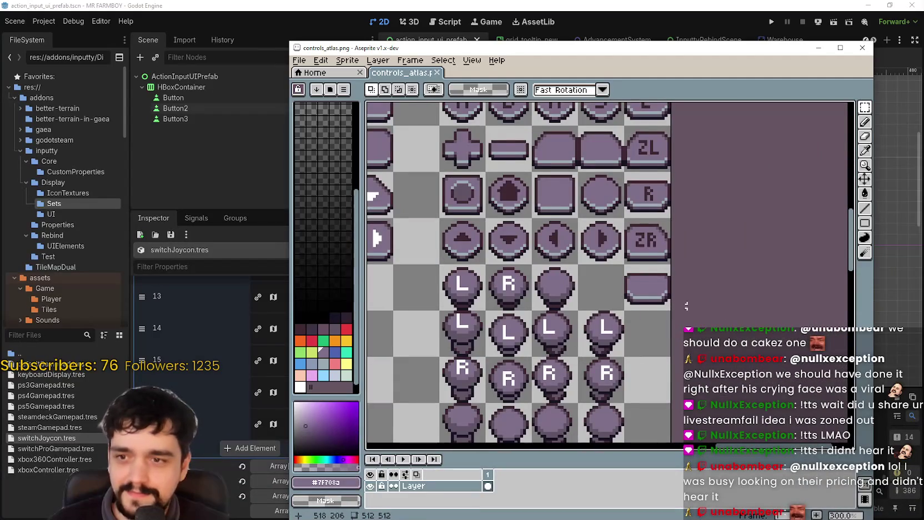
pyautogui.scroll(-3, 659, 299)
pyautogui.moveTo(597, 266); pyautogui.dragTo(611, 283)
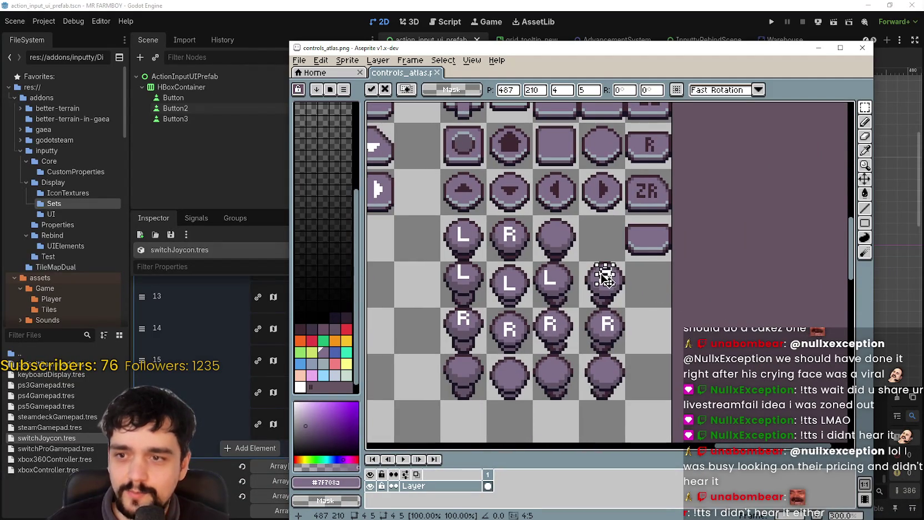
pyautogui.scroll(1, 607, 279)
pyautogui.moveTo(672, 369)
pyautogui.mouseDown()
pyautogui.moveTo(692, 272)
pyautogui.moveTo(558, 380)
pyautogui.moveTo(589, 382)
pyautogui.mouseUp()
pyautogui.press('Return')
pyautogui.scroll(1, 587, 372)
# - Clear the white background around the S glyph to transparent with the fill tool
pyautogui.scroll(2, 591, 365)
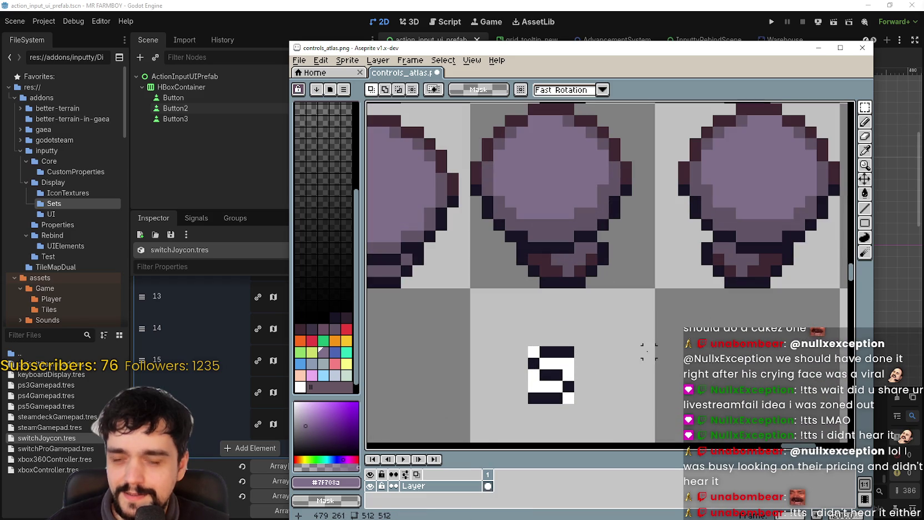
pyautogui.click(865, 193)
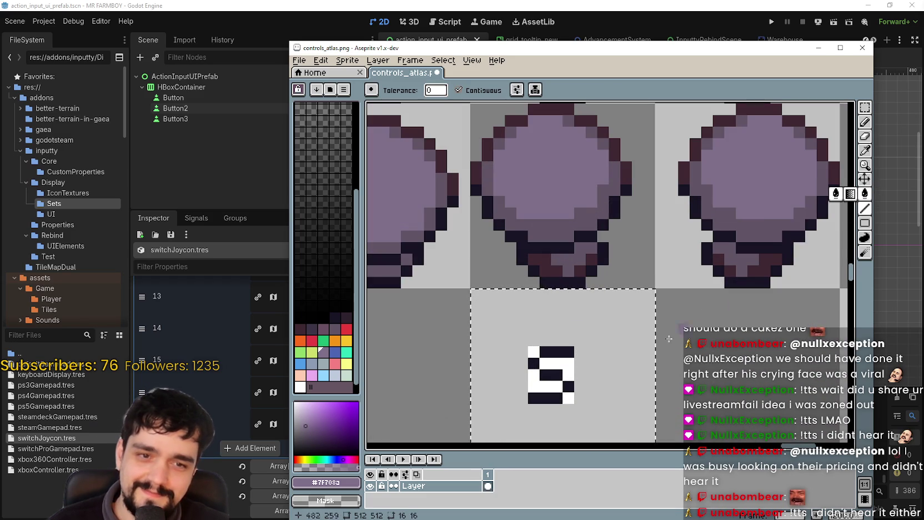
pyautogui.rightClick(569, 363)
pyautogui.rightClick(551, 386)
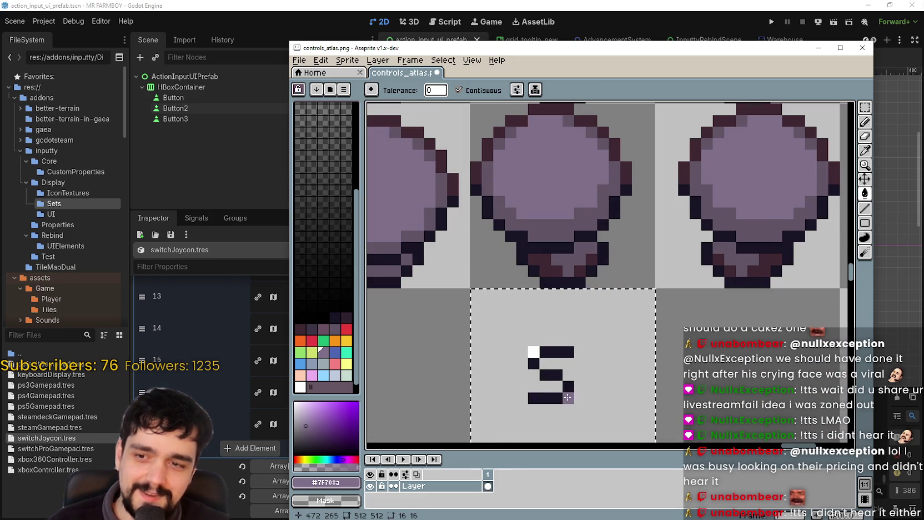
pyautogui.scroll(-3, 550, 361)
pyautogui.moveTo(608, 284)
pyautogui.mouseDown()
pyautogui.moveTo(580, 354)
pyautogui.moveTo(596, 375)
pyautogui.mouseUp()
# - Sample the dark outline colour from a button sprite for filling
pyautogui.click(864, 150)
pyautogui.scroll(1, 628, 149)
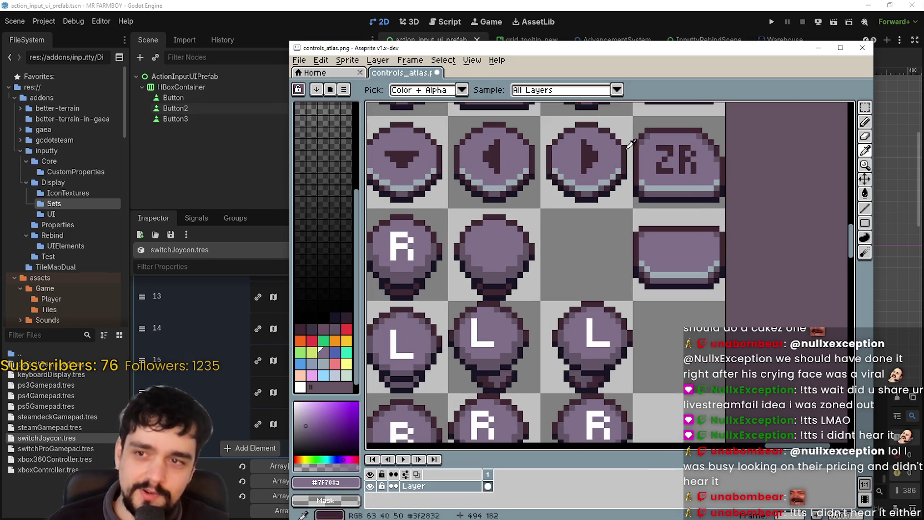
pyautogui.scroll(1, 675, 145)
pyautogui.click(675, 146)
pyautogui.scroll(-2, 667, 166)
pyautogui.moveTo(664, 186); pyautogui.dragTo(739, 232)
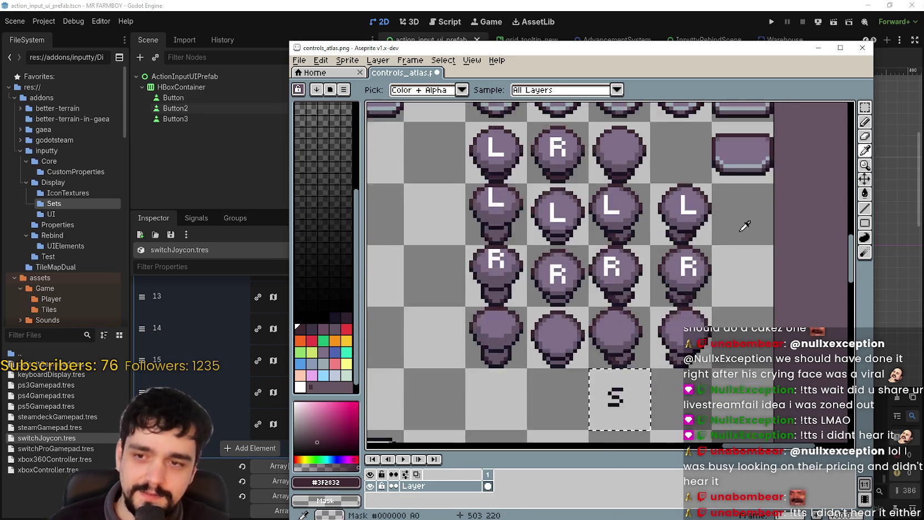
pyautogui.scroll(-1, 739, 231)
pyautogui.click(865, 193)
pyautogui.scroll(5, 639, 347)
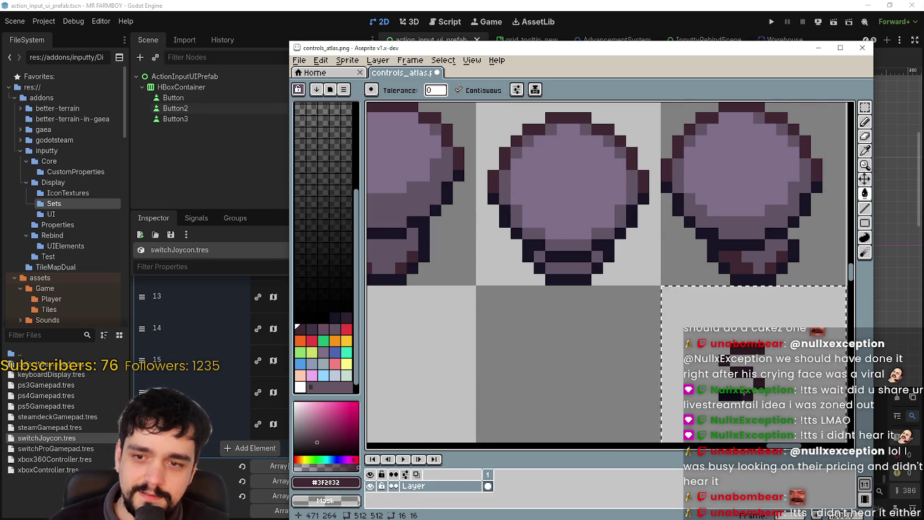
pyautogui.scroll(-6, 667, 334)
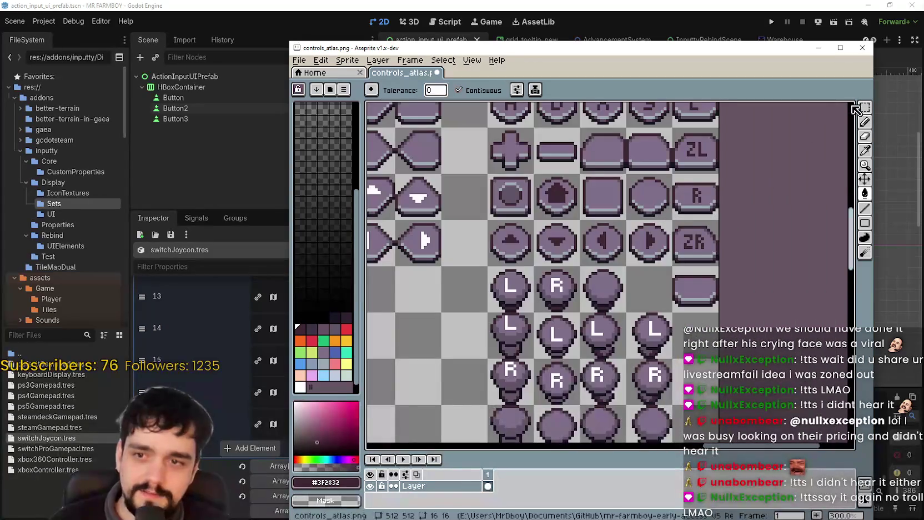
# - Copy the ZL and ZR tiles side by side into the empty row beside the S
pyautogui.click(865, 108)
pyautogui.scroll(2, 691, 226)
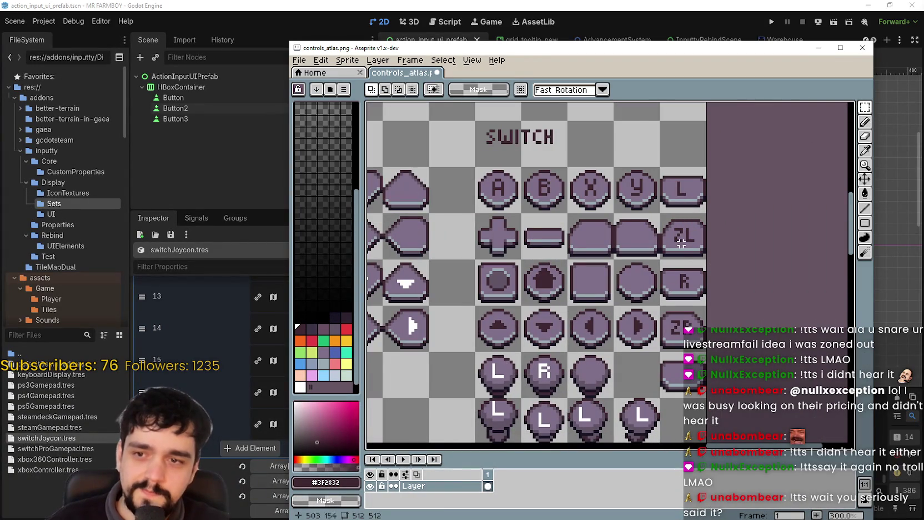
pyautogui.scroll(1, 692, 307)
pyautogui.moveTo(685, 178); pyautogui.dragTo(691, 208)
pyautogui.scroll(-2, 688, 322)
pyautogui.scroll(2, 639, 349)
pyautogui.moveTo(767, 267)
pyautogui.mouseDown()
pyautogui.moveTo(766, 289)
pyautogui.moveTo(731, 324)
pyautogui.mouseUp()
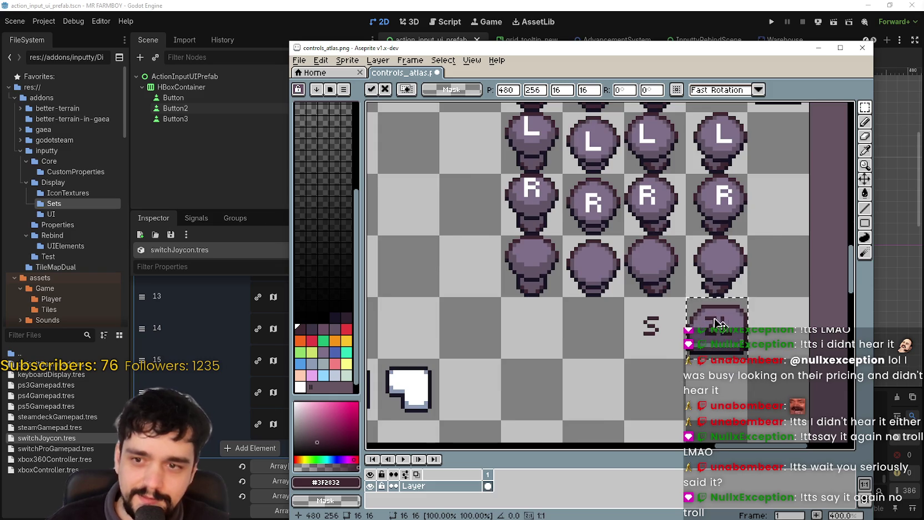
pyautogui.scroll(-2, 731, 324)
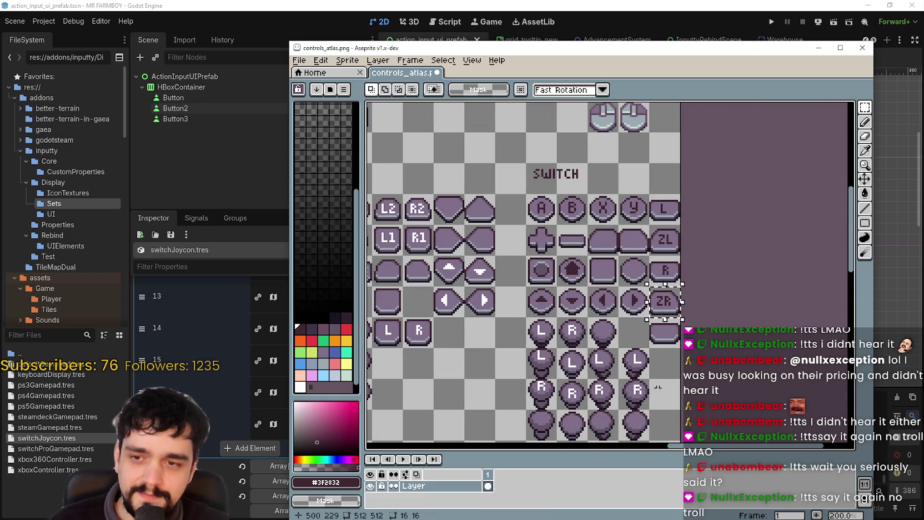
pyautogui.scroll(-3, 663, 275)
pyautogui.moveTo(688, 196); pyautogui.dragTo(688, 351)
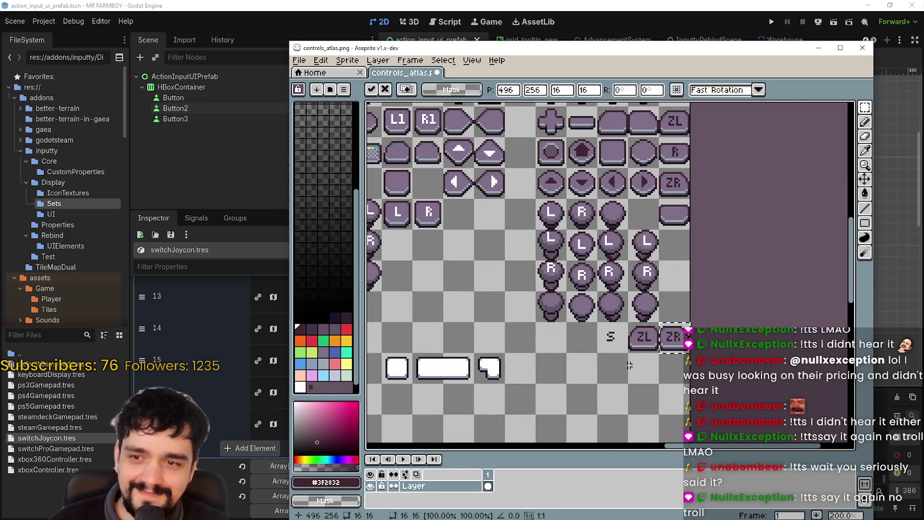
# - Commit the ZR copy and erase the Z from both copied ZL and ZR tiles
pyautogui.press('Return')
pyautogui.scroll(4, 635, 347)
pyautogui.click(645, 324)
pyautogui.moveTo(645, 324); pyautogui.dragTo(738, 325)
pyautogui.scroll(2, 621, 317)
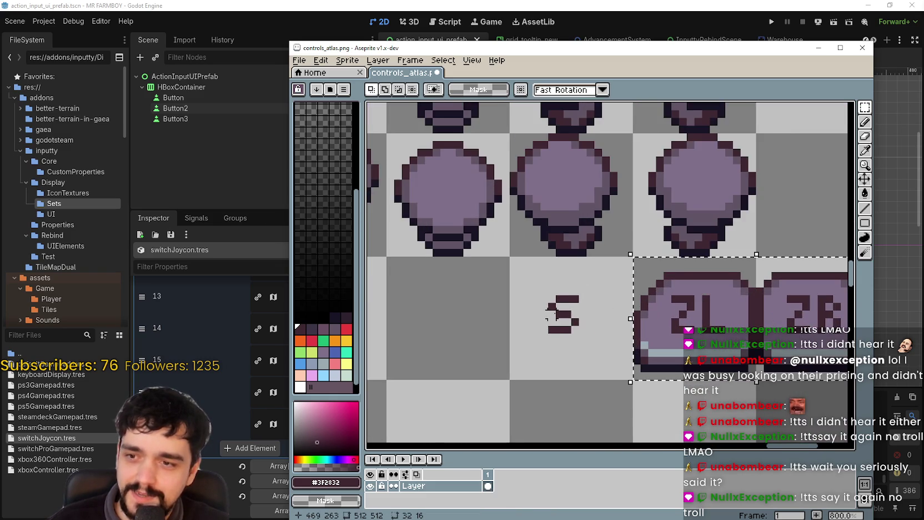
pyautogui.hotkey('ctrl', 'd')
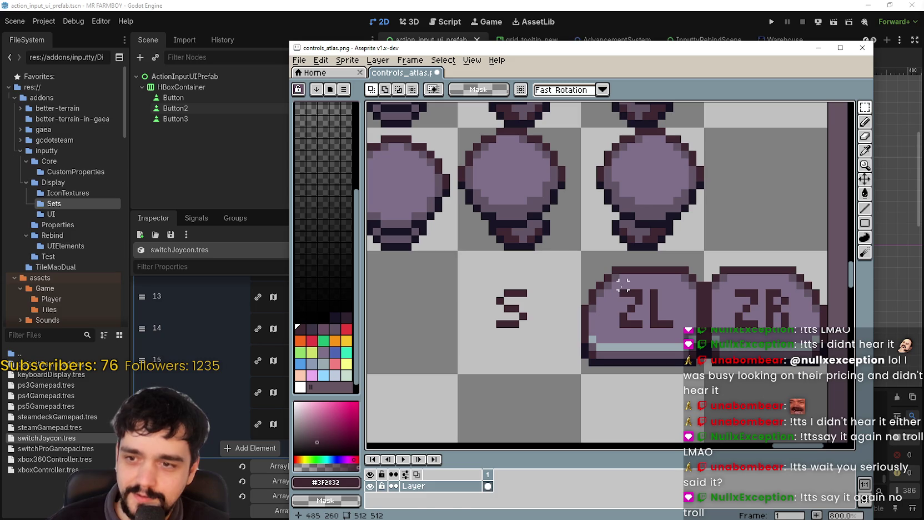
pyautogui.moveTo(620, 289); pyautogui.dragTo(642, 328)
pyautogui.press('Delete')
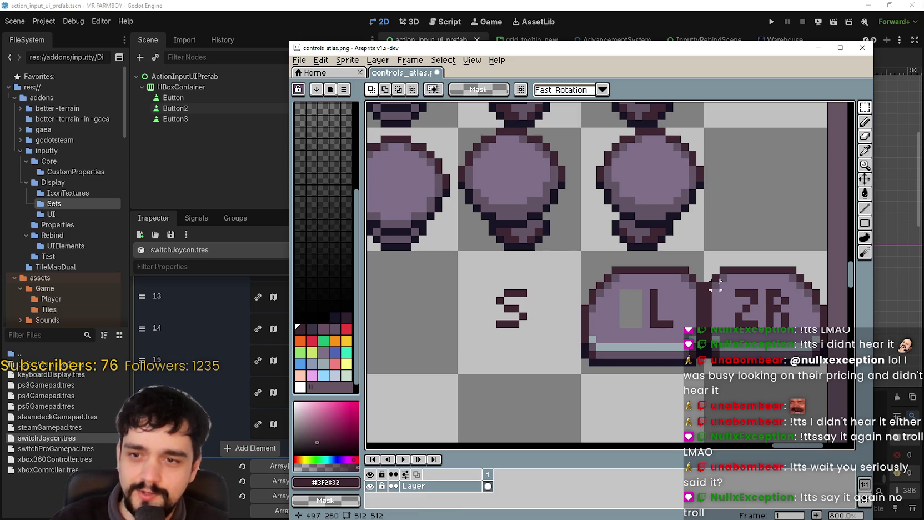
pyautogui.moveTo(735, 290); pyautogui.dragTo(757, 327)
pyautogui.press('Delete')
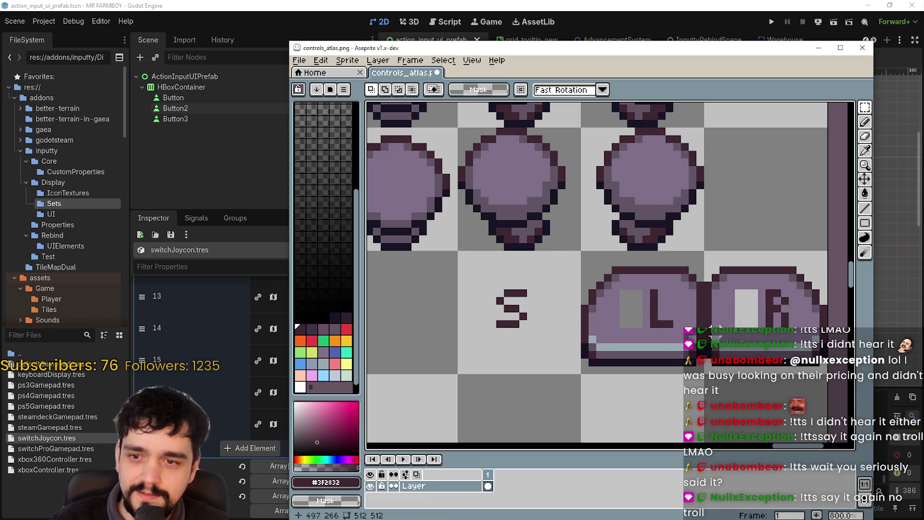
# - Place the S into the ZL tile and fill the ZR gap in light purple, forming SL and SR
pyautogui.moveTo(504, 280)
pyautogui.mouseDown()
pyautogui.moveTo(508, 308)
pyautogui.moveTo(538, 333)
pyautogui.moveTo(677, 351)
pyautogui.moveTo(636, 319)
pyautogui.mouseUp()
pyautogui.click(745, 318)
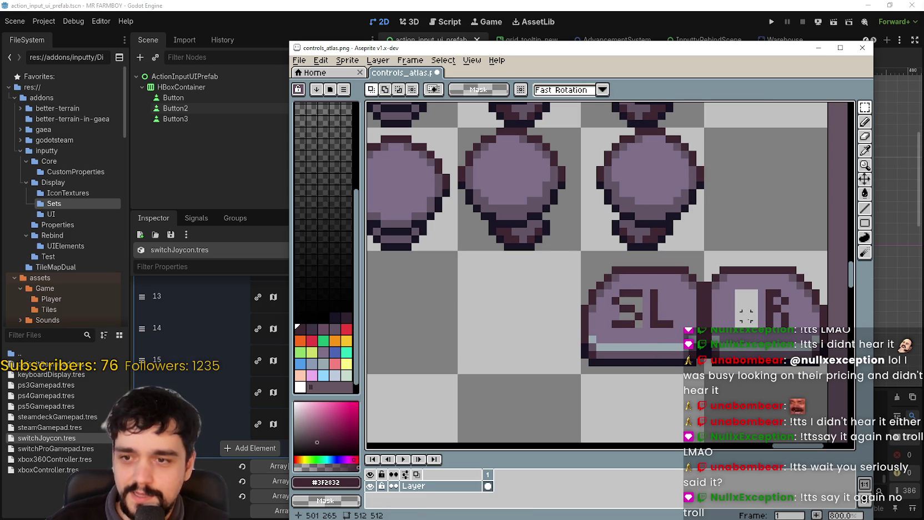
pyautogui.moveTo(613, 292)
pyautogui.mouseDown()
pyautogui.moveTo(644, 331)
pyautogui.moveTo(745, 320)
pyautogui.mouseUp()
pyautogui.press('Return')
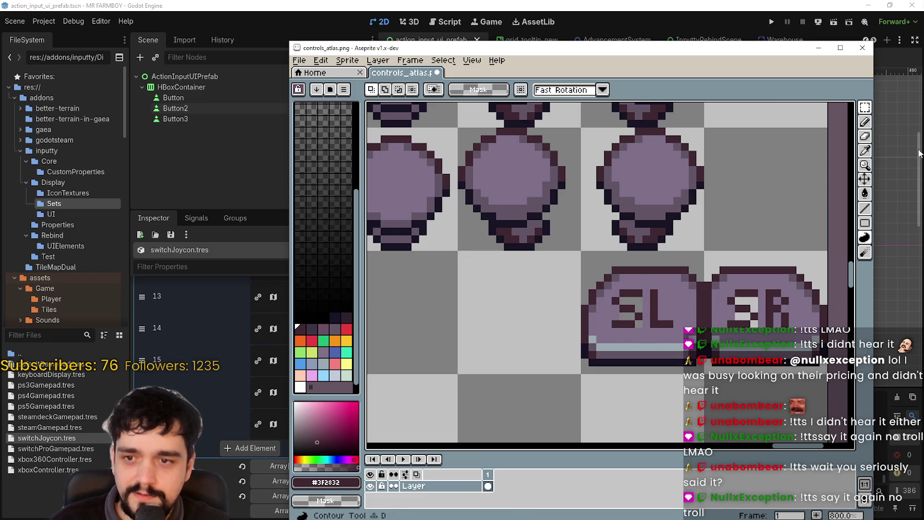
pyautogui.press('i')
pyautogui.click(769, 277)
pyautogui.press('g')
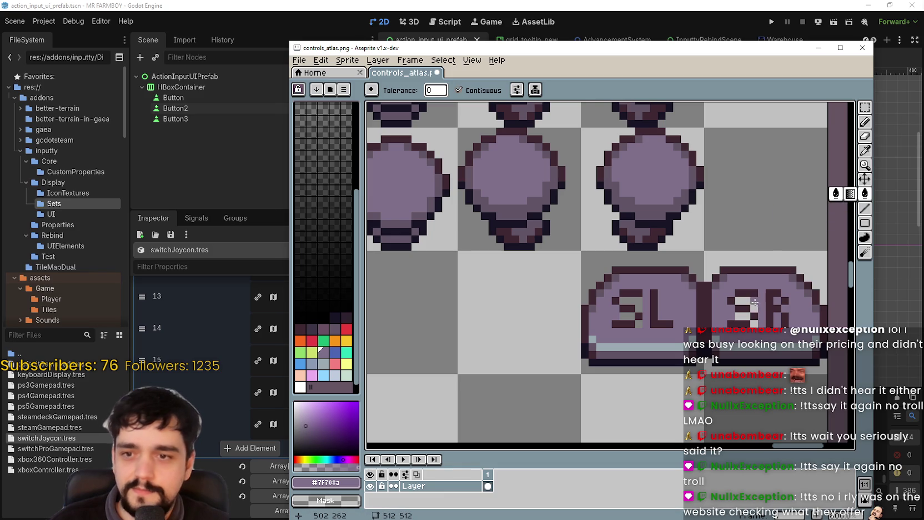
pyautogui.click(744, 306)
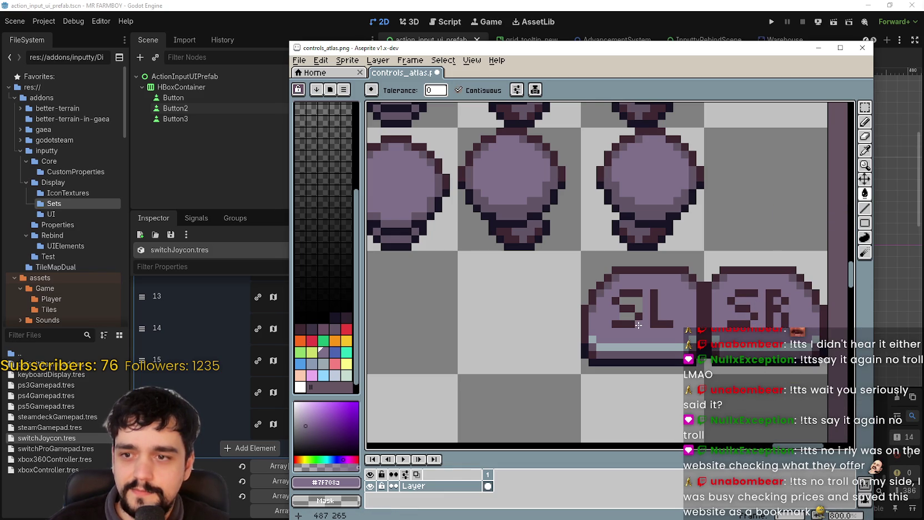
# - Move the SL and SR tiles up beside the round buttons and save the atlas
pyautogui.scroll(-3, 638, 302)
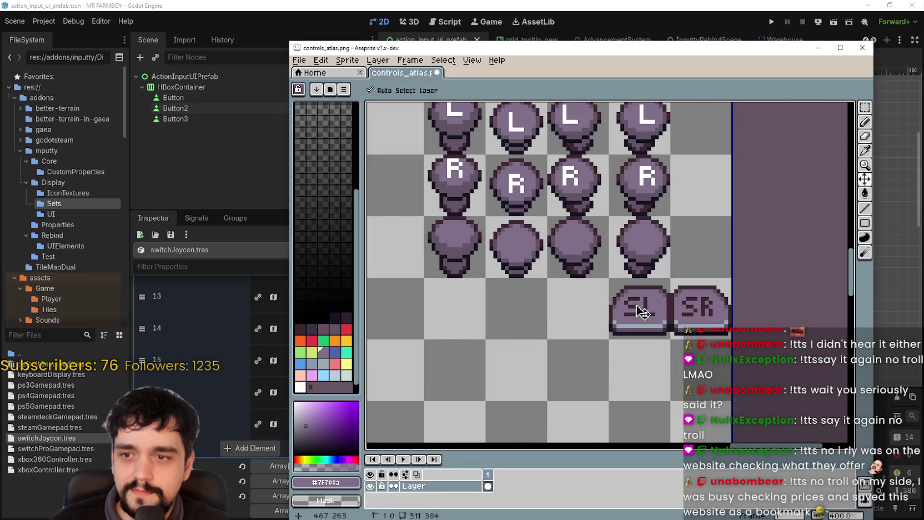
pyautogui.scroll(-2, 638, 303)
pyautogui.scroll(1, 638, 302)
pyautogui.click(865, 107)
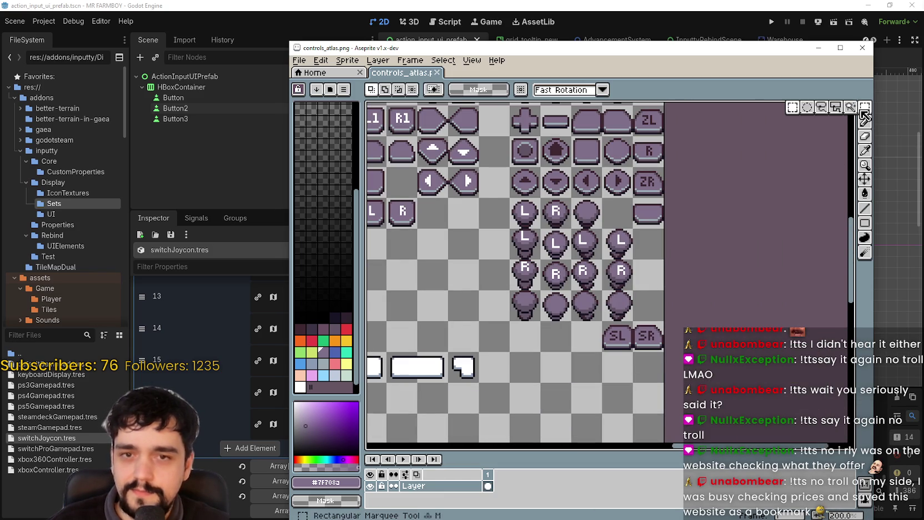
pyautogui.scroll(2, 567, 271)
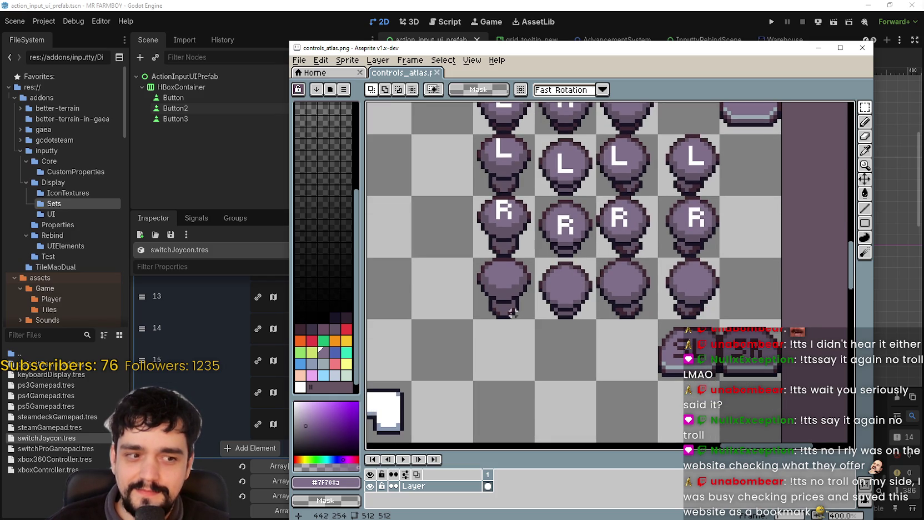
pyautogui.moveTo(659, 322); pyautogui.dragTo(718, 379)
pyautogui.moveTo(689, 353); pyautogui.dragTo(751, 168)
pyautogui.moveTo(720, 321); pyautogui.dragTo(782, 381)
pyautogui.moveTo(751, 351)
pyautogui.mouseDown()
pyautogui.moveTo(751, 290)
pyautogui.moveTo(685, 344)
pyautogui.mouseUp()
pyautogui.hotkey('ctrl', 'd')
pyautogui.hotkey('ctrl', 's')
pyautogui.hotkey('alt', 'Tab')
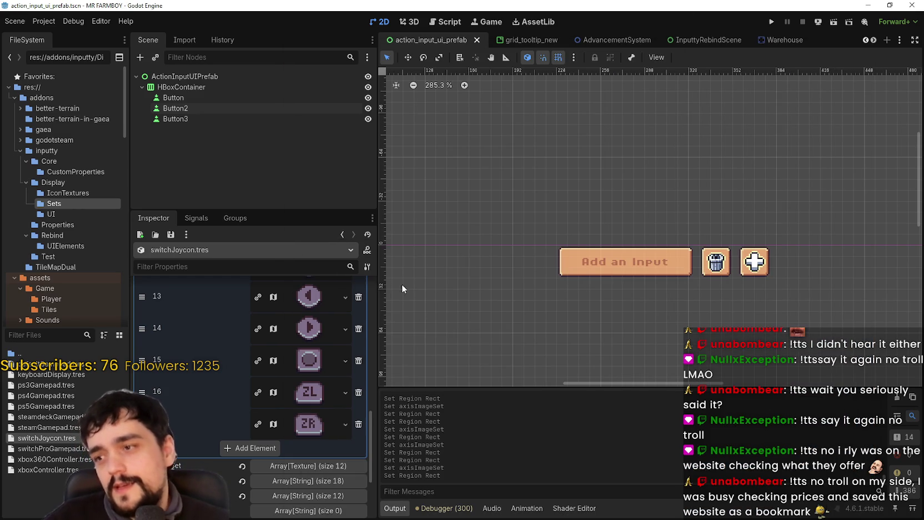
# - Set imageSet item 16's texture region to the new SL tile
pyautogui.scroll(2, 319, 425)
pyautogui.scroll(10, 319, 426)
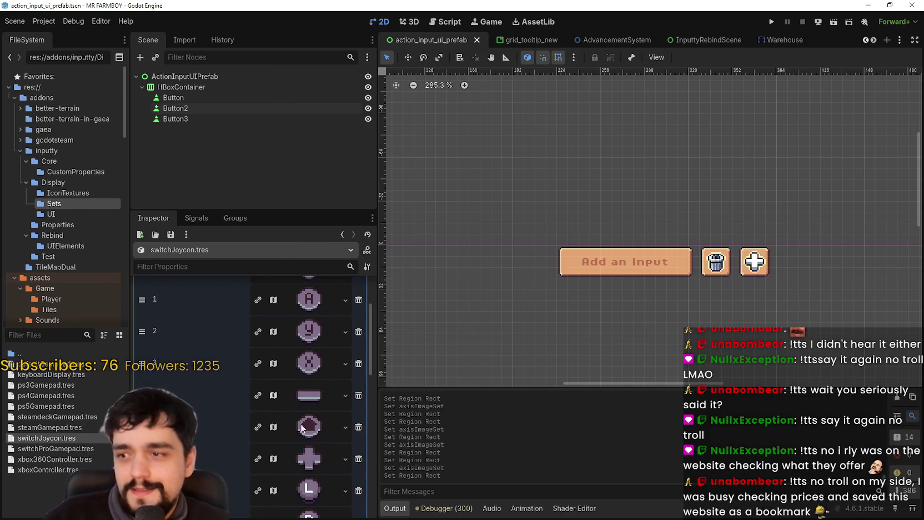
pyautogui.scroll(-10, 326, 408)
pyautogui.click(273, 393)
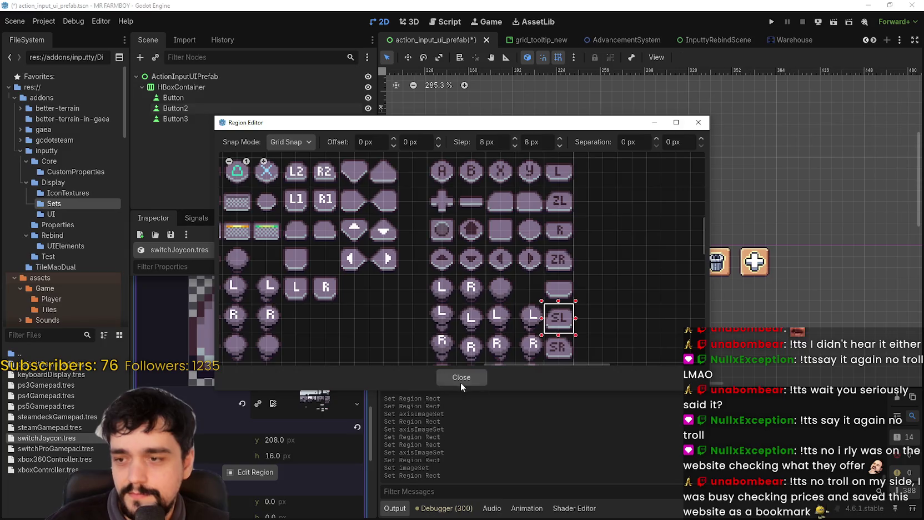
pyautogui.click(461, 380)
pyautogui.scroll(-3, 295, 376)
# - Set item 17's texture region to the SR tile and save switchJoycon.tres
pyautogui.click(309, 337)
pyautogui.click(273, 336)
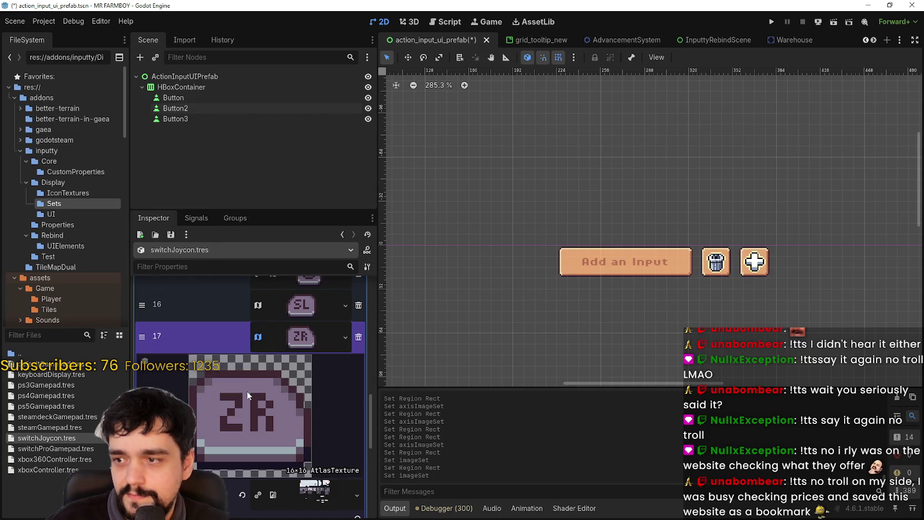
pyautogui.scroll(-3, 243, 375)
pyautogui.click(232, 476)
pyautogui.scroll(-3, 366, 246)
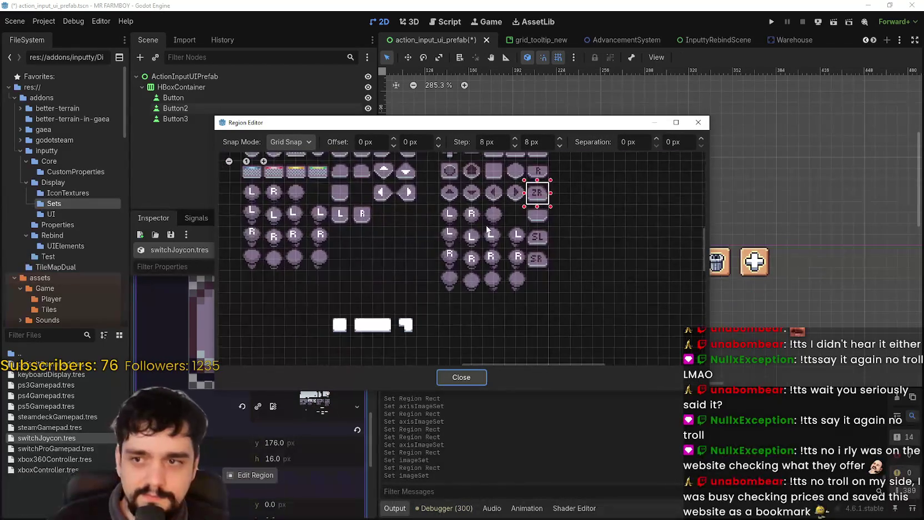
pyautogui.scroll(3, 522, 266)
pyautogui.click(541, 273)
pyautogui.click(561, 280)
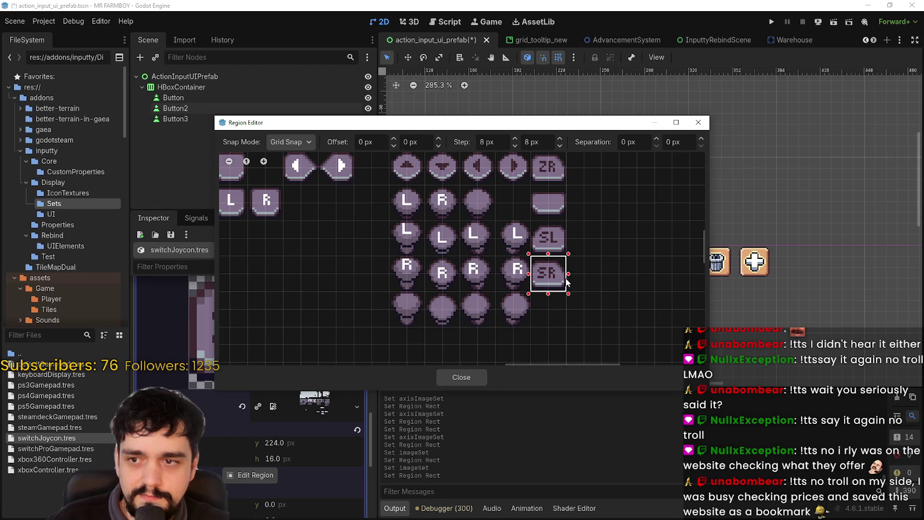
pyautogui.press('Escape')
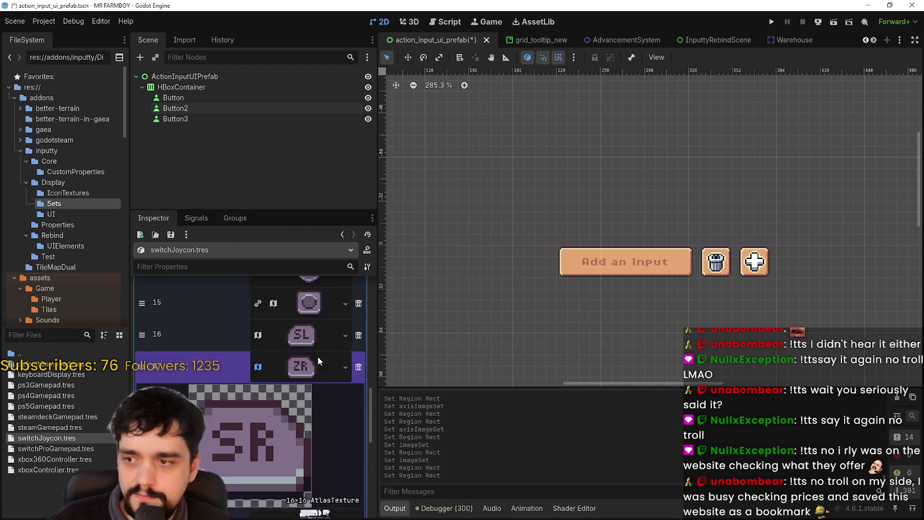
pyautogui.hotkey('ctrl', 's')
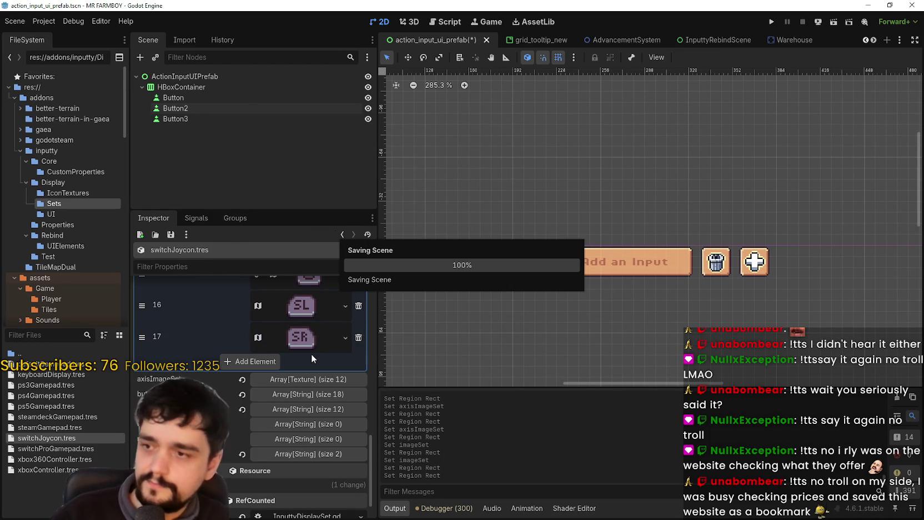
pyautogui.scroll(-1, 311, 361)
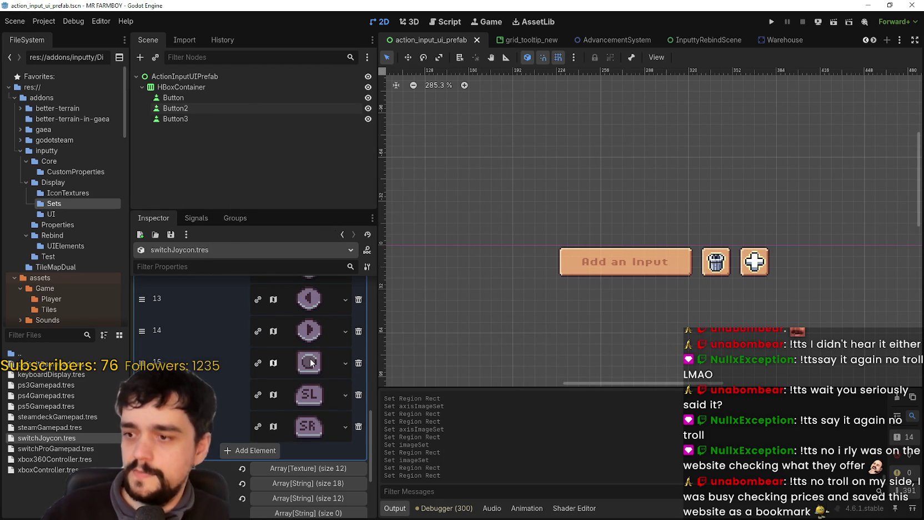
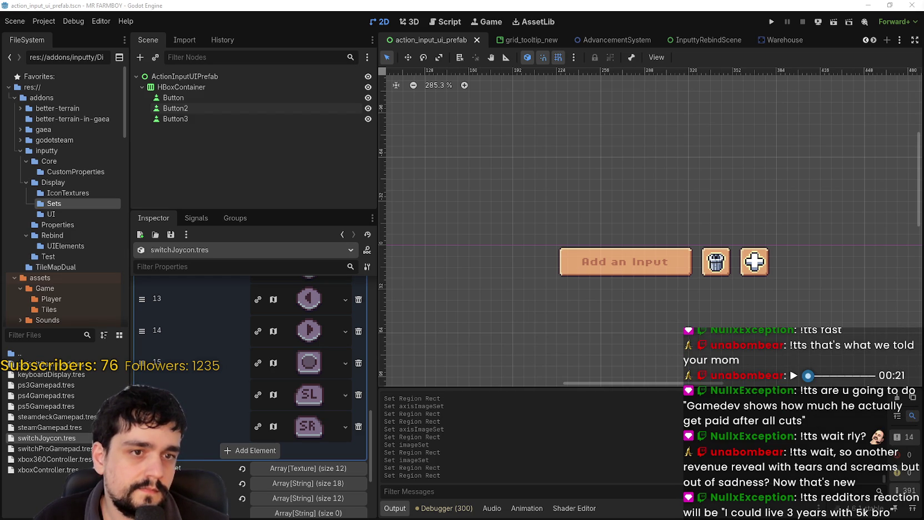
# - Switch with Alt+Tab to the Steamworks pricing explorer showing the $9.99 USD conversions
pyautogui.hotkey('alt', 'Tab')
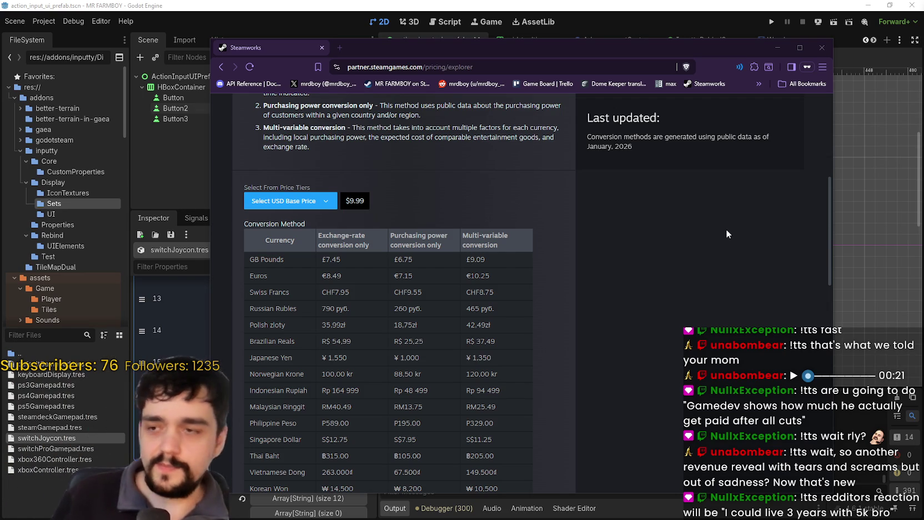
pyautogui.scroll(-1, 489, 274)
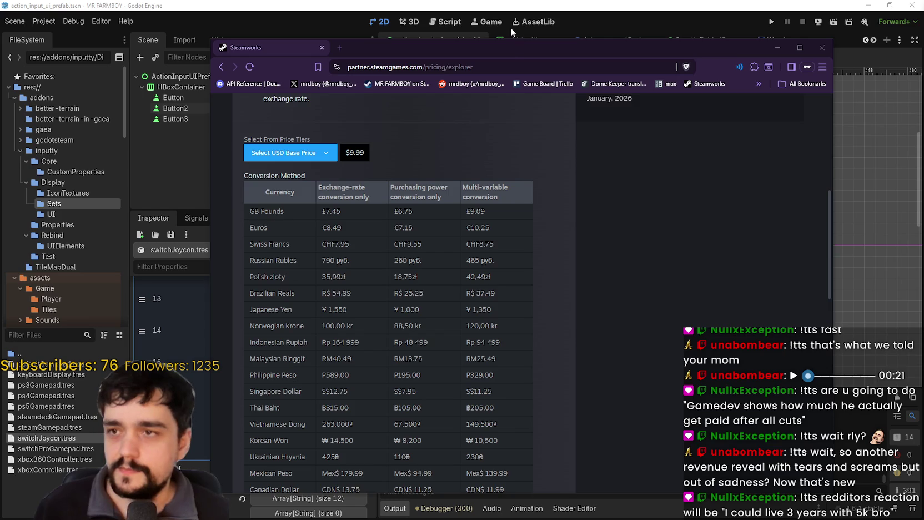
pyautogui.moveTo(511, 49); pyautogui.dragTo(557, 20)
pyautogui.scroll(3, 396, 153)
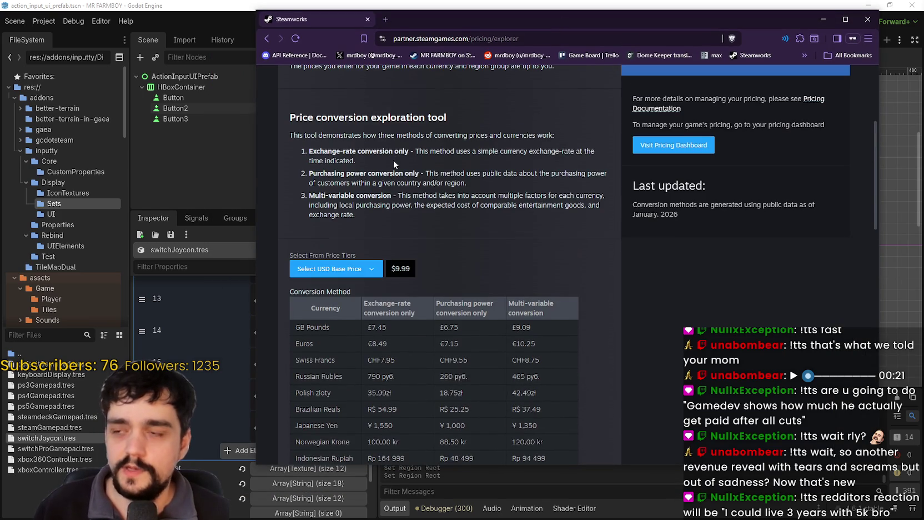
pyautogui.moveTo(309, 173)
pyautogui.mouseDown()
pyautogui.moveTo(439, 174)
pyautogui.moveTo(431, 173)
pyautogui.moveTo(468, 183)
pyautogui.mouseUp()
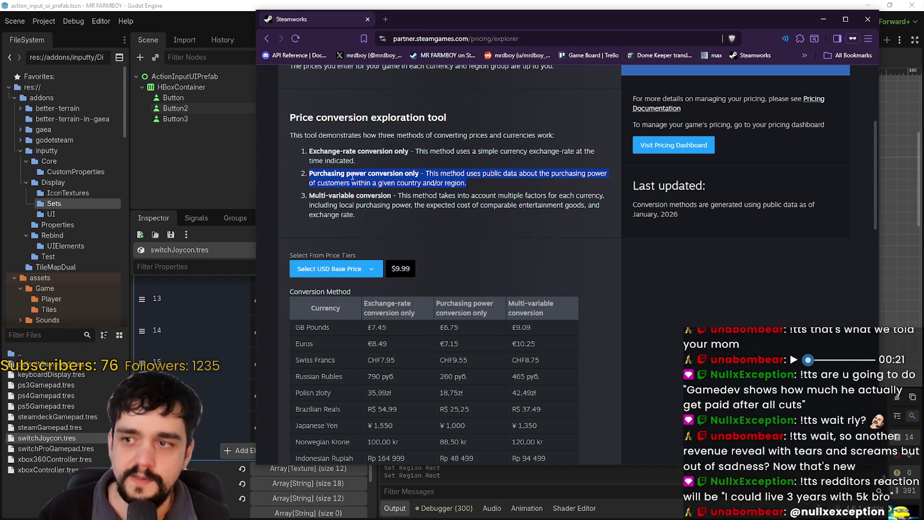
pyautogui.moveTo(391, 173); pyautogui.dragTo(326, 174)
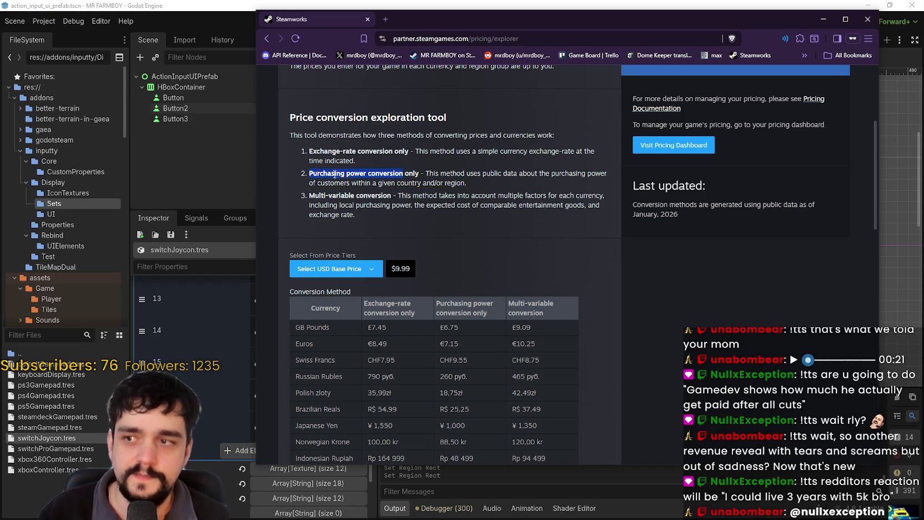
pyautogui.moveTo(425, 173)
pyautogui.mouseDown()
pyautogui.moveTo(608, 183)
pyautogui.moveTo(393, 173)
pyautogui.moveTo(351, 183)
pyautogui.moveTo(449, 183)
pyautogui.moveTo(414, 184)
pyautogui.mouseUp()
pyautogui.scroll(-2, 517, 220)
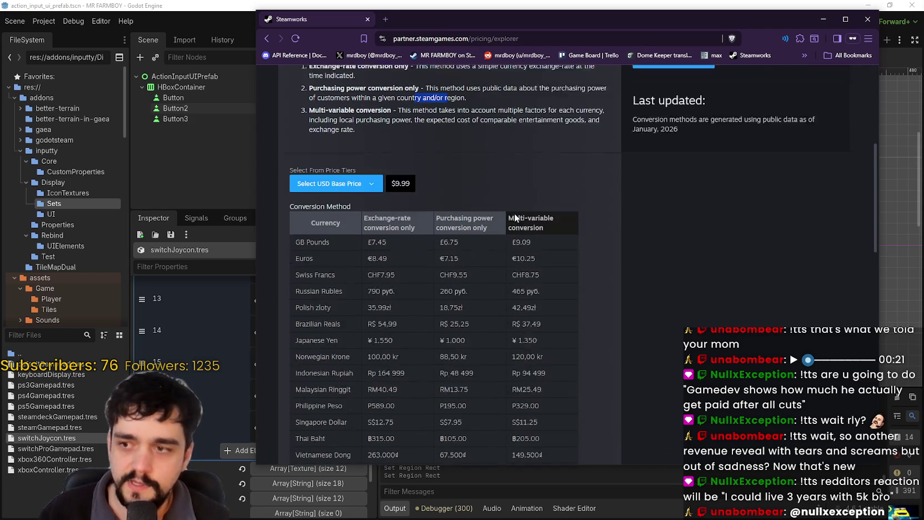
pyautogui.scroll(-2, 697, 210)
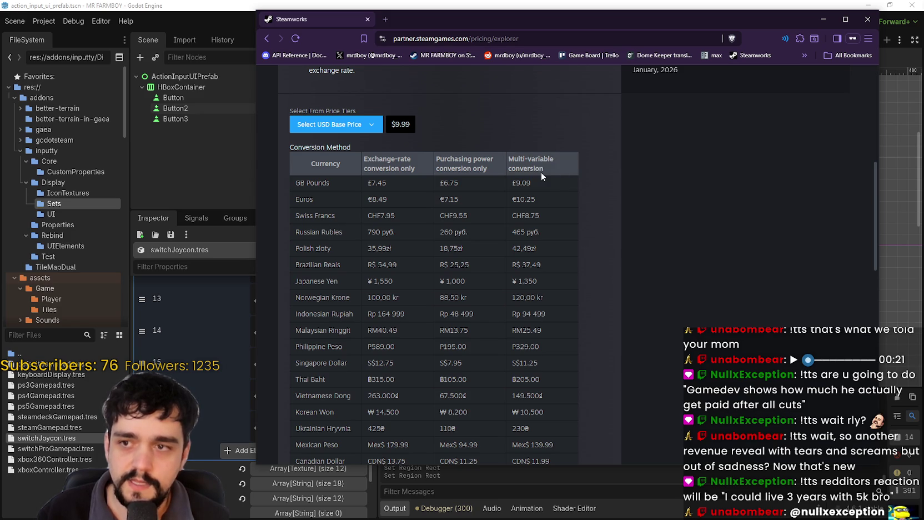
pyautogui.moveTo(531, 185); pyautogui.dragTo(431, 185)
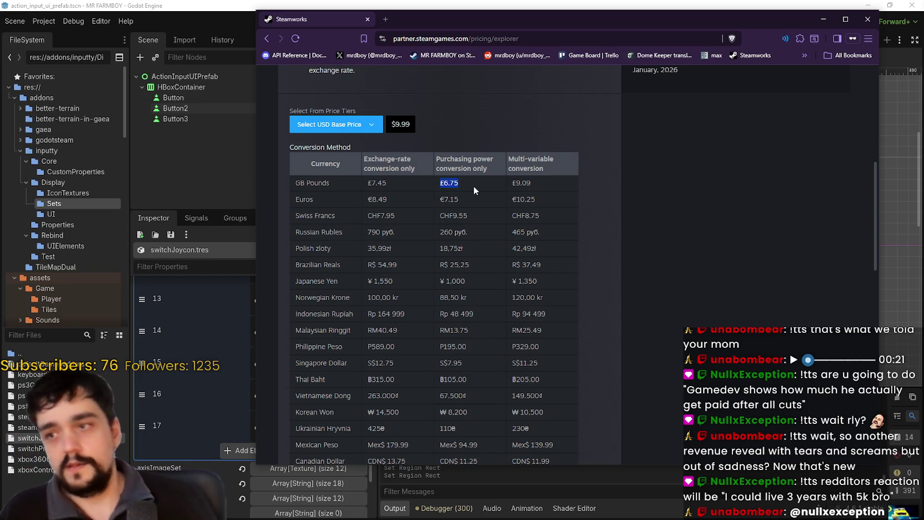
pyautogui.moveTo(540, 201); pyautogui.dragTo(422, 203)
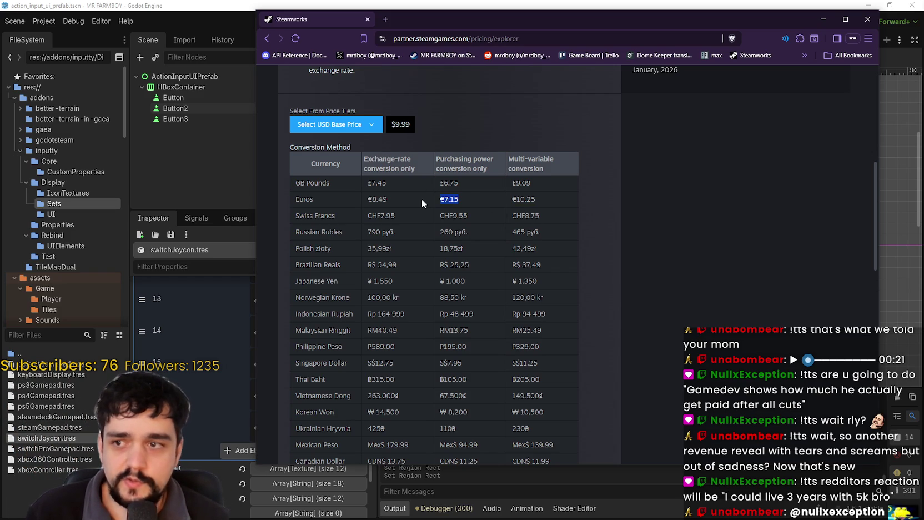
pyautogui.click(480, 204)
pyautogui.scroll(-3, 491, 327)
pyautogui.scroll(-10, 492, 327)
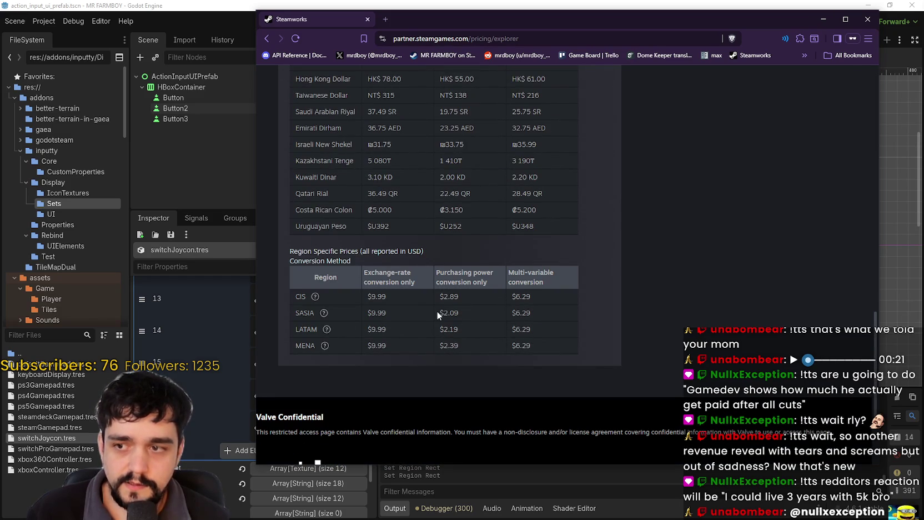
# - Highlight the CIS prices, including the $2.89 purchasing-power price, and a run of table prices
pyautogui.doubleClick(383, 297)
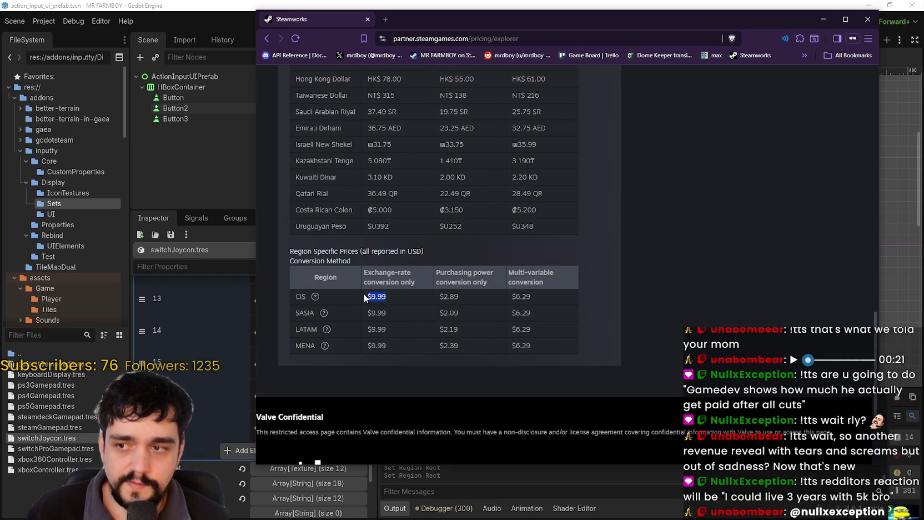
pyautogui.moveTo(461, 296); pyautogui.dragTo(429, 300)
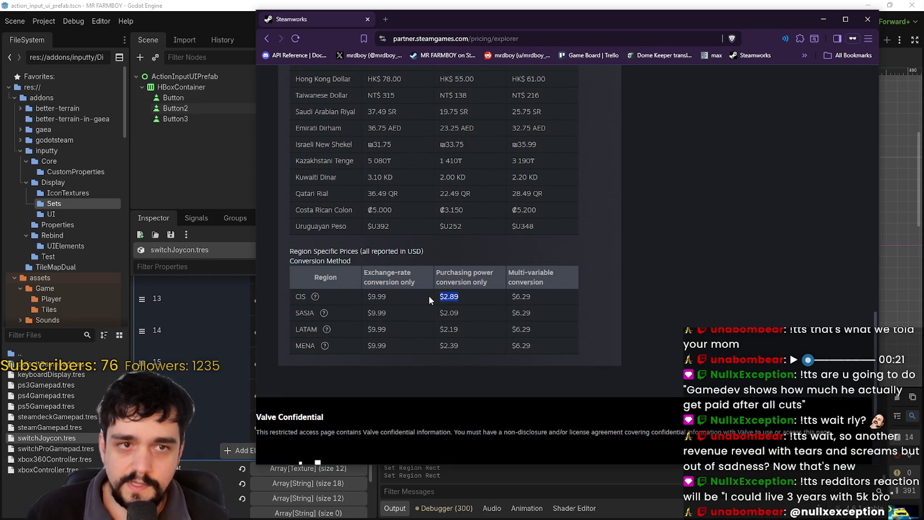
pyautogui.scroll(4, 617, 365)
pyautogui.scroll(5, 600, 377)
pyautogui.scroll(-2, 447, 274)
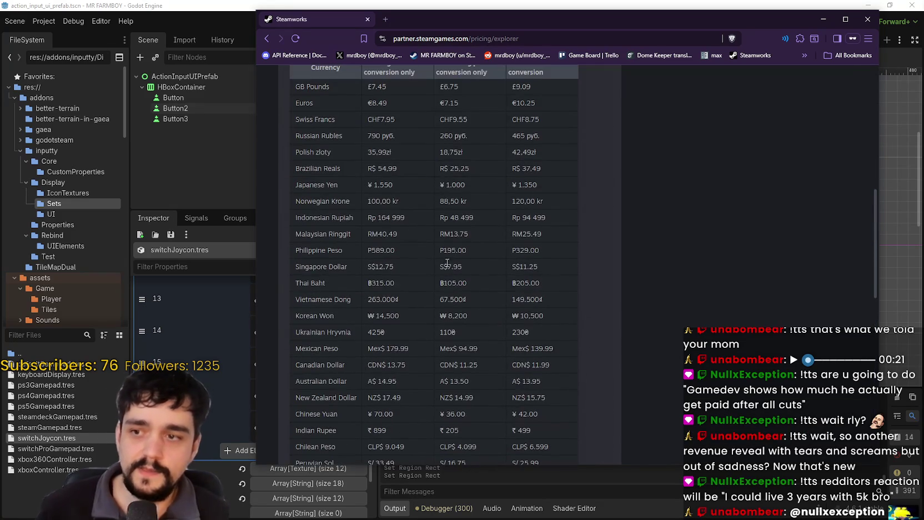
pyautogui.moveTo(479, 90)
pyautogui.mouseDown()
pyautogui.moveTo(508, 176)
pyautogui.moveTo(613, 392)
pyautogui.moveTo(587, 437)
pyautogui.moveTo(561, 233)
pyautogui.moveTo(572, 231)
pyautogui.moveTo(546, 206)
pyautogui.moveTo(553, 346)
pyautogui.moveTo(558, 311)
pyautogui.moveTo(590, 344)
pyautogui.moveTo(581, 320)
pyautogui.moveTo(591, 301)
pyautogui.moveTo(579, 308)
pyautogui.mouseUp()
# - Highlight the purchasing power conversion method heading and its description
pyautogui.scroll(2, 571, 231)
pyautogui.scroll(-7, 547, 206)
pyautogui.scroll(3, 577, 333)
pyautogui.scroll(-3, 589, 341)
pyautogui.scroll(3, 584, 333)
pyautogui.scroll(-4, 581, 319)
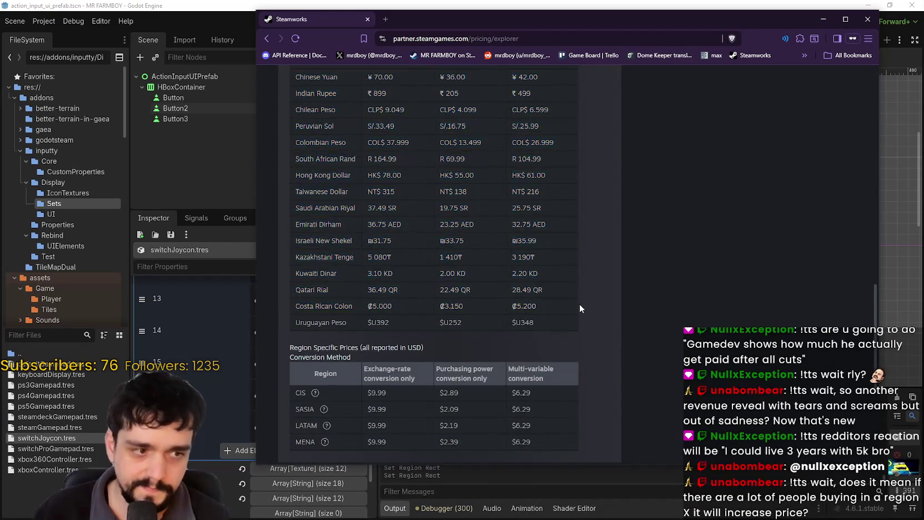
pyautogui.scroll(-2, 579, 309)
pyautogui.scroll(10, 580, 309)
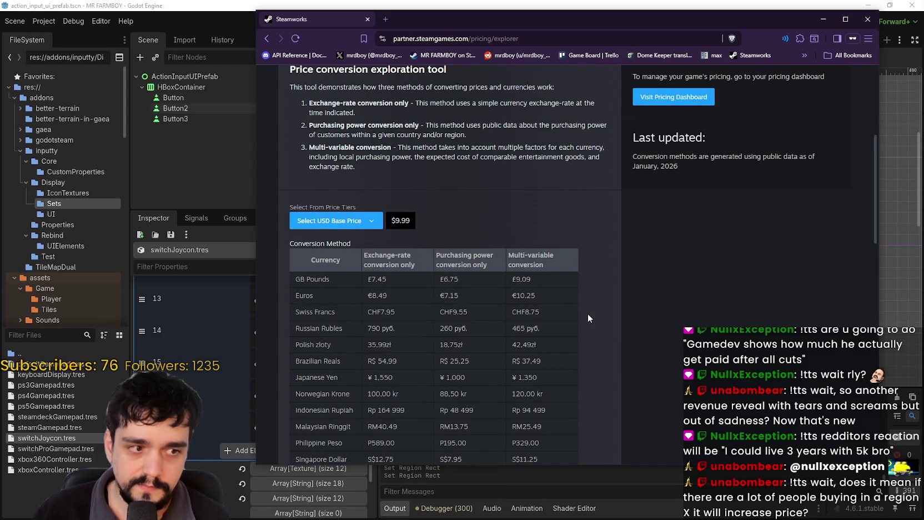
pyautogui.scroll(3, 588, 314)
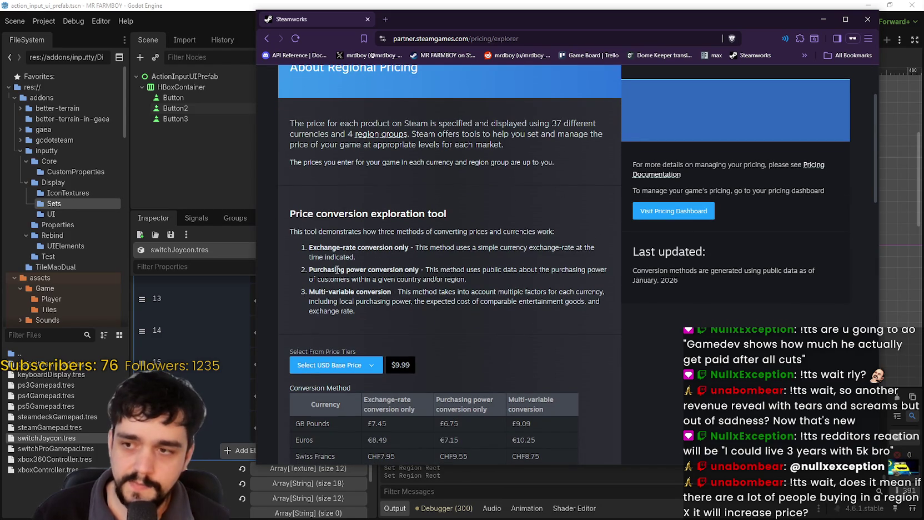
pyautogui.doubleClick(324, 272)
pyautogui.moveTo(324, 272)
pyautogui.mouseDown()
pyautogui.moveTo(389, 281)
pyautogui.moveTo(386, 271)
pyautogui.moveTo(347, 271)
pyautogui.mouseUp()
# - Read through the rest of the pricing page, then close the Steamworks browser window
pyautogui.scroll(-3, 416, 270)
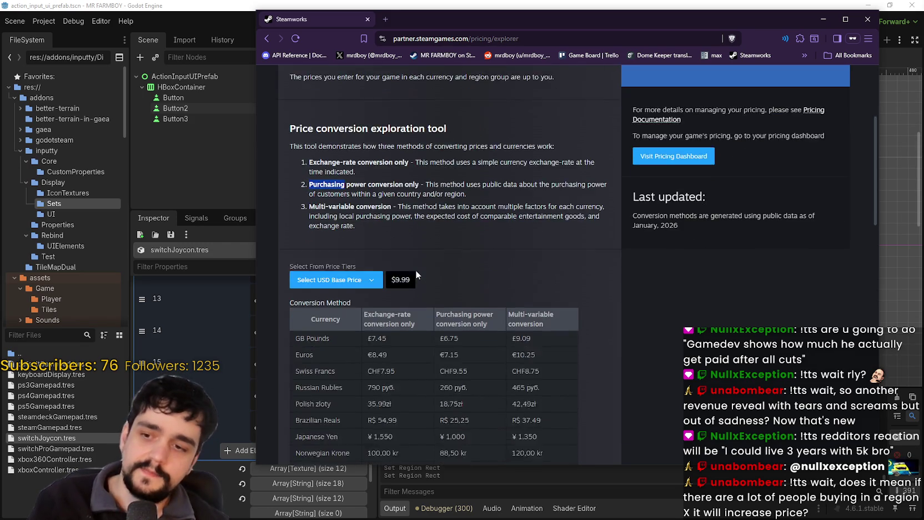
pyautogui.scroll(-2, 424, 276)
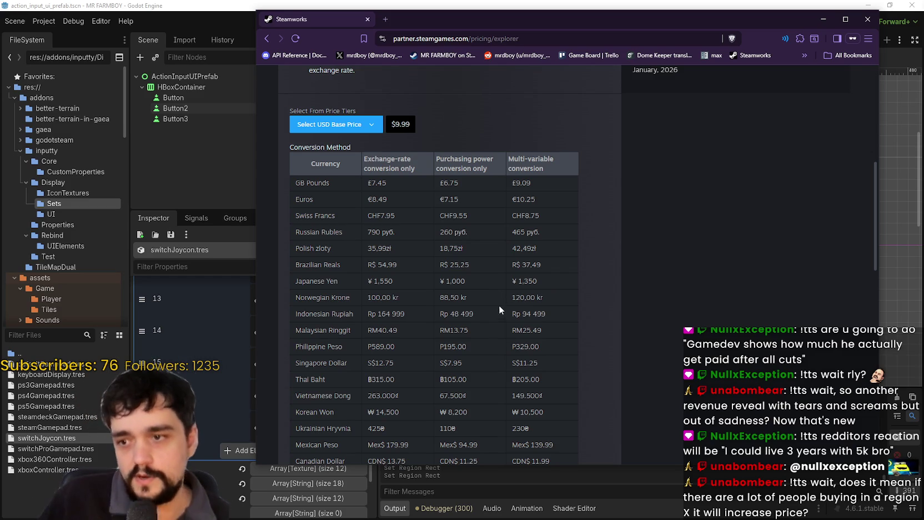
pyautogui.scroll(-1, 494, 289)
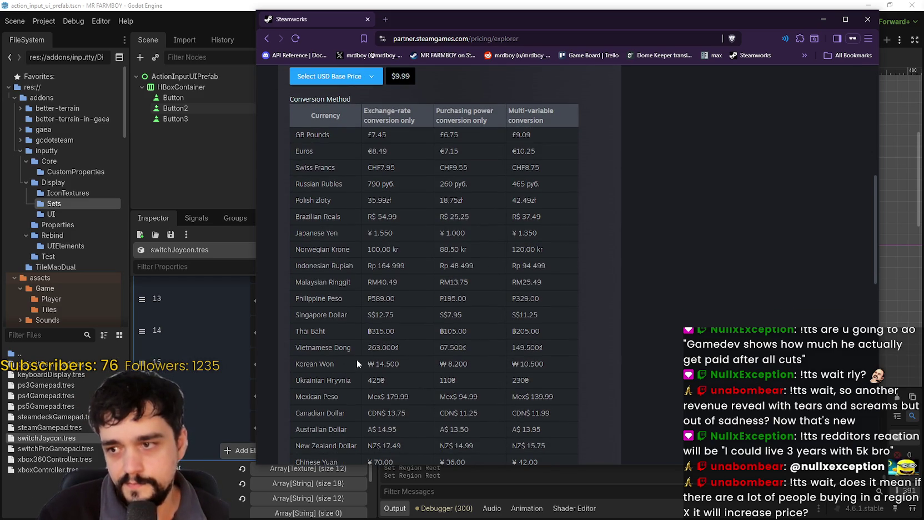
pyautogui.scroll(-1, 361, 350)
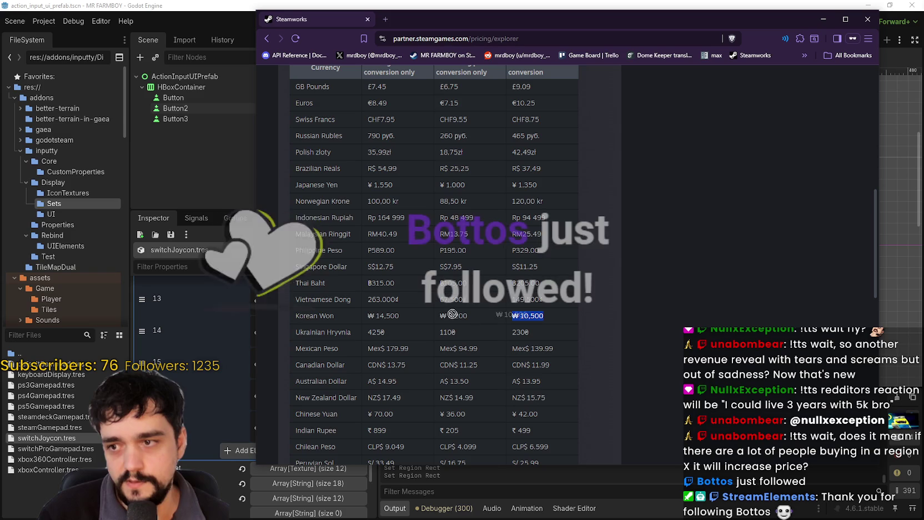
pyautogui.scroll(-1, 559, 358)
pyautogui.scroll(-1, 560, 364)
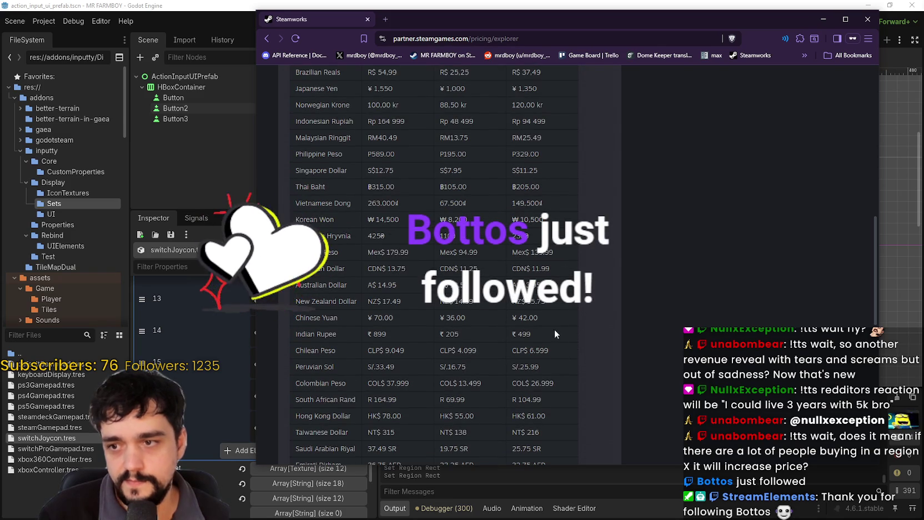
pyautogui.scroll(-3, 547, 321)
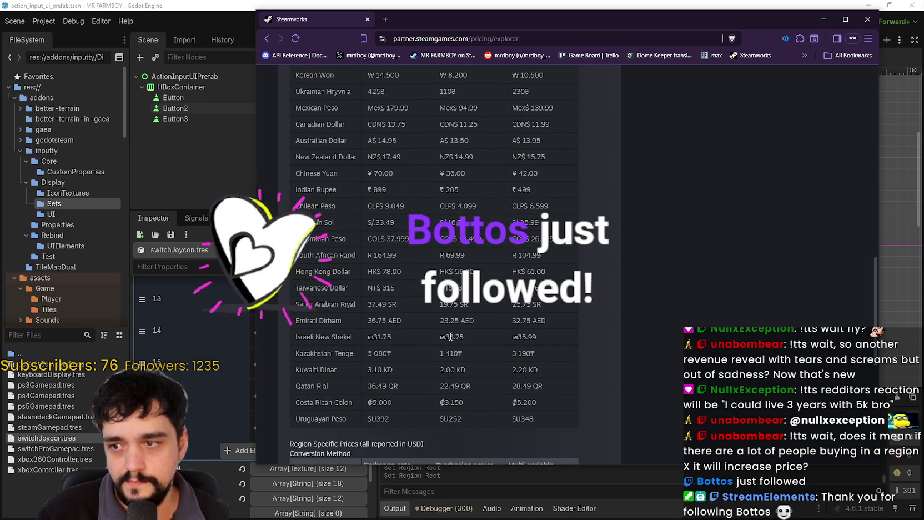
pyautogui.scroll(7, 496, 399)
pyautogui.scroll(4, 494, 395)
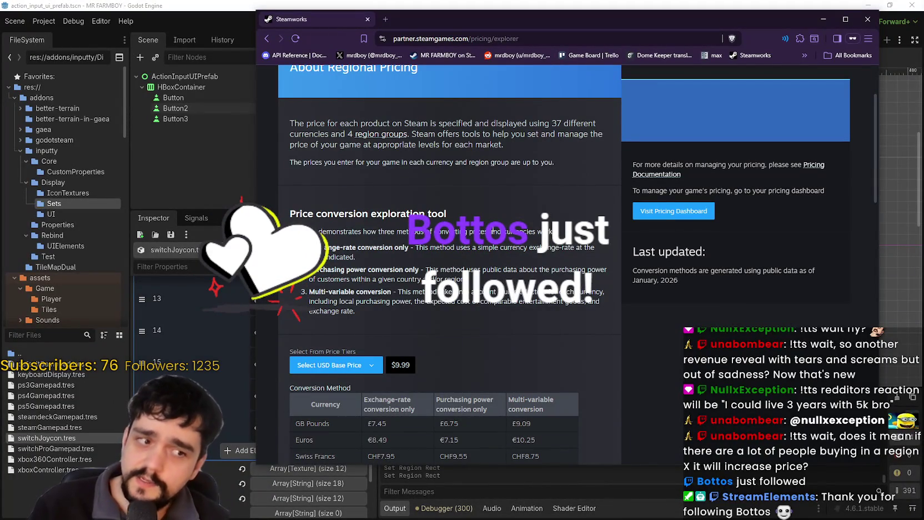
pyautogui.scroll(2, 566, 299)
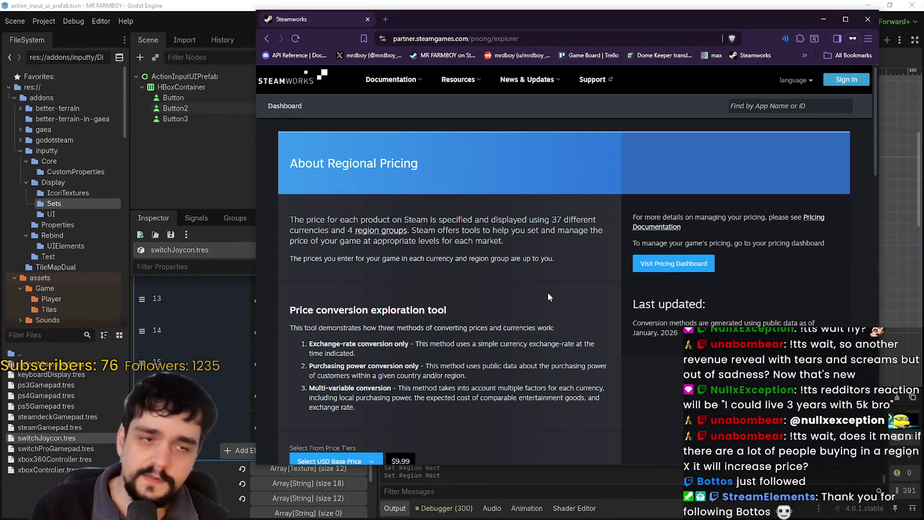
pyautogui.scroll(-2, 579, 273)
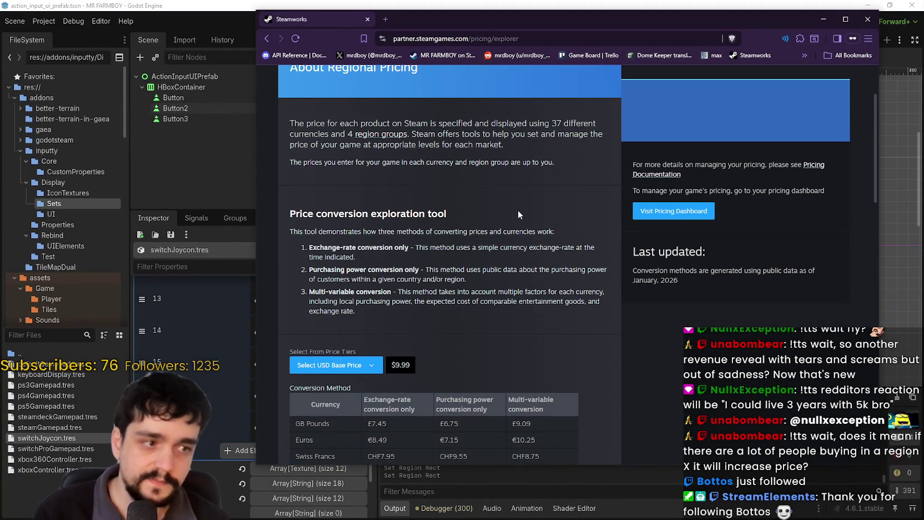
pyautogui.scroll(-1, 517, 209)
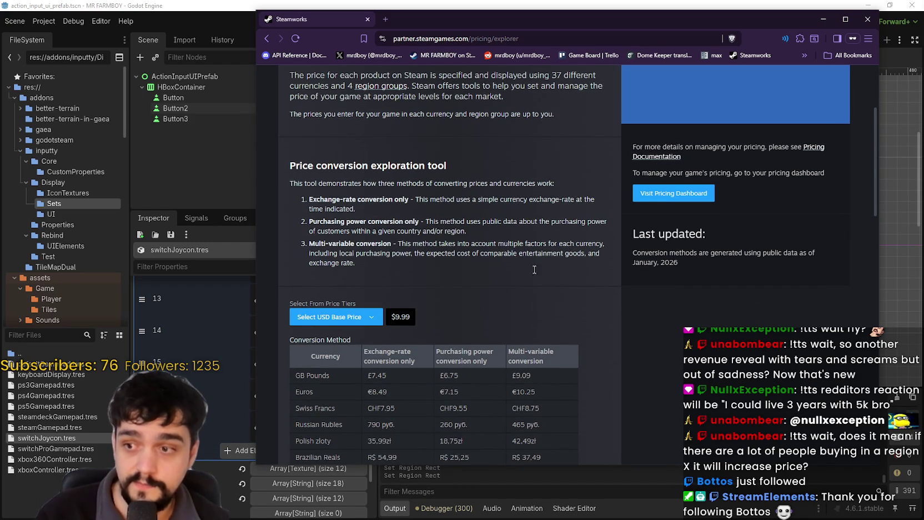
pyautogui.scroll(3, 595, 334)
pyautogui.click(868, 20)
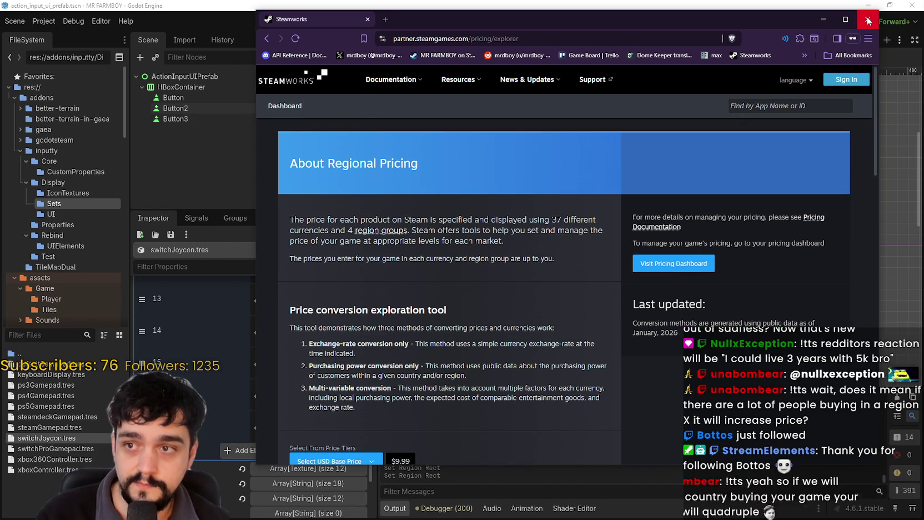
# - Frame the Add an Input button row in the 2D view and save action_input_ui_prefab with Ctrl+S
pyautogui.scroll(-1, 594, 289)
pyautogui.moveTo(594, 282); pyautogui.dragTo(619, 246)
pyautogui.scroll(4, 618, 245)
pyautogui.scroll(-3, 618, 245)
pyautogui.hotkey('ctrl', 's')
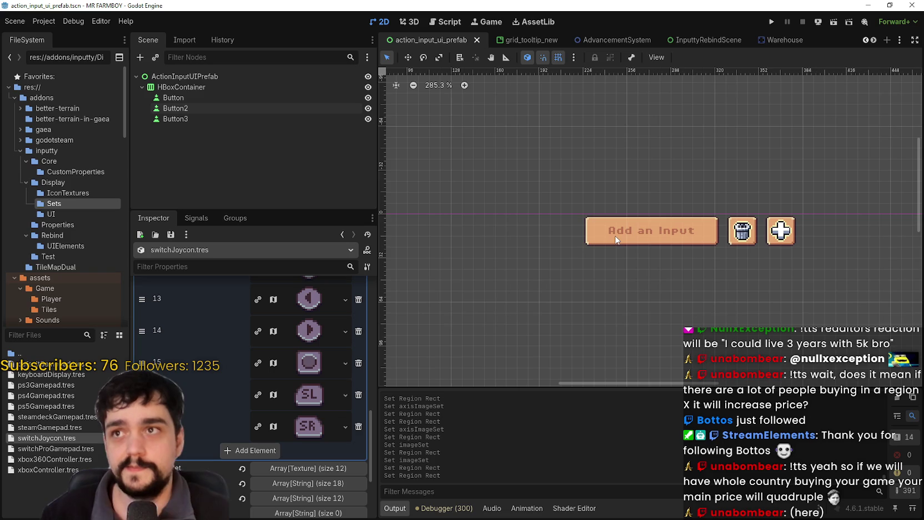
pyautogui.scroll(2, 646, 230)
pyautogui.click(664, 237)
pyautogui.scroll(-3, 663, 233)
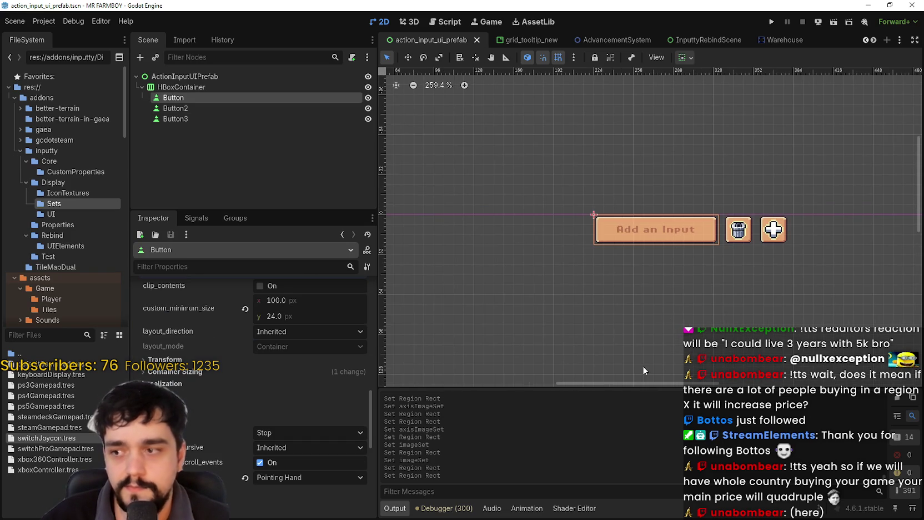
pyautogui.scroll(-10, 273, 393)
pyautogui.scroll(10, 296, 303)
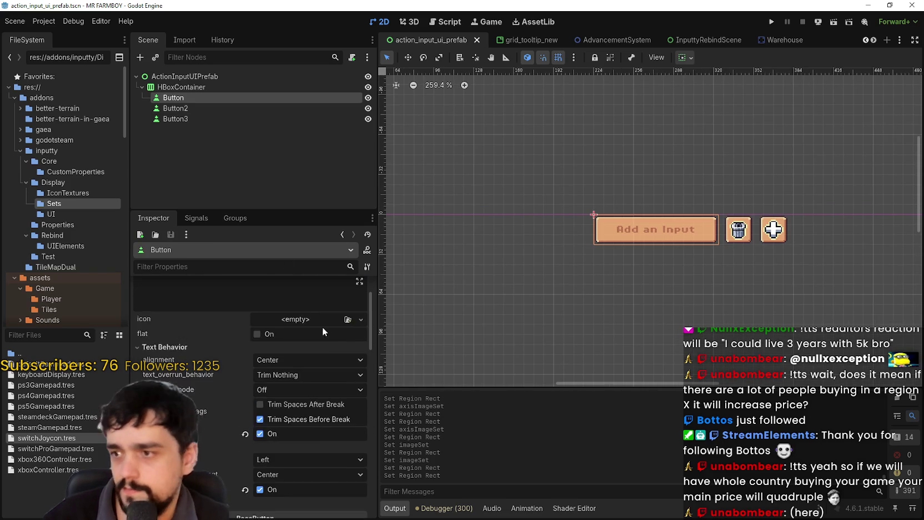
pyautogui.click(286, 149)
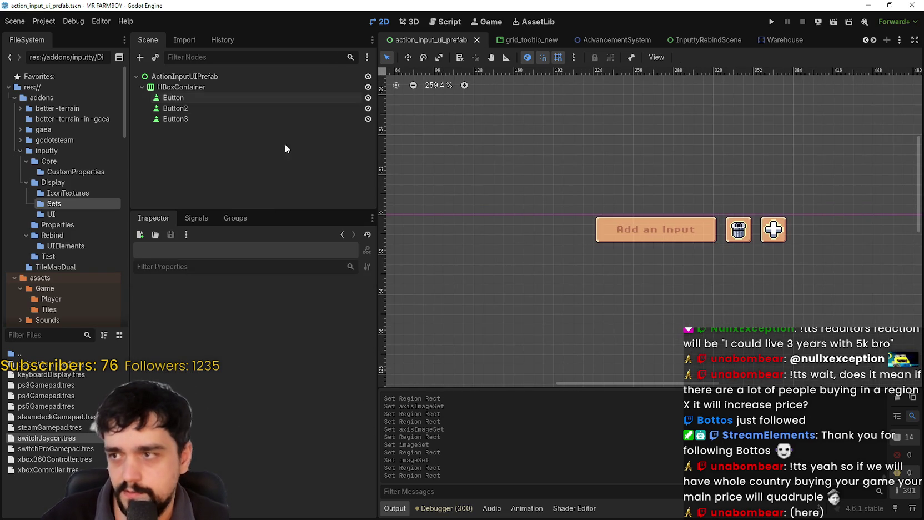
pyautogui.click(242, 108)
pyautogui.scroll(3, 735, 229)
pyautogui.scroll(2, 832, 265)
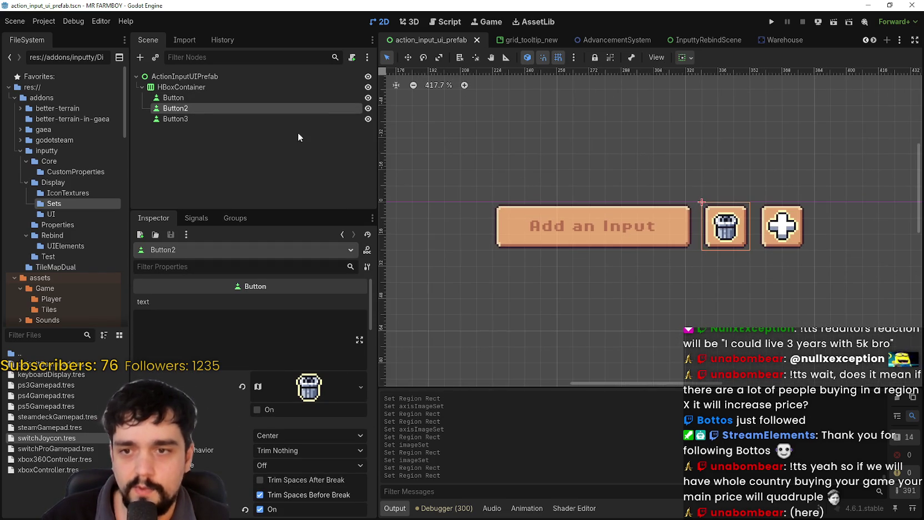
pyautogui.click(271, 120)
pyautogui.click(65, 377)
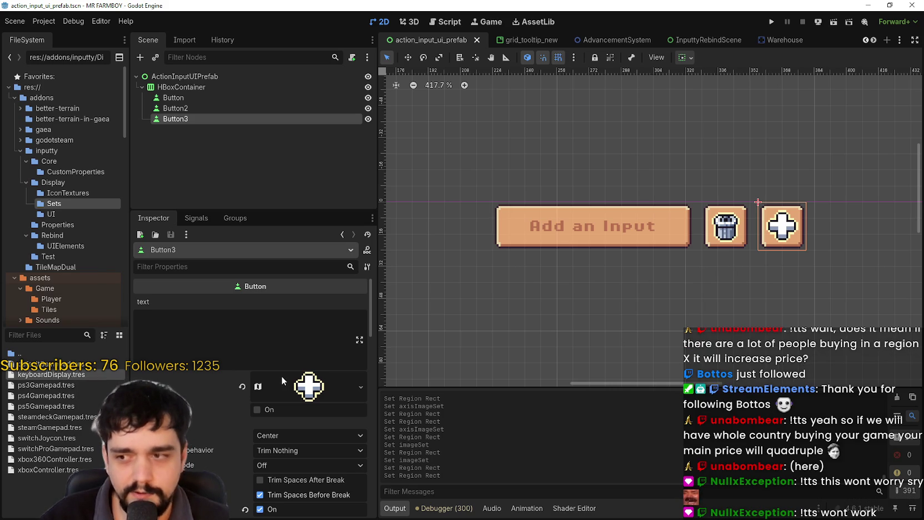
# - Open keyboardDisplay.tres and inspect its keyboardDisplays and mouseDisplays arrays
pyautogui.click(51, 374)
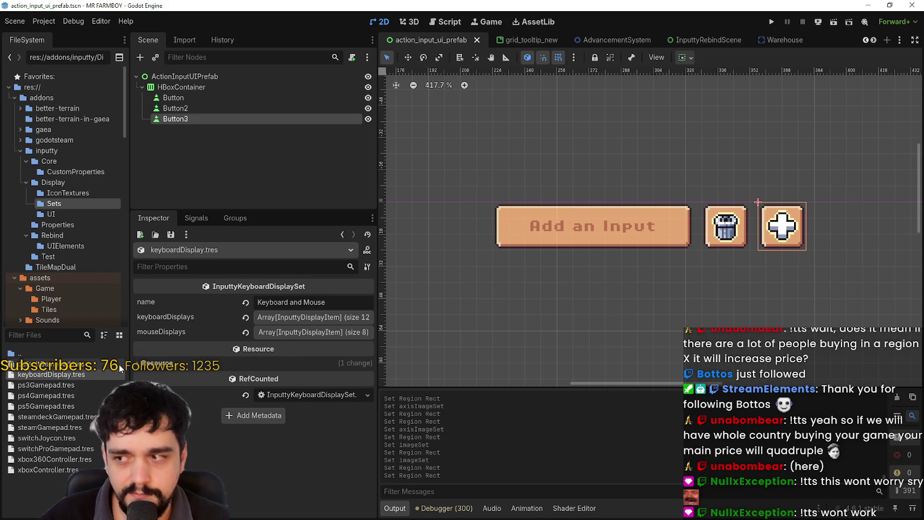
pyautogui.click(331, 323)
pyautogui.click(330, 321)
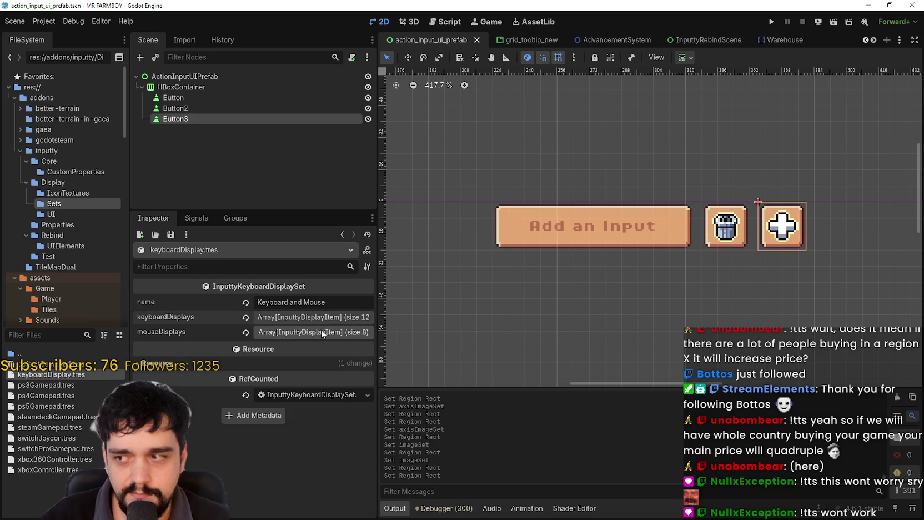
pyautogui.click(286, 334)
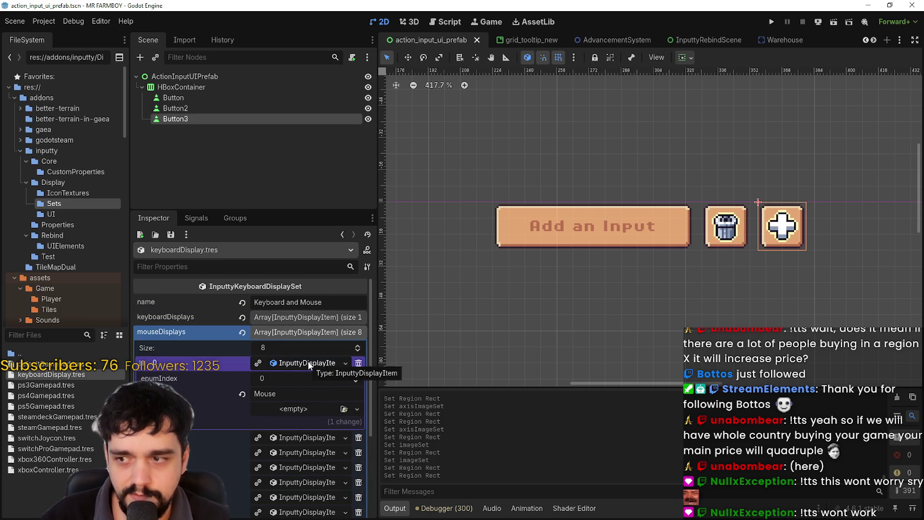
pyautogui.click(311, 332)
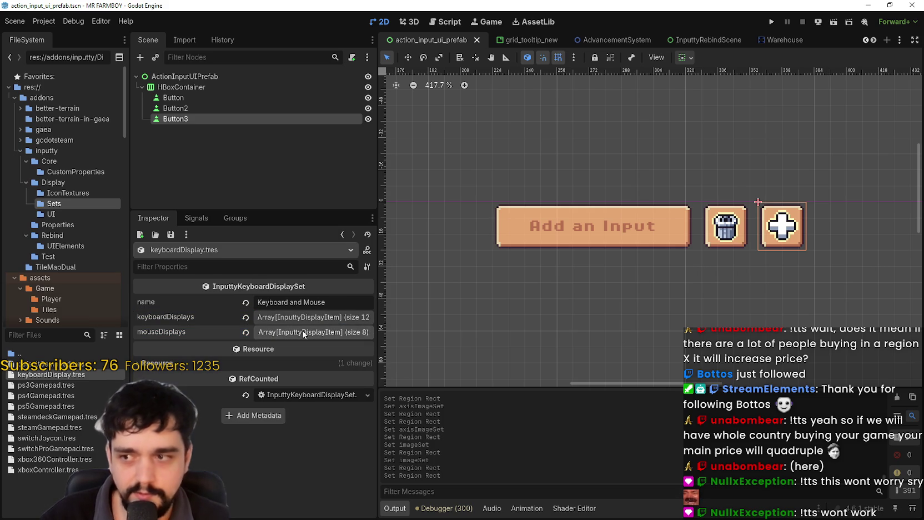
# - Compare ps3Gamepad.tres with the keyboard set's keyboardDisplays, then settle on ps3Gamepad.tres
pyautogui.click(59, 385)
pyautogui.click(51, 374)
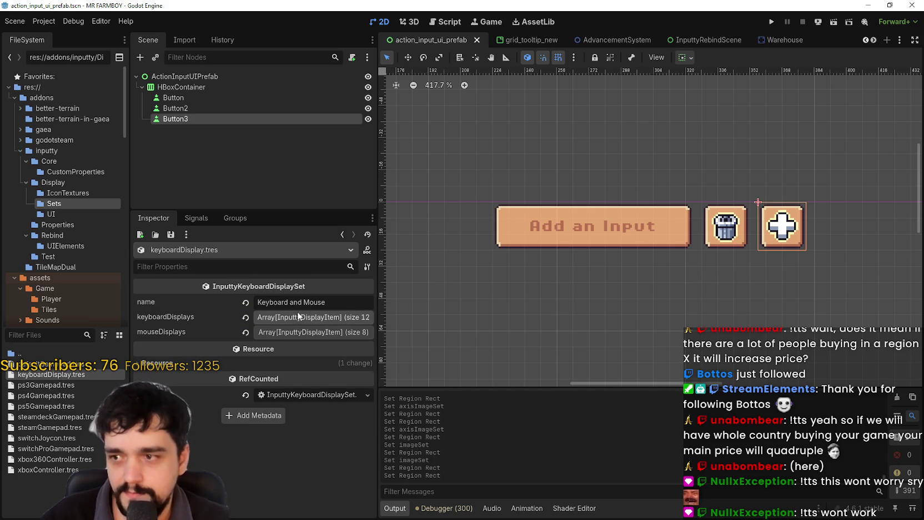
pyautogui.click(300, 320)
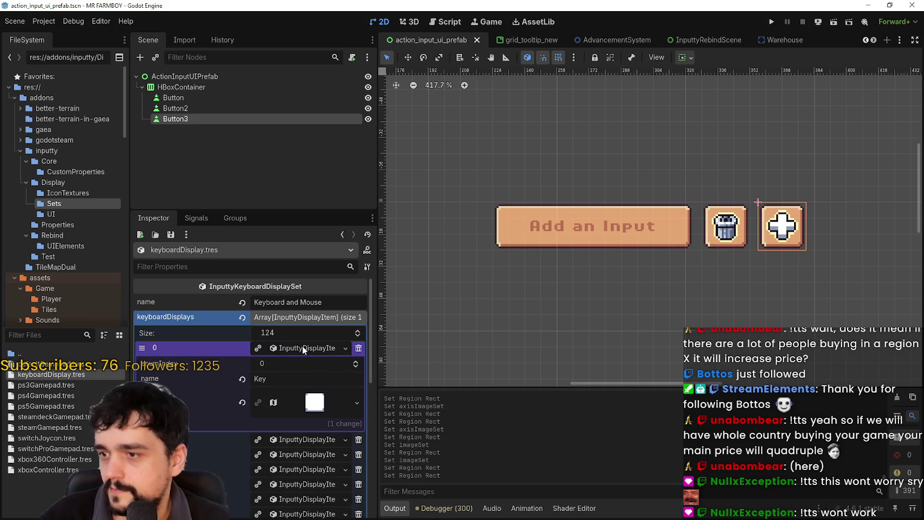
pyautogui.click(300, 319)
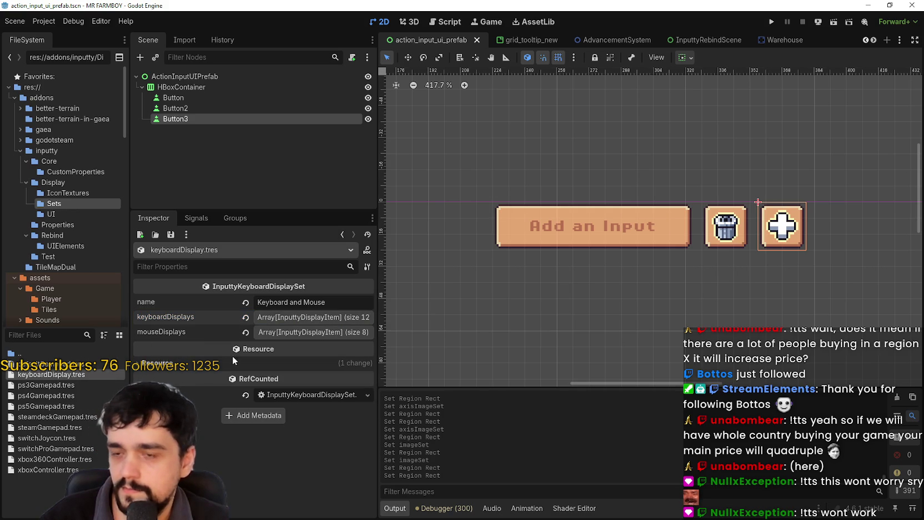
pyautogui.click(35, 384)
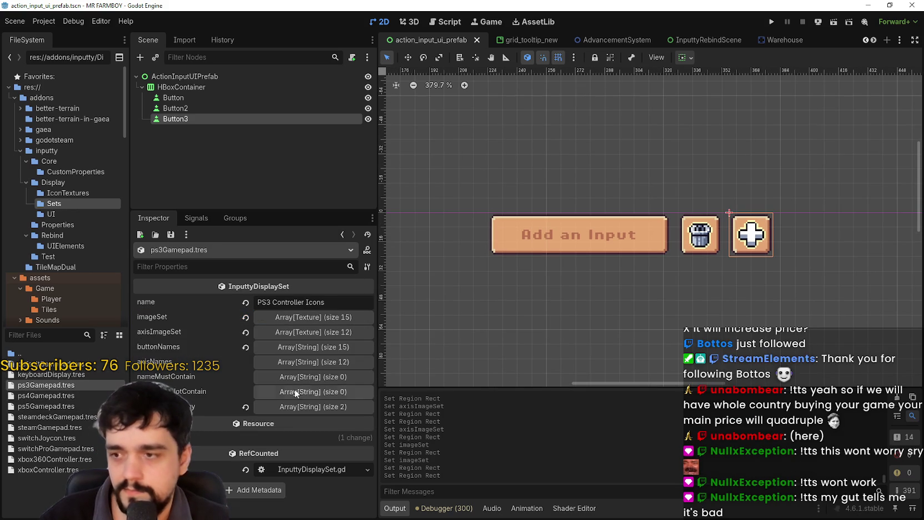
# - Inspect the PS3 set's buttonNames and axisImageSet arrays
pyautogui.click(319, 346)
pyautogui.click(320, 346)
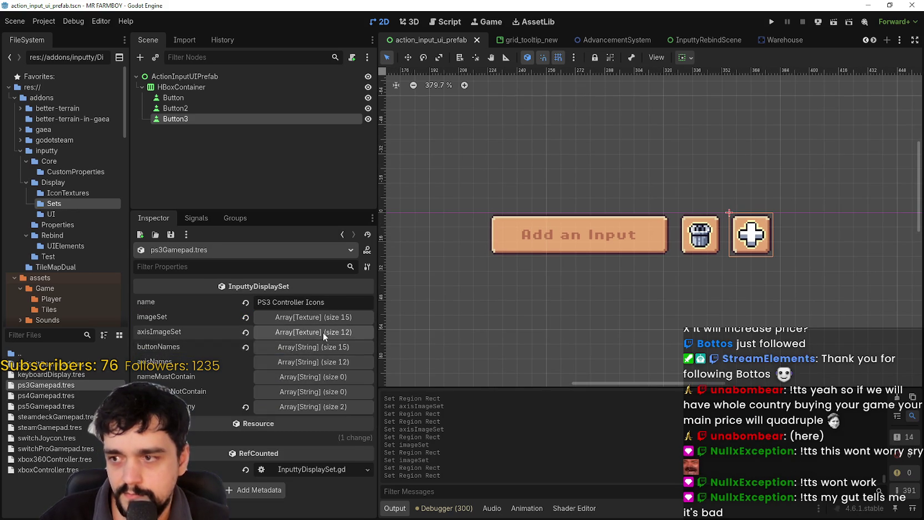
pyautogui.click(322, 332)
pyautogui.click(322, 331)
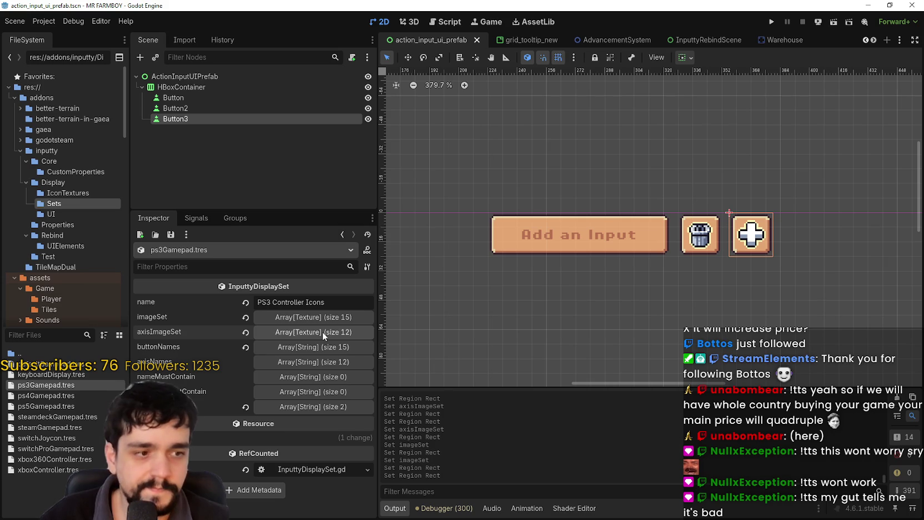
# - Open keyboardDisplay.tres, expand its 124-item keyboardDisplays array and peek at item 0
pyautogui.click(50, 374)
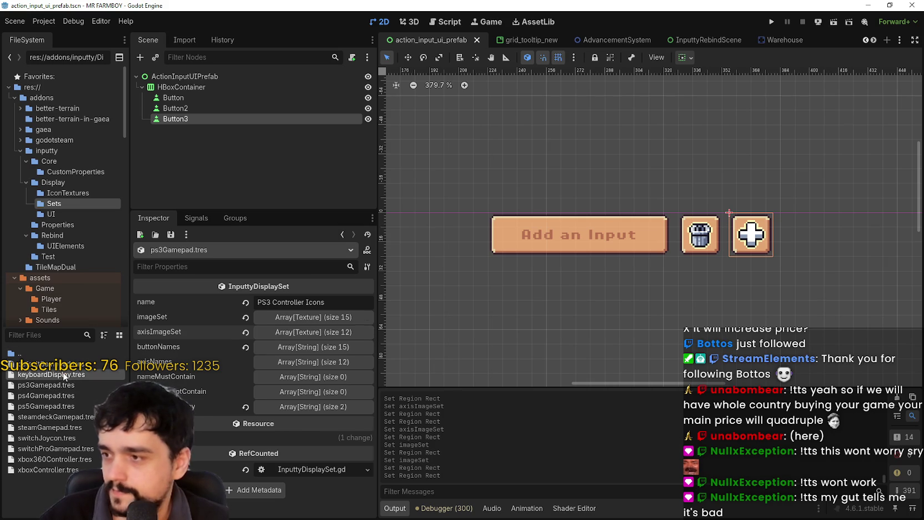
pyautogui.click(329, 320)
pyautogui.click(316, 344)
pyautogui.click(316, 343)
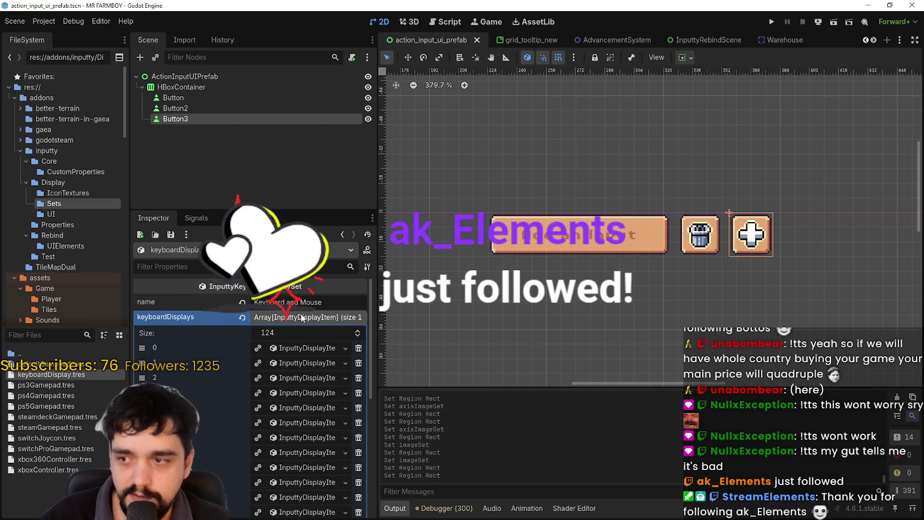
# - Check keyboard display item 0's texture, then collapse the keyboardDisplays array
pyautogui.click(314, 347)
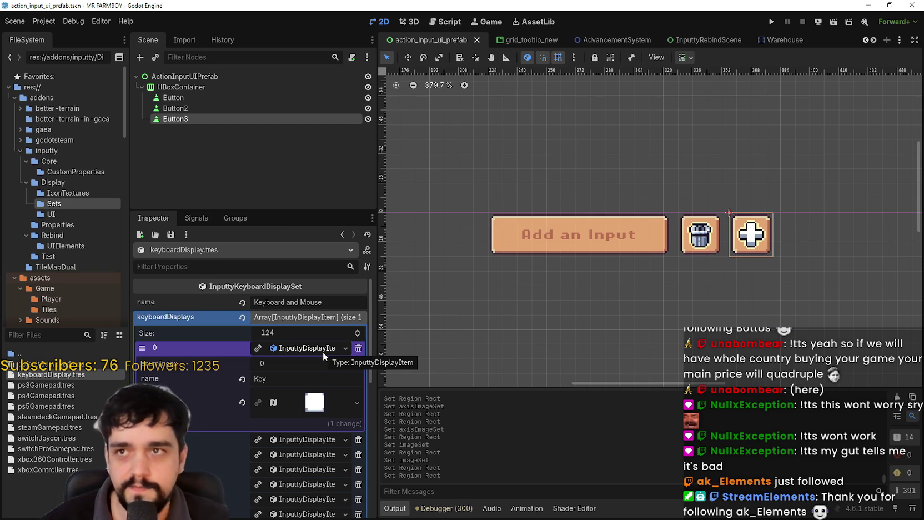
pyautogui.click(322, 352)
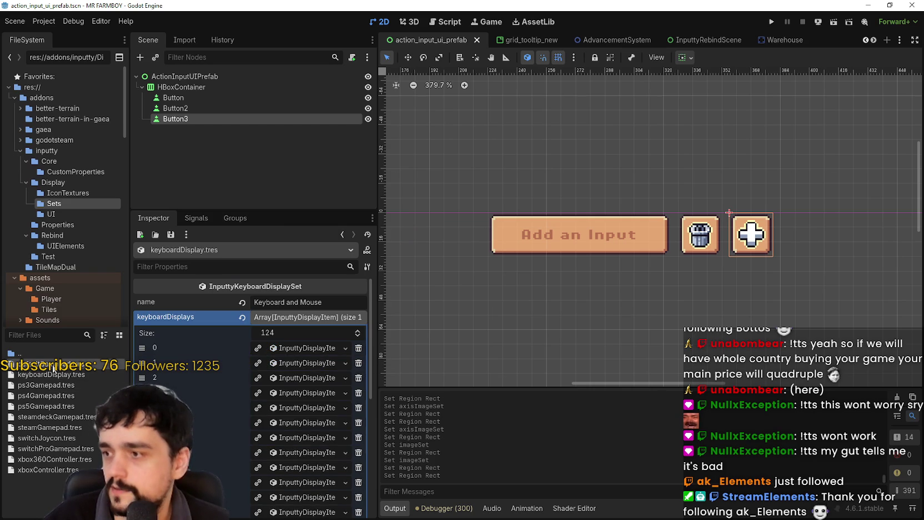
pyautogui.click(318, 320)
pyautogui.click(314, 319)
pyautogui.click(314, 321)
# - Save the scene and select the Add an Input and trash button nodes
pyautogui.hotkey('ctrl', 's')
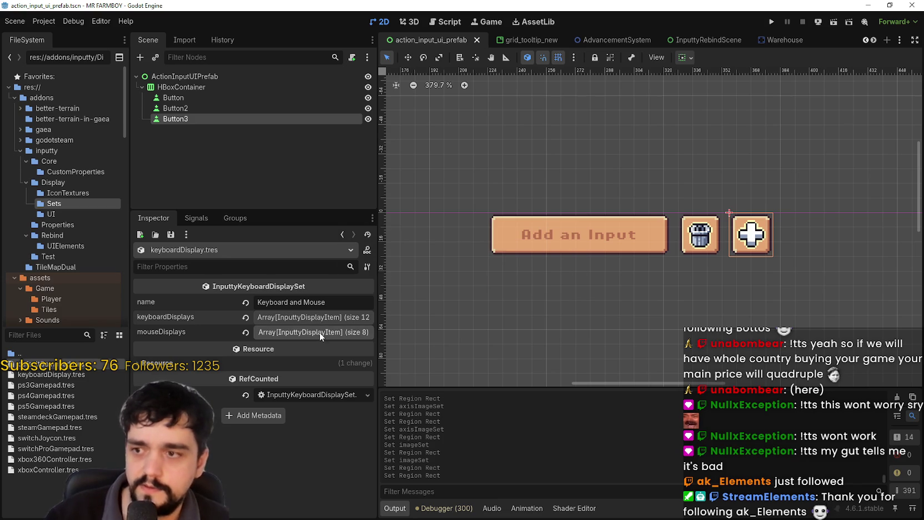
pyautogui.click(638, 228)
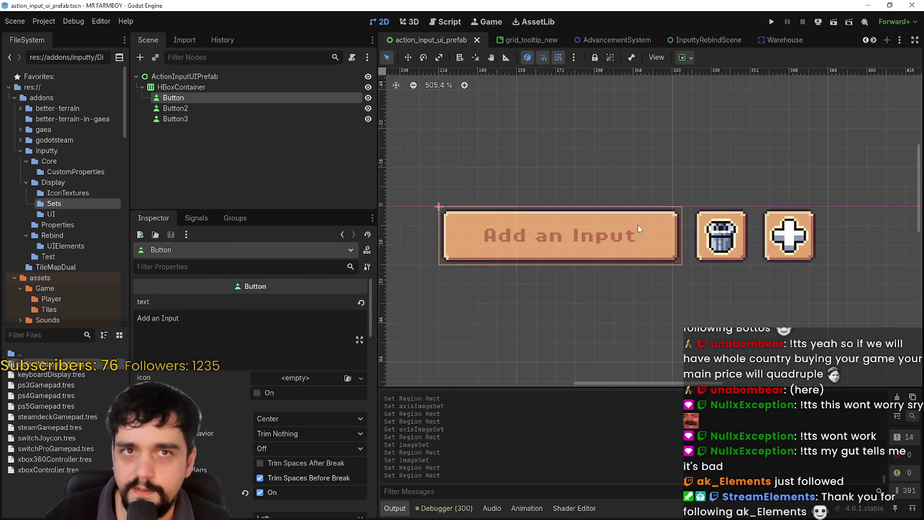
pyautogui.click(697, 225)
# - Reopen the keyboard set to check the Escape key entry, then open ps3Gamepad.tres
pyautogui.click(66, 374)
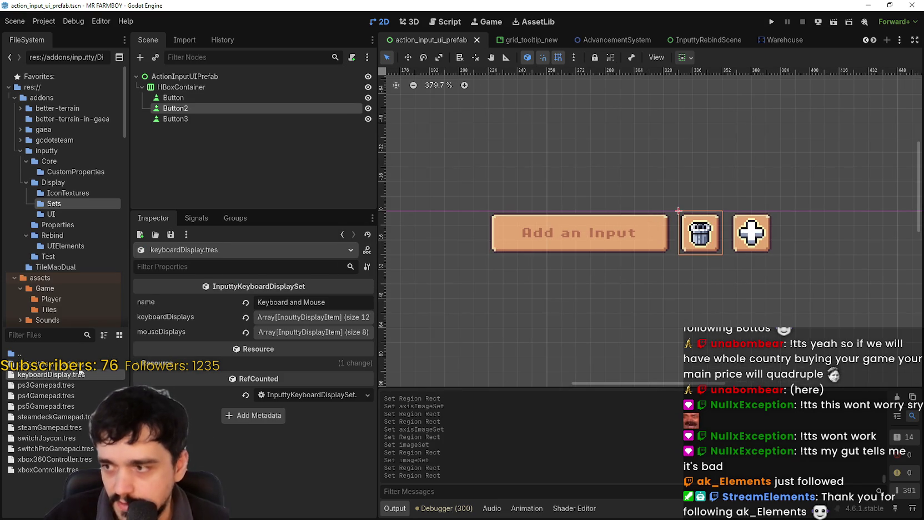
pyautogui.click(336, 319)
pyautogui.click(321, 361)
pyautogui.click(319, 361)
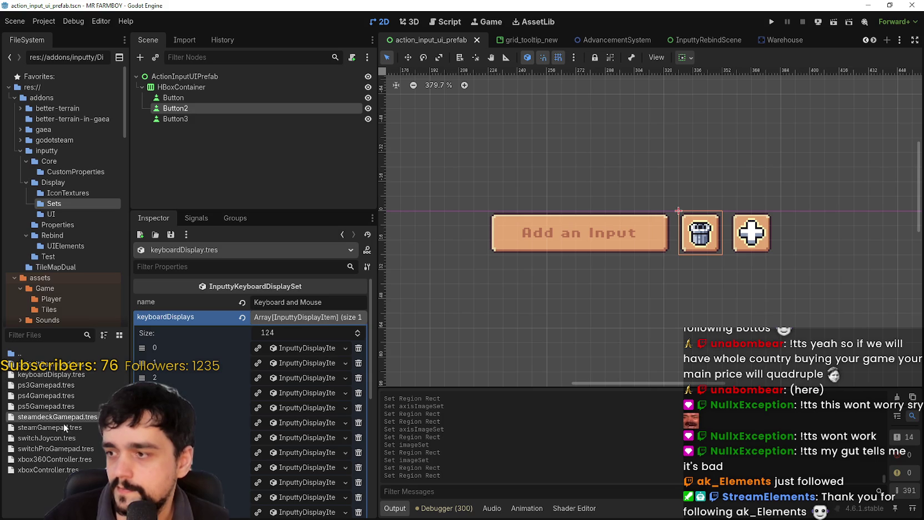
pyautogui.click(69, 376)
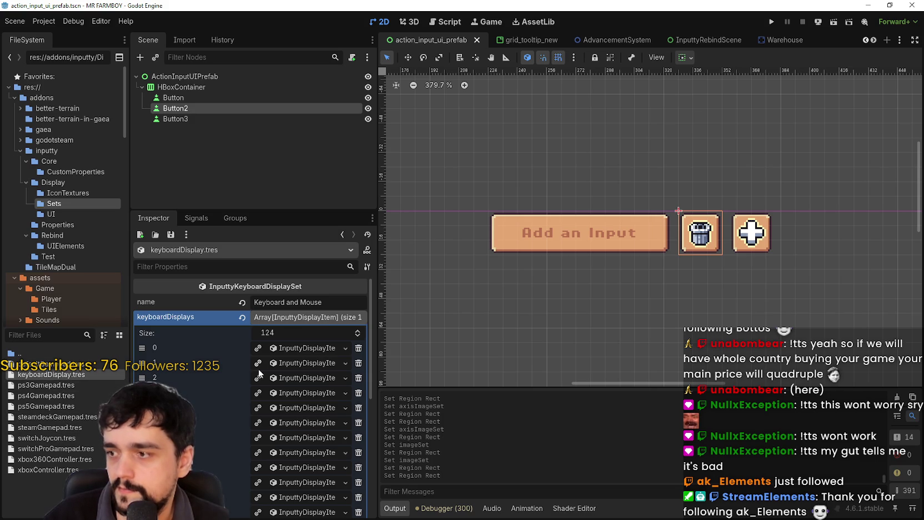
pyautogui.click(38, 382)
# - Browse the PS3 imageSet and the Joycon set's imageSet and axisImageSet, saving the scene
pyautogui.click(344, 320)
pyautogui.click(310, 316)
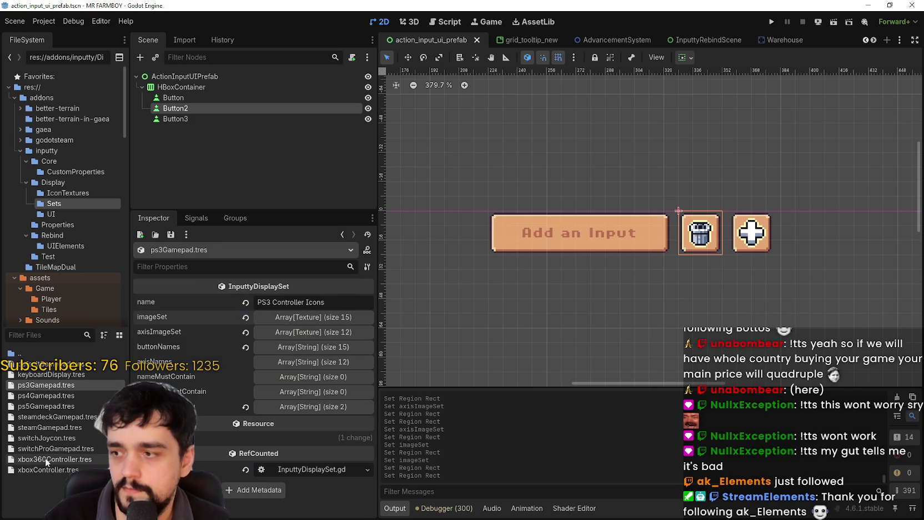
pyautogui.click(66, 438)
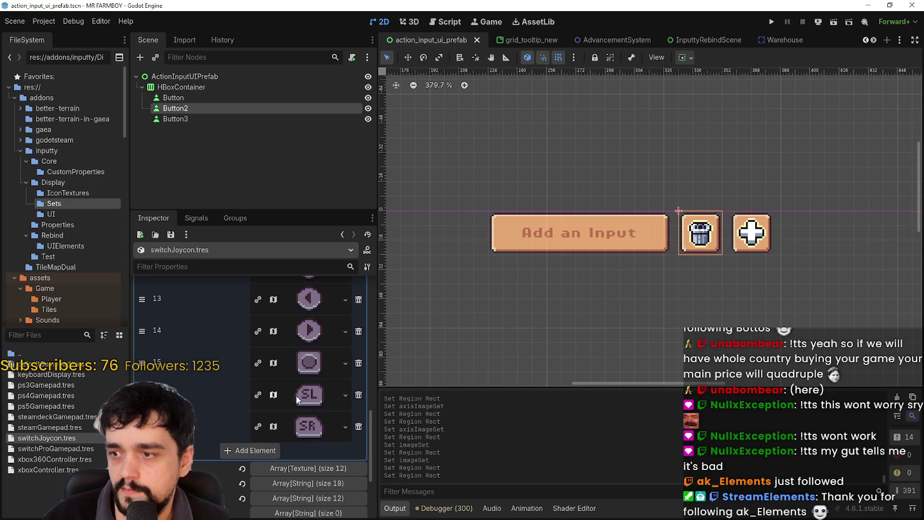
pyautogui.scroll(15, 293, 392)
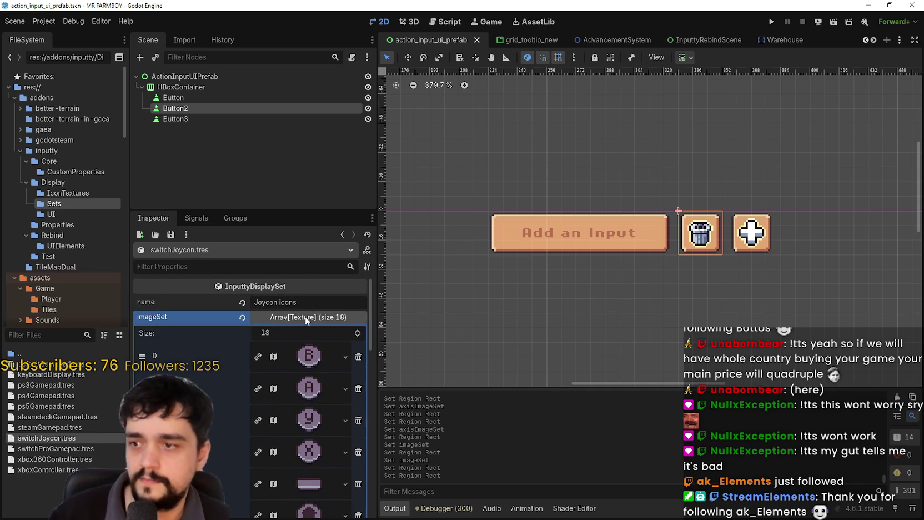
pyautogui.click(306, 316)
pyautogui.hotkey('ctrl', 's')
pyautogui.click(314, 333)
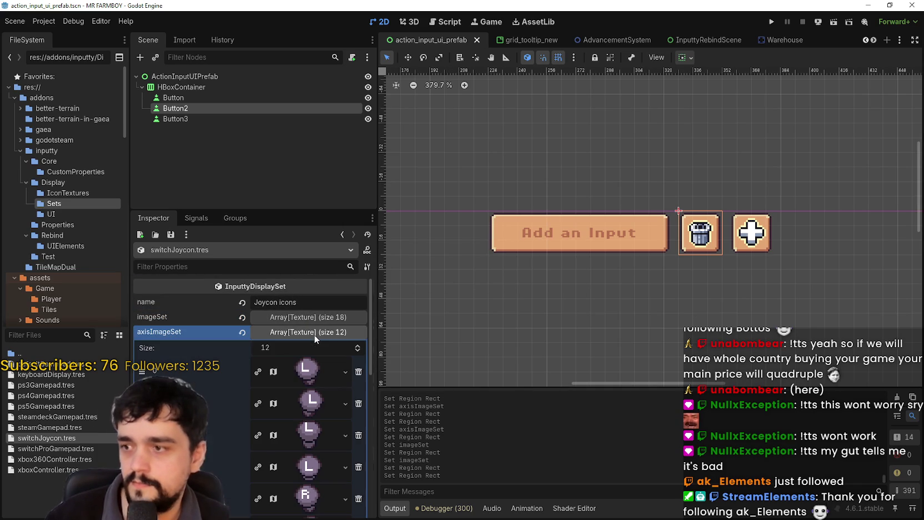
pyautogui.scroll(-8, 292, 387)
pyautogui.hotkey('ctrl', 's')
# - Open switchProGamepad.tres, expand its imageSet and preview element 0's texture
pyautogui.click(60, 447)
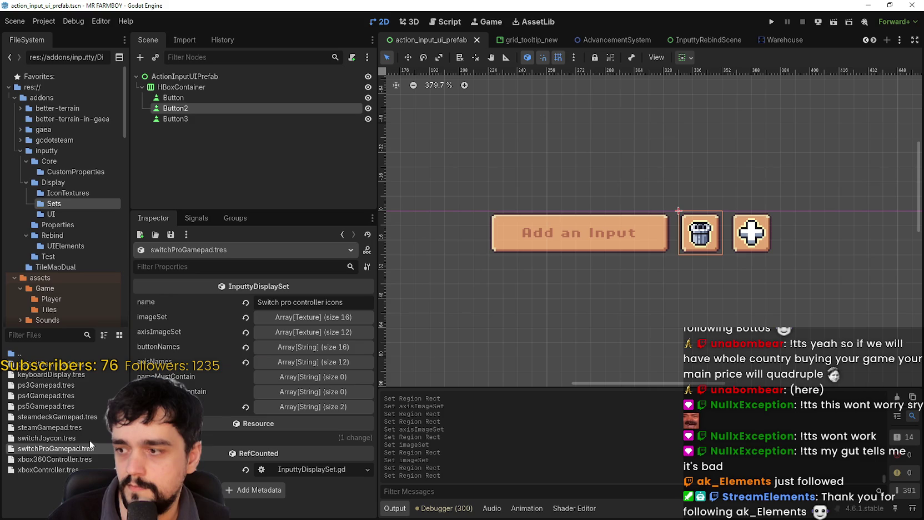
pyautogui.click(313, 316)
pyautogui.scroll(-3, 321, 361)
pyautogui.scroll(-5, 321, 361)
pyautogui.scroll(2, 305, 443)
pyautogui.scroll(6, 307, 433)
pyautogui.click(314, 354)
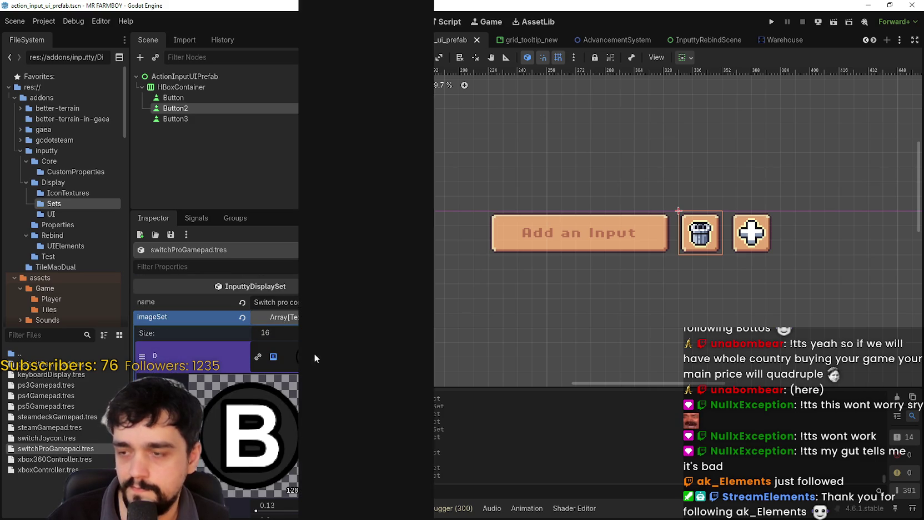
# - Paste the copied AtlasTexture into slot 0 and set its region around the B icon
pyautogui.click(314, 353)
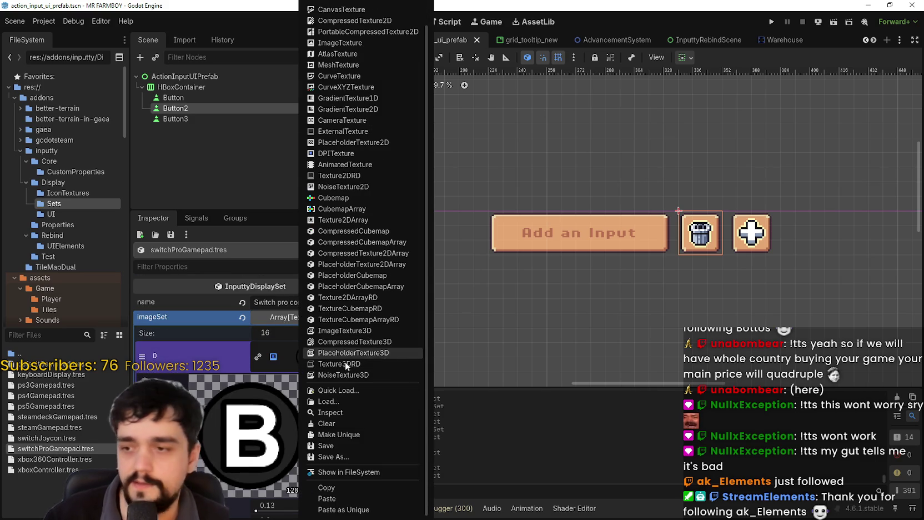
pyautogui.click(347, 498)
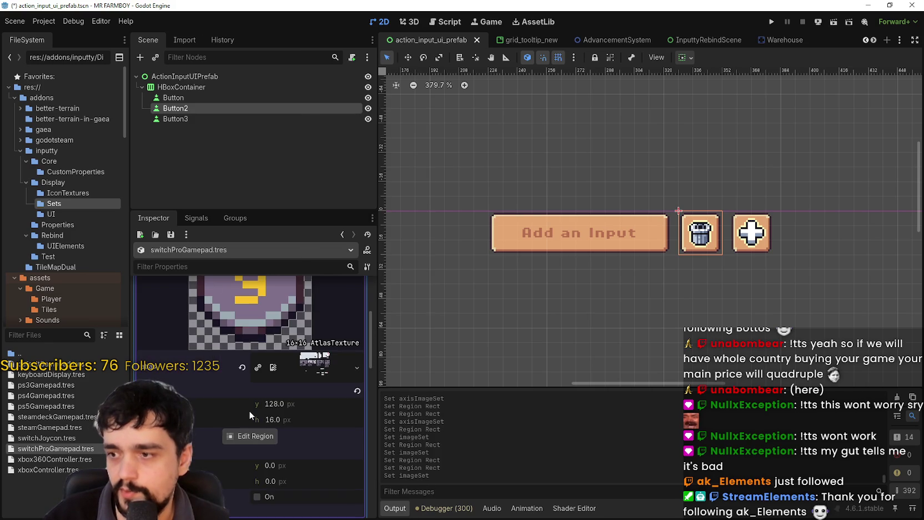
pyautogui.click(253, 436)
pyautogui.scroll(-3, 483, 287)
pyautogui.scroll(2, 498, 276)
pyautogui.moveTo(527, 221); pyautogui.dragTo(548, 245)
pyautogui.click(460, 377)
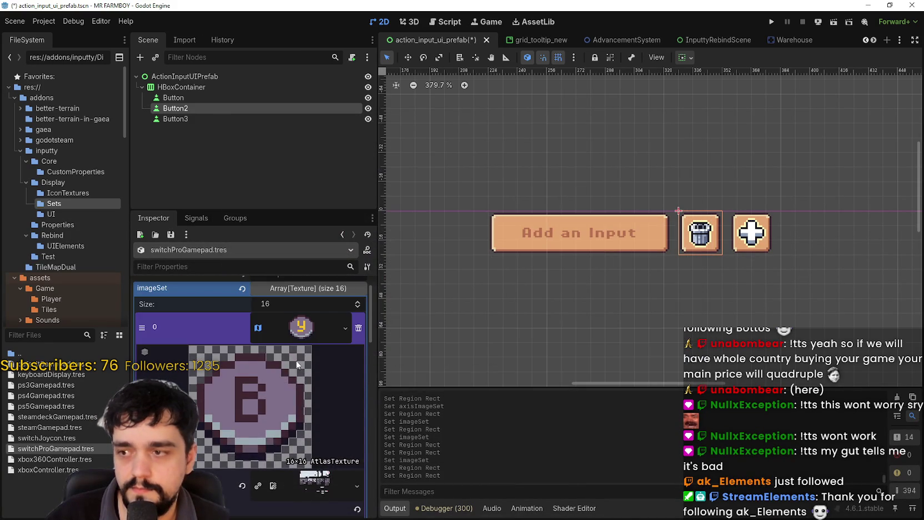
pyautogui.click(302, 327)
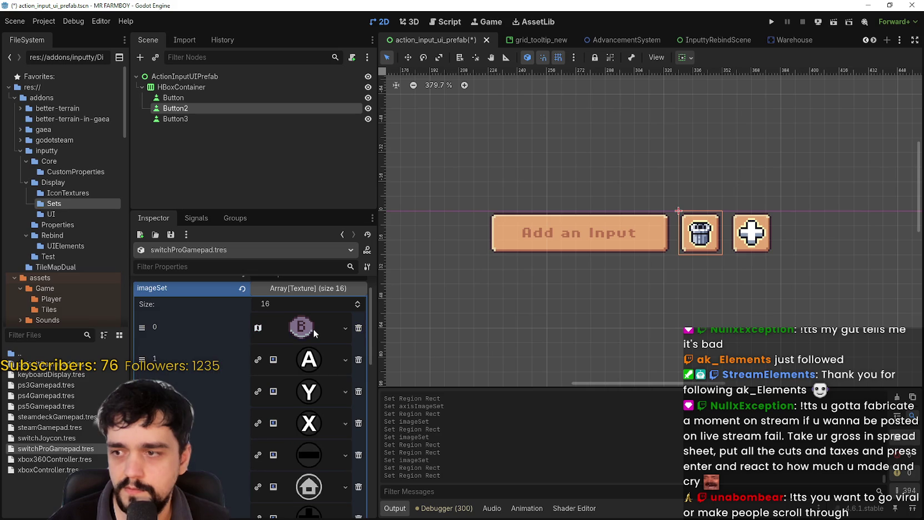
pyautogui.click(309, 360)
pyautogui.click(345, 359)
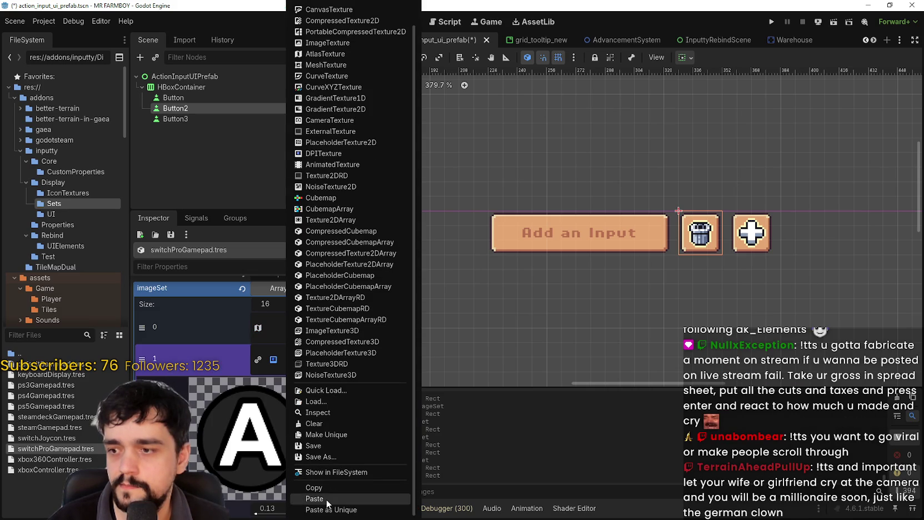
# - Paste the AtlasTexture into slot 1 and snap a 16x16 region around the Switch A icon
pyautogui.click(314, 498)
pyautogui.scroll(-2, 307, 462)
pyautogui.click(248, 469)
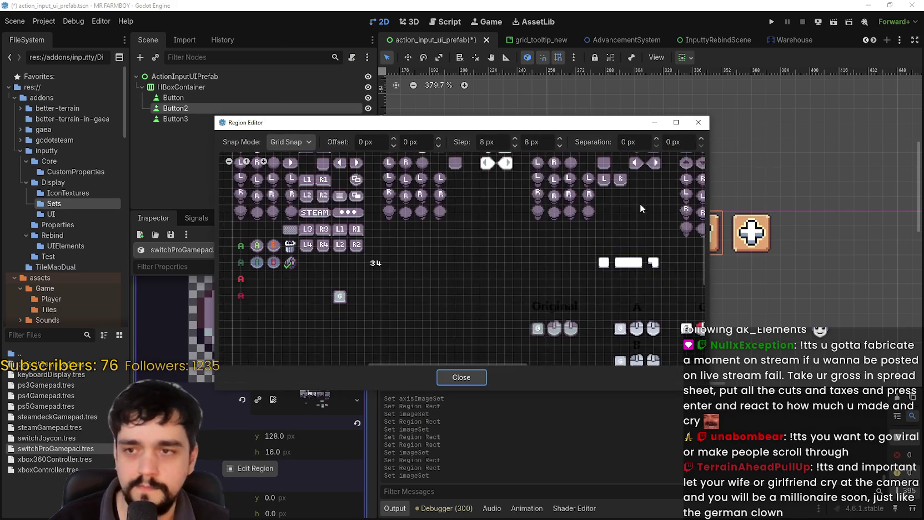
pyautogui.scroll(4, 550, 203)
pyautogui.moveTo(454, 179); pyautogui.dragTo(481, 203)
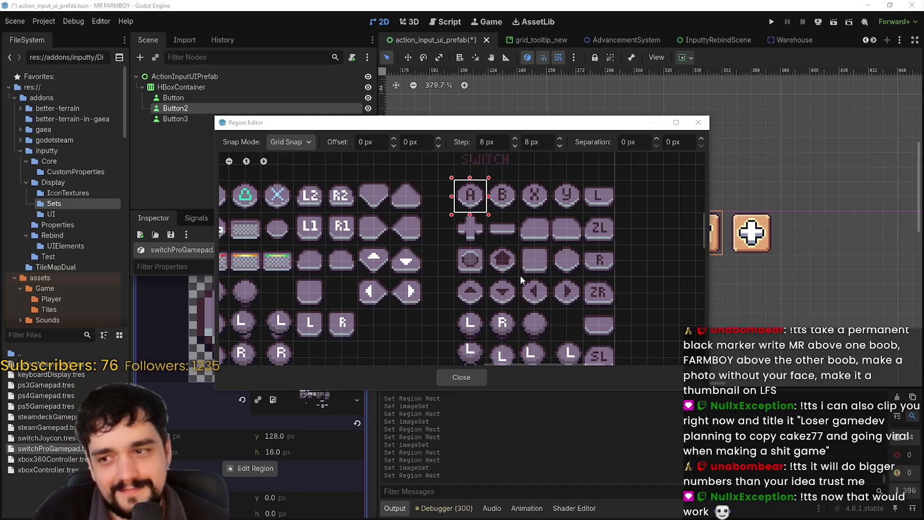
pyautogui.scroll(-3, 537, 240)
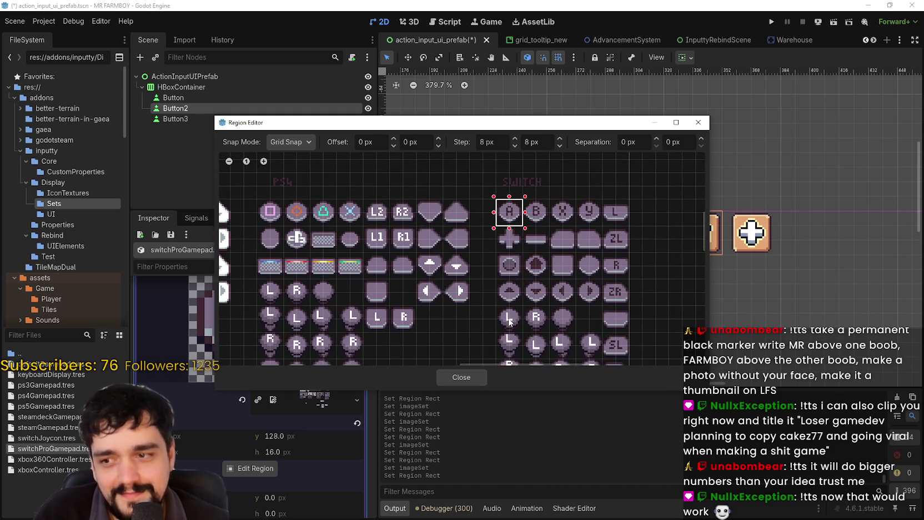
pyautogui.scroll(2, 533, 262)
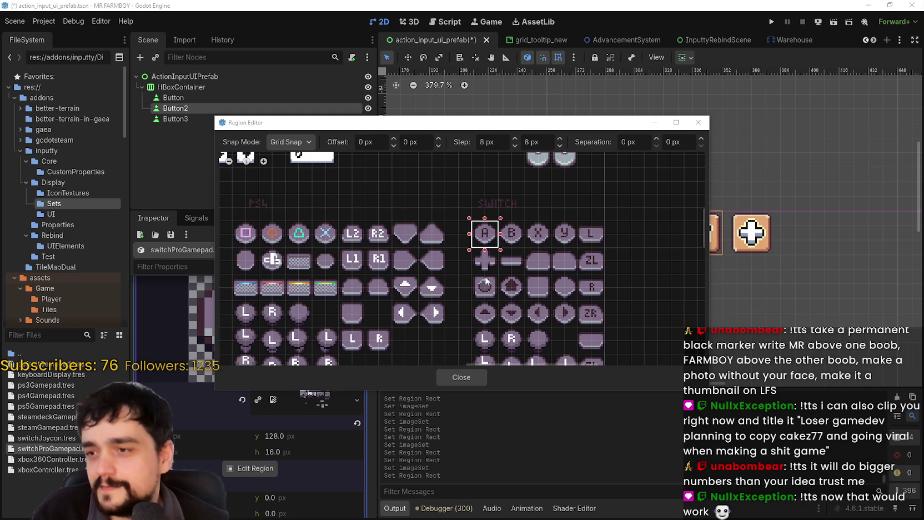
pyautogui.moveTo(472, 123); pyautogui.dragTo(533, 86)
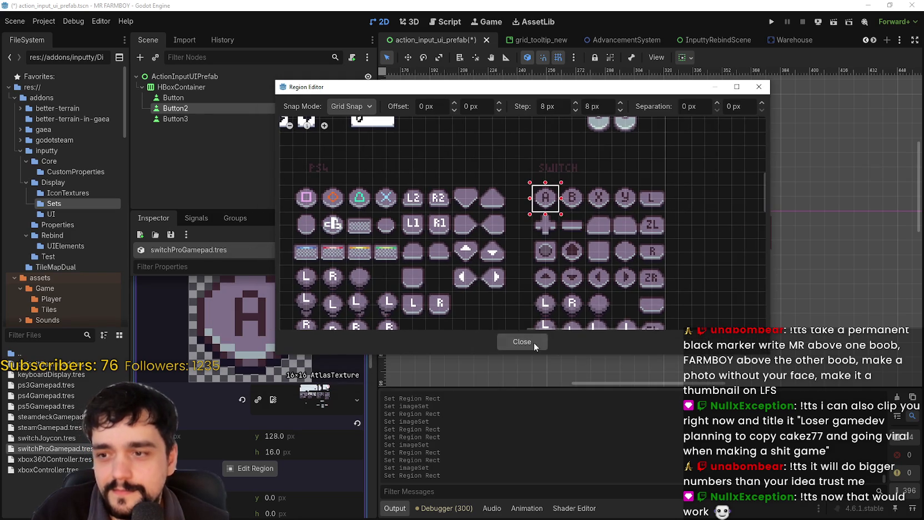
pyautogui.click(522, 342)
pyautogui.click(300, 359)
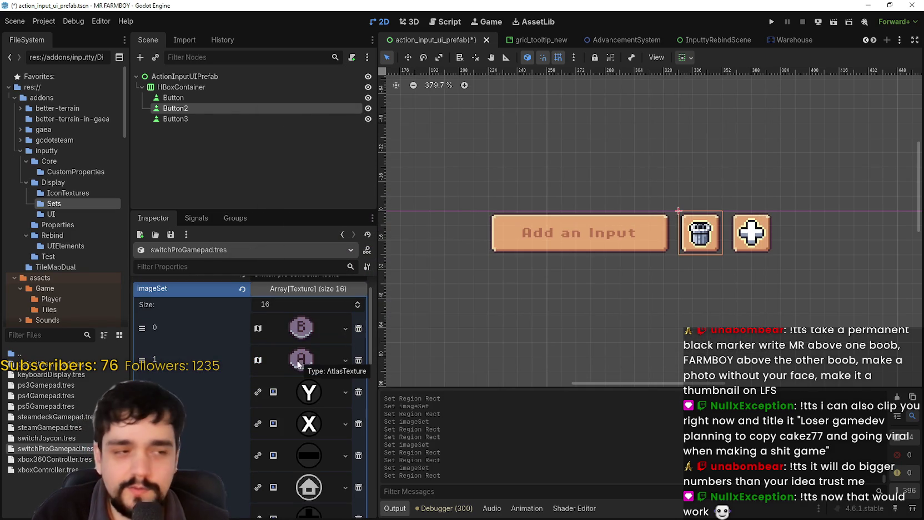
# - Paste the AtlasTexture into slot 2 and set its region to the Y button cell
pyautogui.click(305, 392)
pyautogui.rightClick(295, 392)
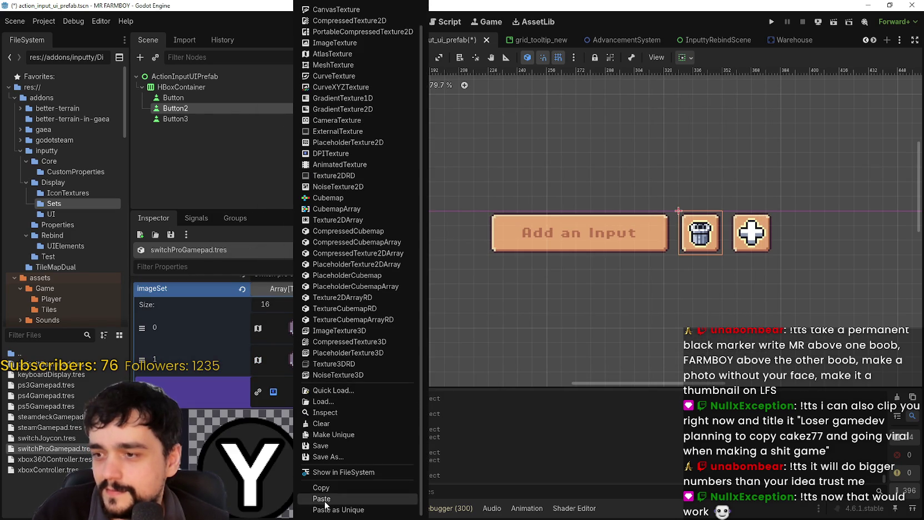
pyautogui.click(326, 502)
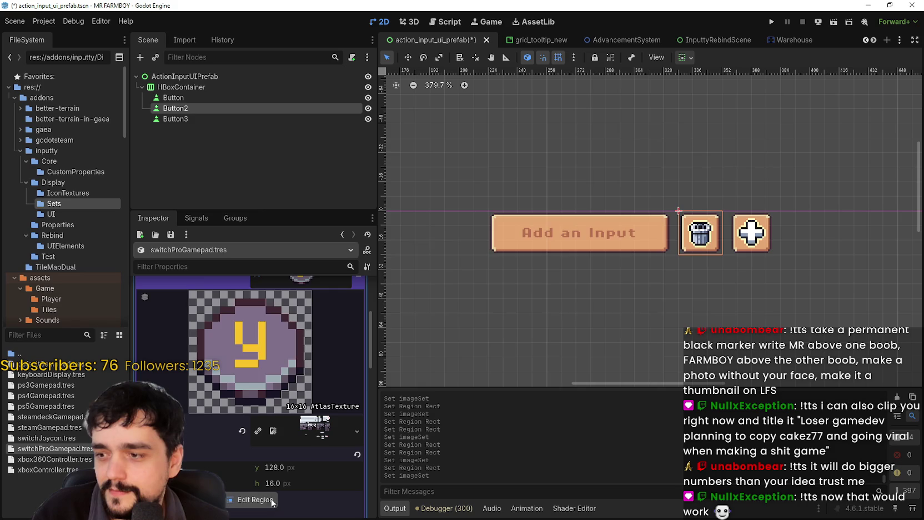
pyautogui.click(272, 501)
pyautogui.scroll(-3, 470, 305)
pyautogui.scroll(3, 591, 222)
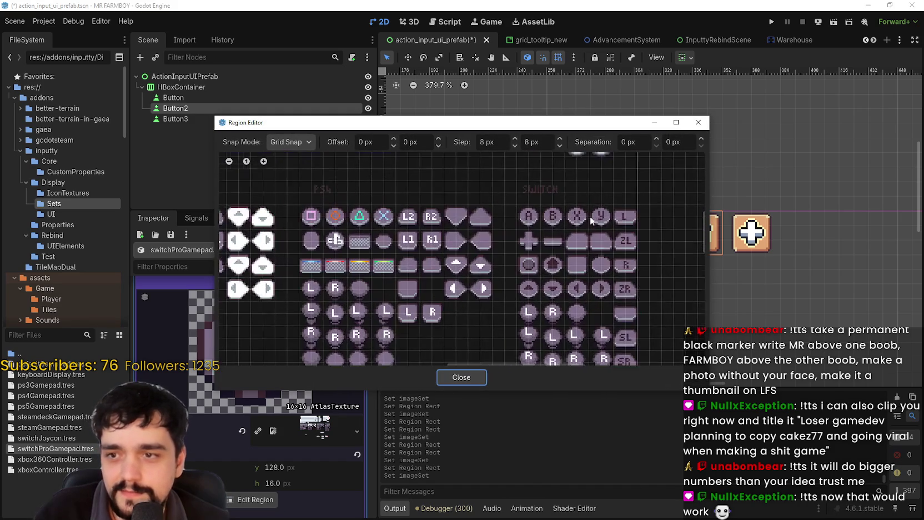
pyautogui.click(594, 219)
pyautogui.click(461, 377)
pyautogui.click(297, 366)
# - Paste the AtlasTexture into slot 3 and set its region to the X button cell
pyautogui.rightClick(307, 402)
pyautogui.click(314, 503)
pyautogui.scroll(-5, 285, 478)
pyautogui.click(265, 444)
pyautogui.scroll(5, 479, 285)
pyautogui.click(530, 220)
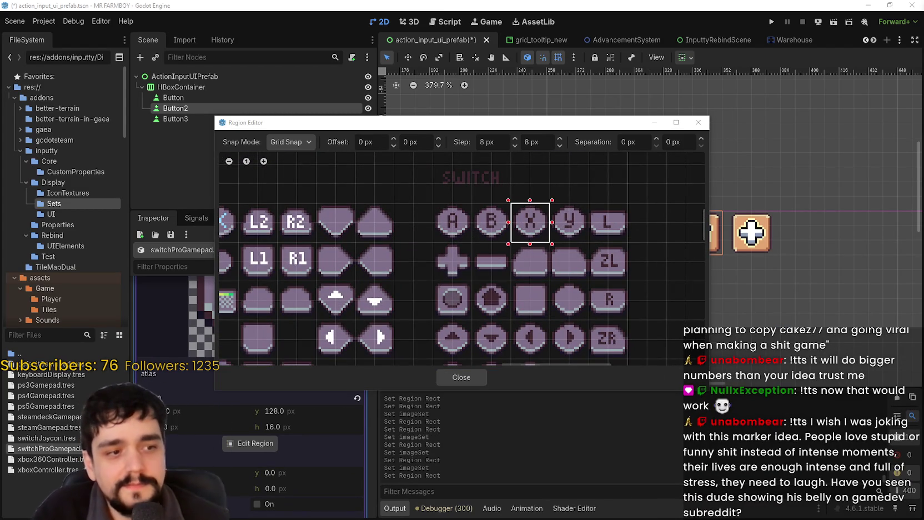
pyautogui.click(476, 374)
pyautogui.scroll(3, 312, 330)
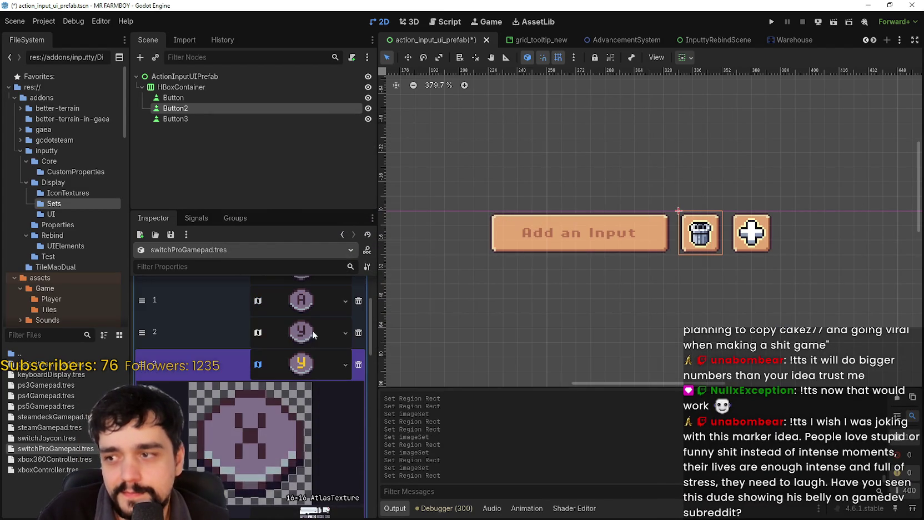
pyautogui.click(329, 355)
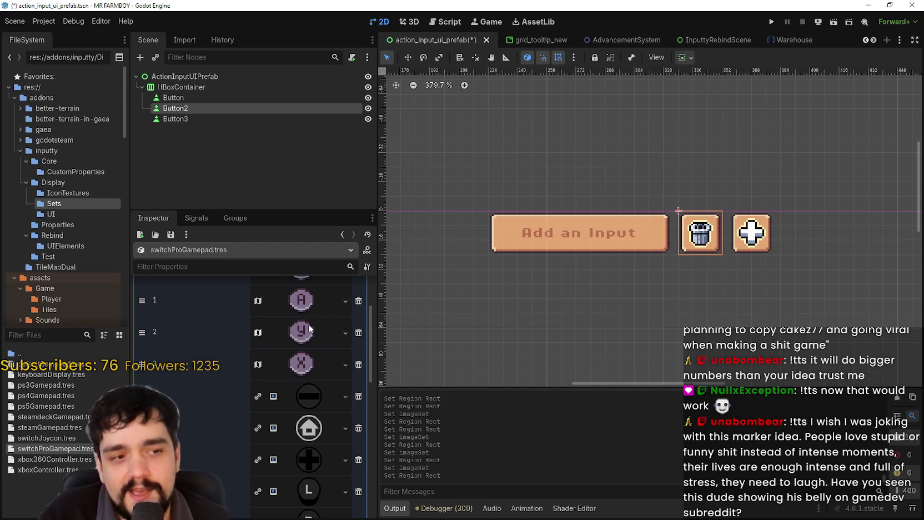
# - Save the scene with Ctrl+S
pyautogui.scroll(2, 310, 333)
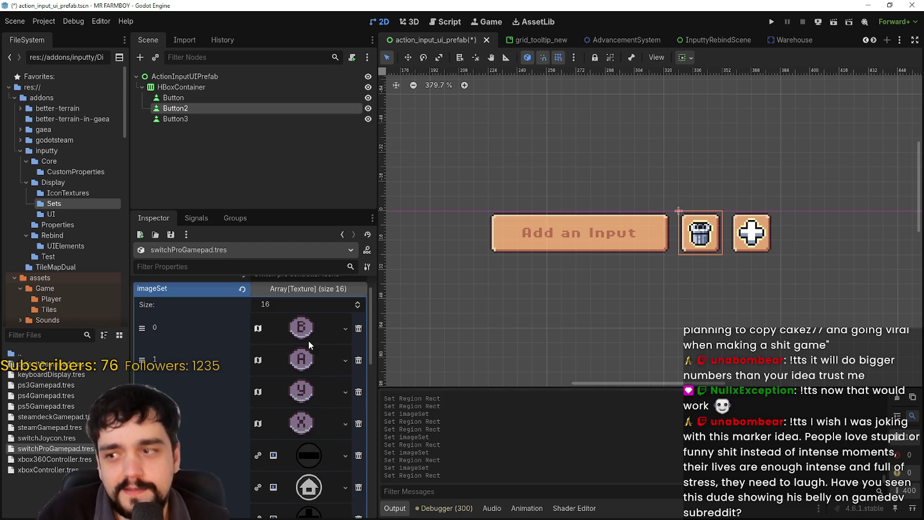
pyautogui.scroll(-1, 369, 347)
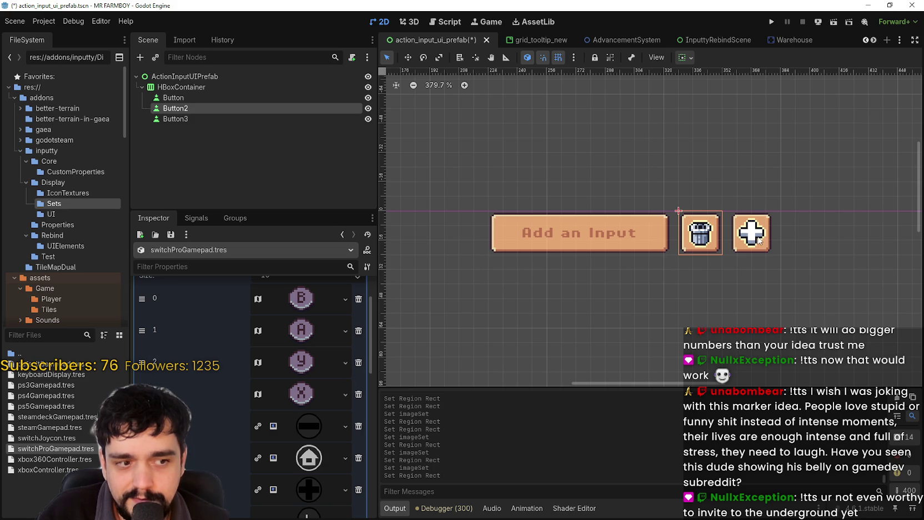
pyautogui.scroll(-1, 759, 240)
pyautogui.hotkey('ctrl', 's')
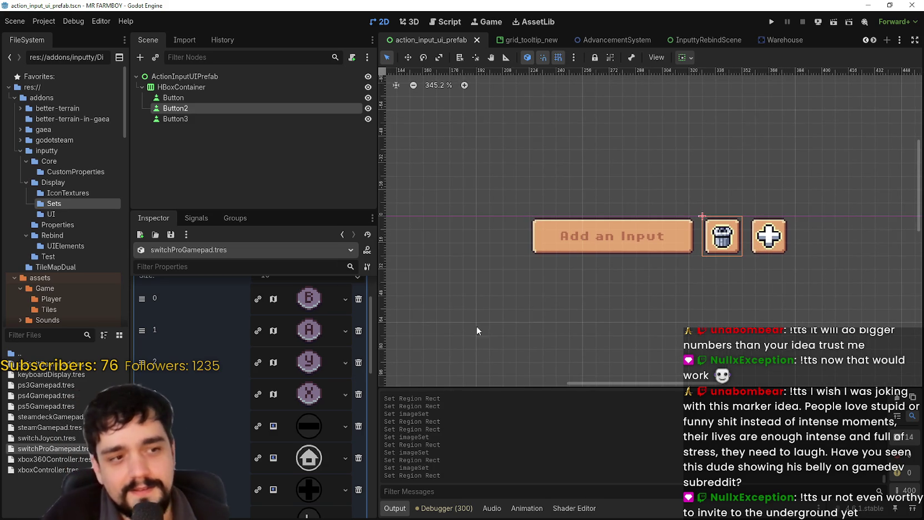
pyautogui.scroll(-2, 317, 396)
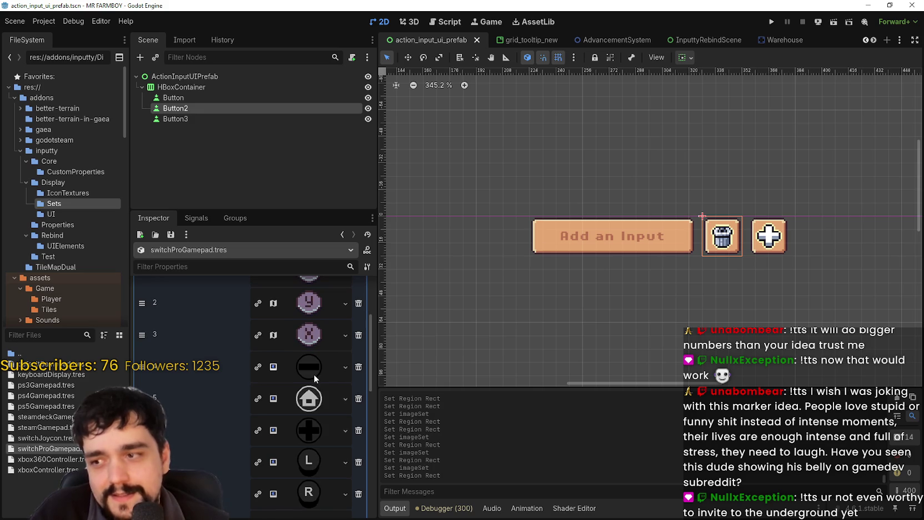
pyautogui.click(314, 373)
# - Paste a unique AtlasTexture into the minus slot, set its region to the minus tile, and save
pyautogui.rightClick(302, 369)
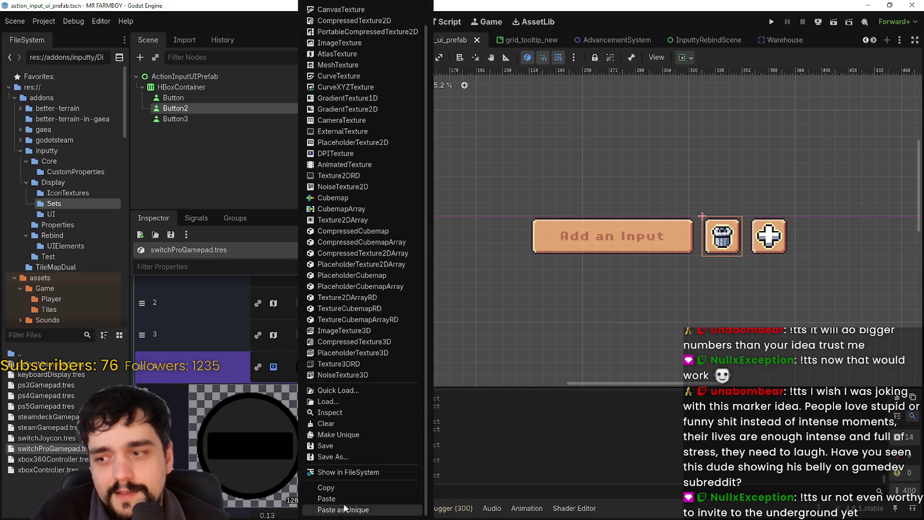
pyautogui.click(344, 509)
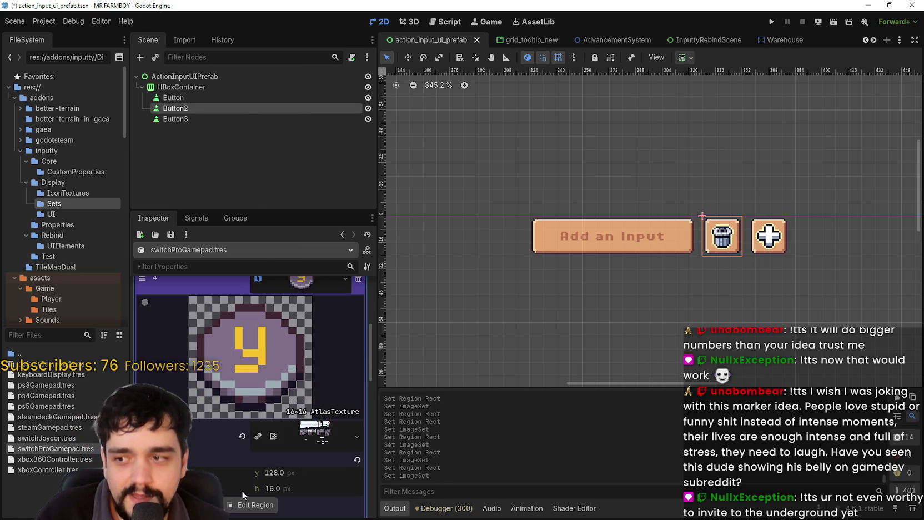
pyautogui.click(244, 504)
pyautogui.scroll(-5, 611, 244)
pyautogui.scroll(3, 602, 214)
pyautogui.moveTo(585, 204); pyautogui.dragTo(615, 228)
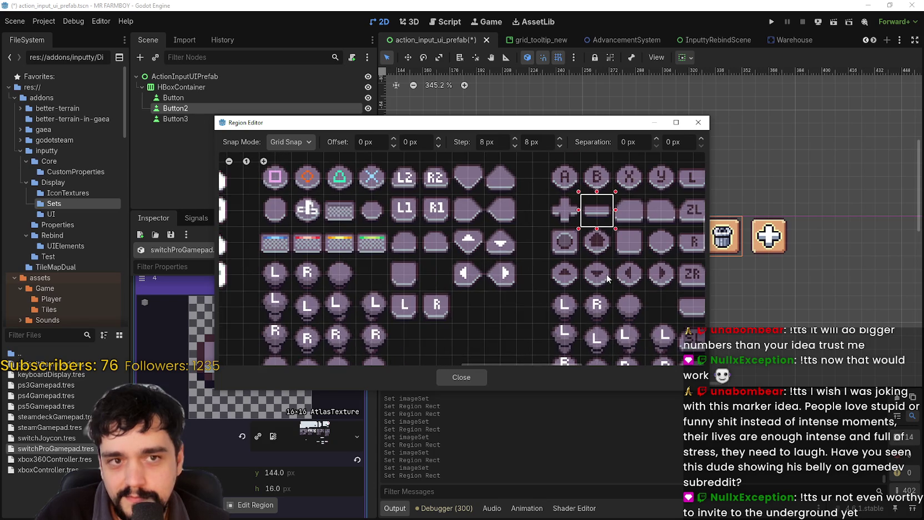
pyautogui.click(461, 377)
pyautogui.click(300, 369)
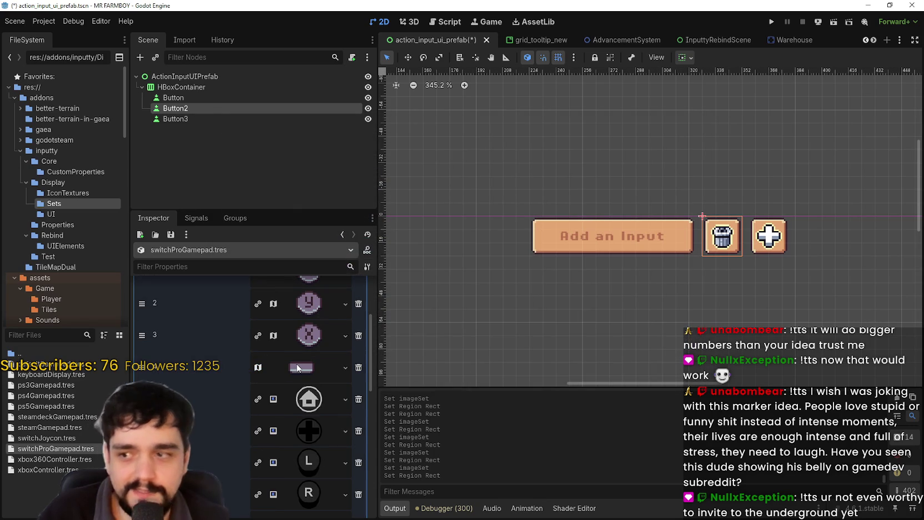
pyautogui.hotkey('ctrl', 's')
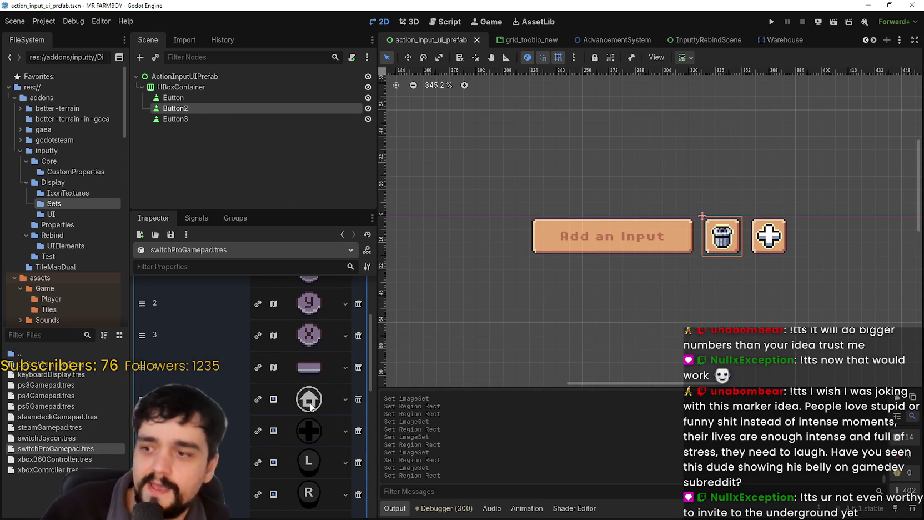
# - Paste the AtlasTexture into the home slot, set its region to the home tile, and save
pyautogui.click(308, 399)
pyautogui.rightClick(309, 397)
pyautogui.click(312, 499)
pyautogui.scroll(-5, 294, 448)
pyautogui.click(261, 477)
pyautogui.scroll(-3, 612, 232)
pyautogui.scroll(2, 557, 198)
pyautogui.moveTo(519, 249); pyautogui.dragTo(549, 282)
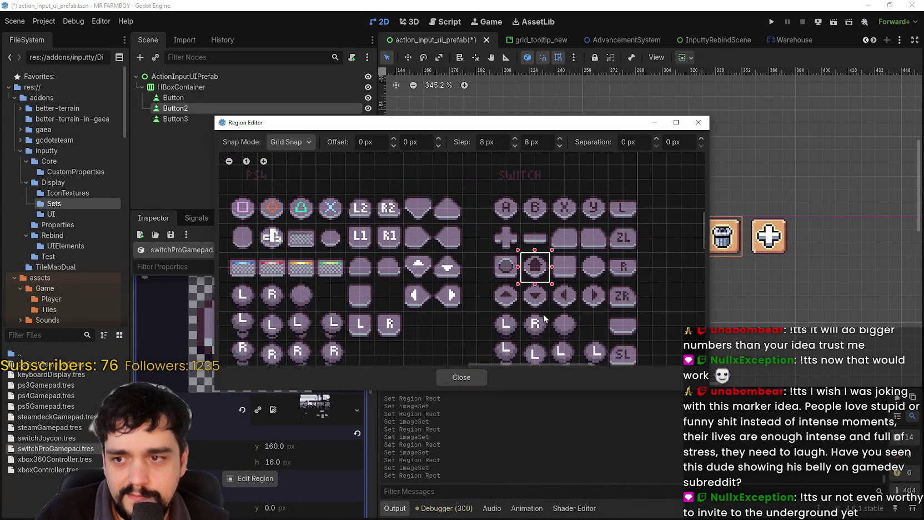
pyautogui.click(460, 378)
pyautogui.click(306, 394)
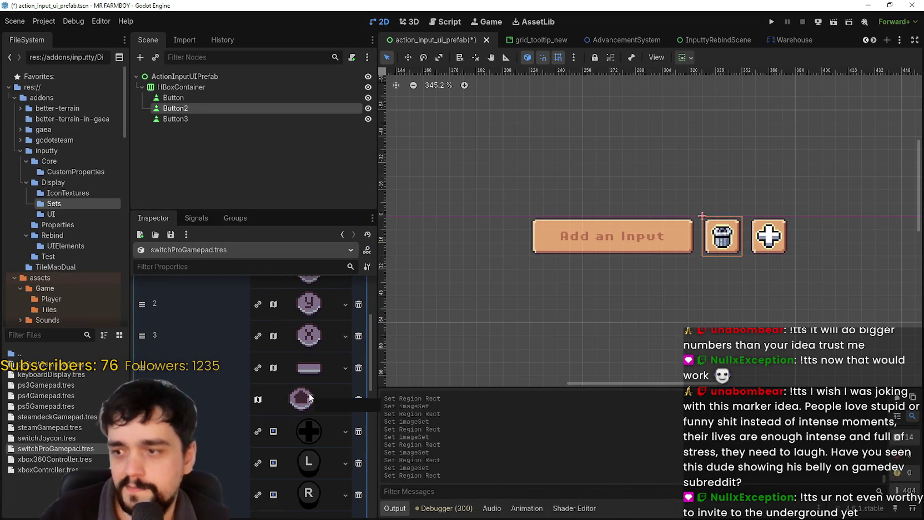
pyautogui.hotkey('ctrl', 's')
pyautogui.click(308, 433)
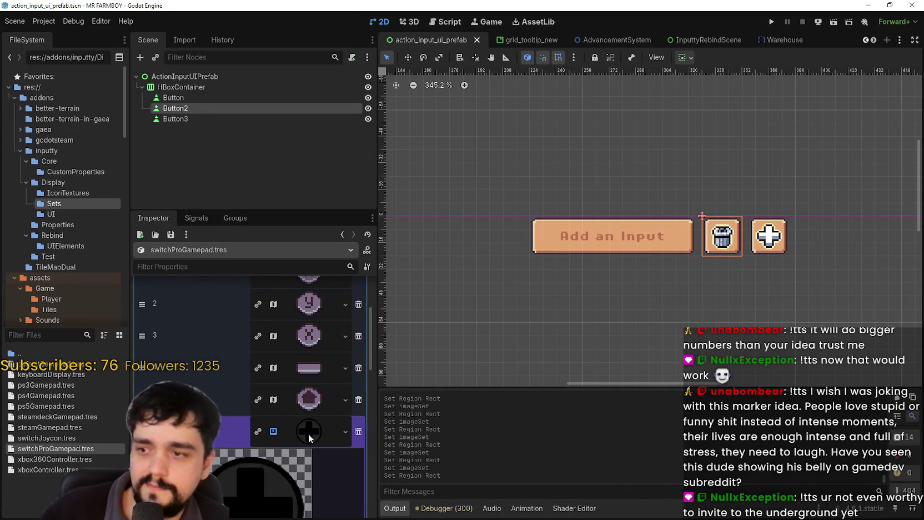
# - Paste the AtlasTexture into slot 6 and frame a first region around the circle tile
pyautogui.rightClick(306, 405)
pyautogui.scroll(-1, 327, 499)
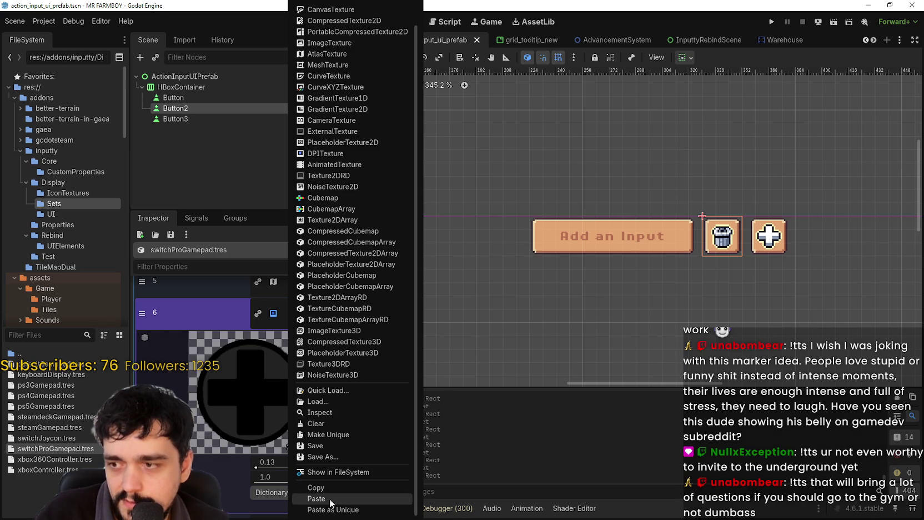
pyautogui.click(329, 498)
pyautogui.click(253, 452)
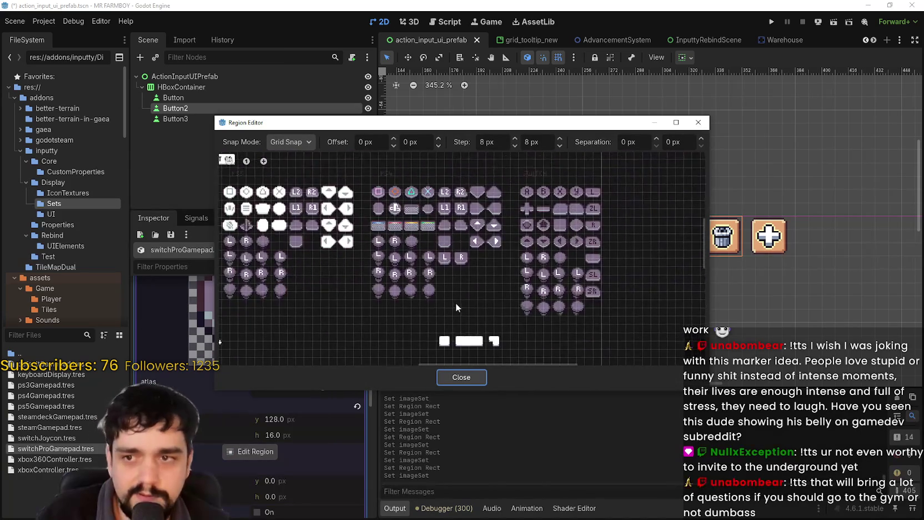
pyautogui.scroll(1, 520, 233)
pyautogui.scroll(1, 495, 257)
pyautogui.scroll(1, 419, 250)
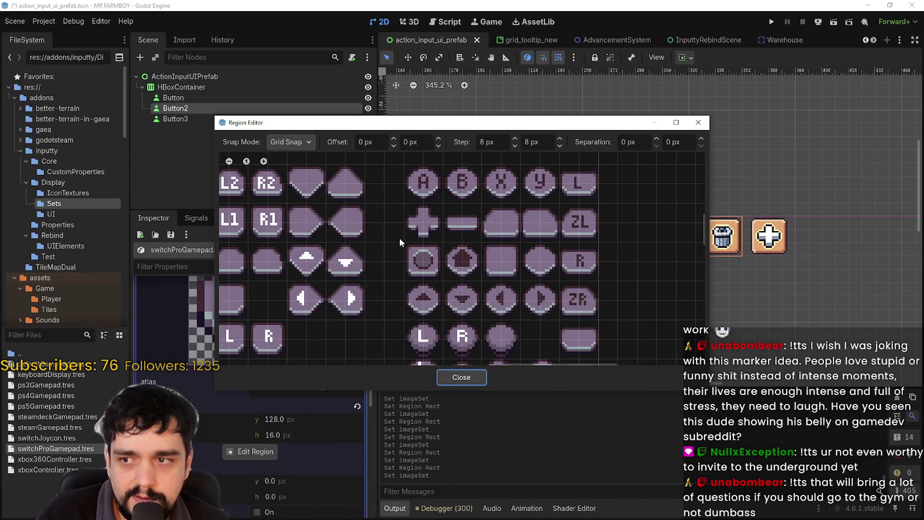
pyautogui.scroll(1, 400, 238)
pyautogui.moveTo(407, 242); pyautogui.dragTo(453, 289)
pyautogui.scroll(1, 455, 289)
pyautogui.scroll(-1, 453, 289)
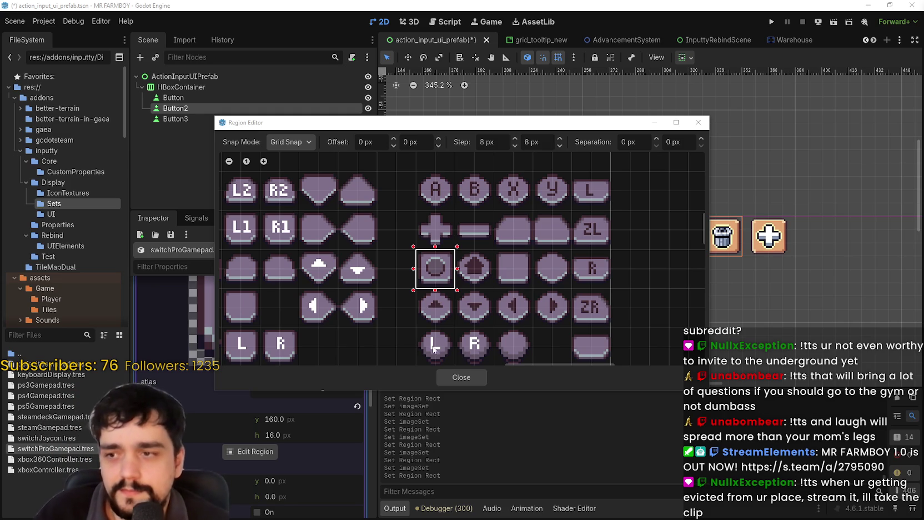
# - Move slot 6's region onto the pixel-art plus tile, collapse the slot, and save the scene
pyautogui.scroll(-1, 453, 283)
pyautogui.scroll(1, 478, 280)
pyautogui.scroll(-2, 520, 283)
pyautogui.scroll(1, 516, 283)
pyautogui.scroll(-2, 501, 220)
pyautogui.scroll(1, 526, 245)
pyautogui.scroll(2, 498, 222)
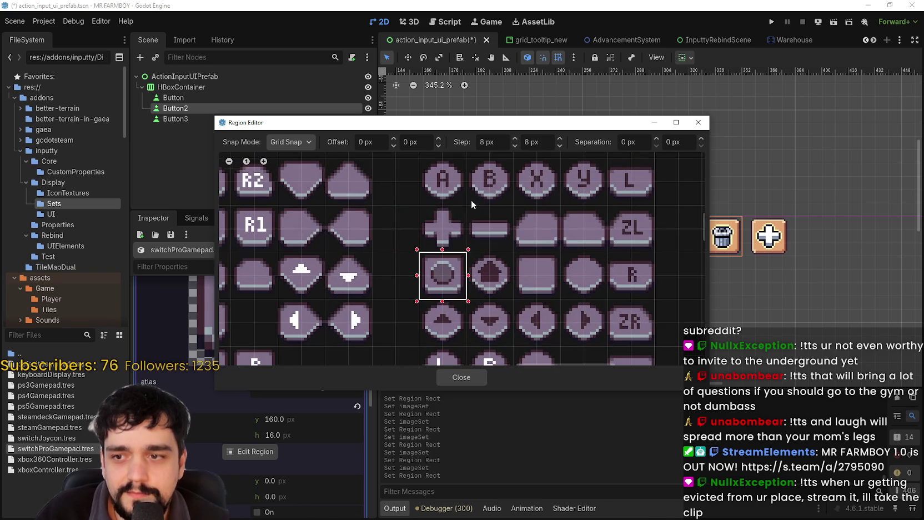
pyautogui.moveTo(431, 200)
pyautogui.mouseDown()
pyautogui.moveTo(463, 245)
pyautogui.moveTo(421, 224)
pyautogui.moveTo(428, 212)
pyautogui.moveTo(465, 247)
pyautogui.mouseUp()
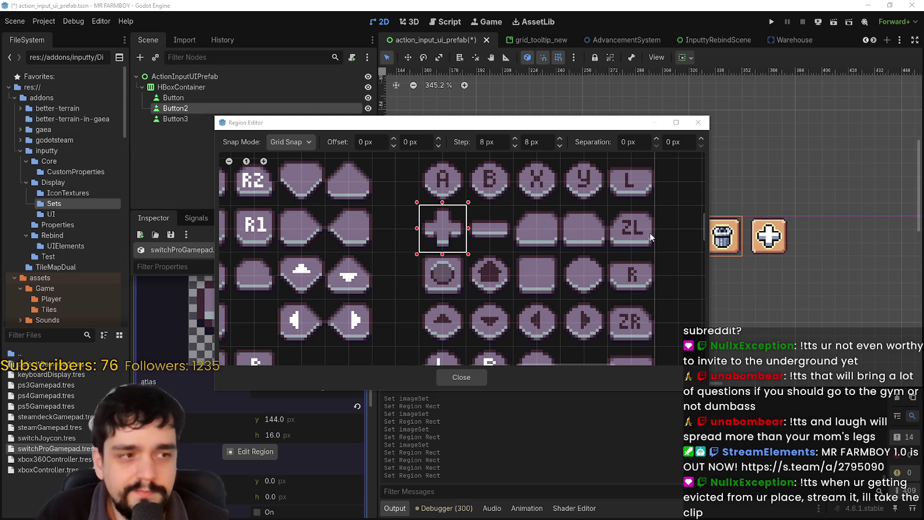
pyautogui.scroll(-3, 545, 228)
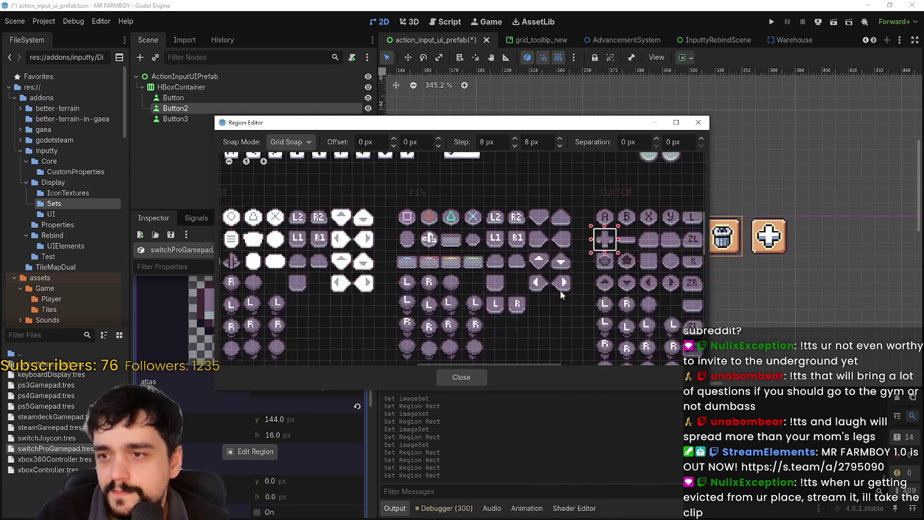
pyautogui.click(467, 377)
pyautogui.scroll(3, 260, 375)
pyautogui.click(310, 383)
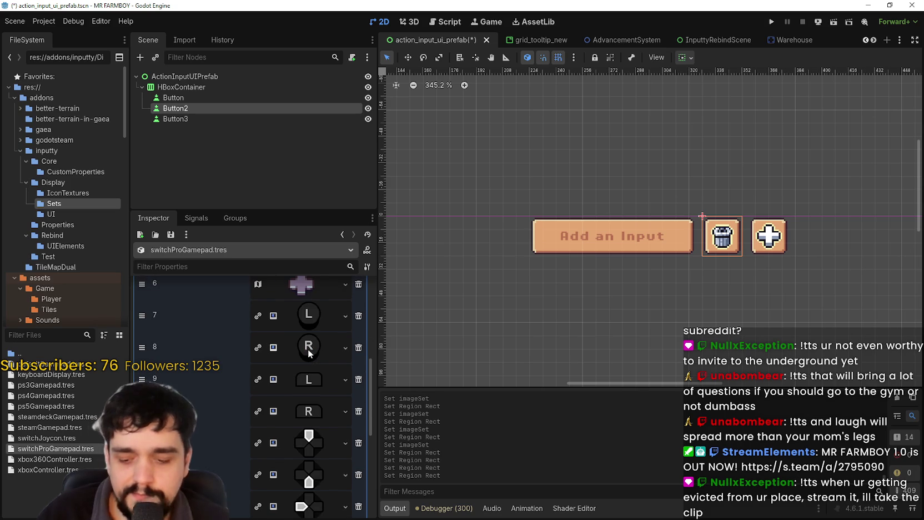
pyautogui.scroll(-2, 309, 351)
pyautogui.hotkey('ctrl', 's')
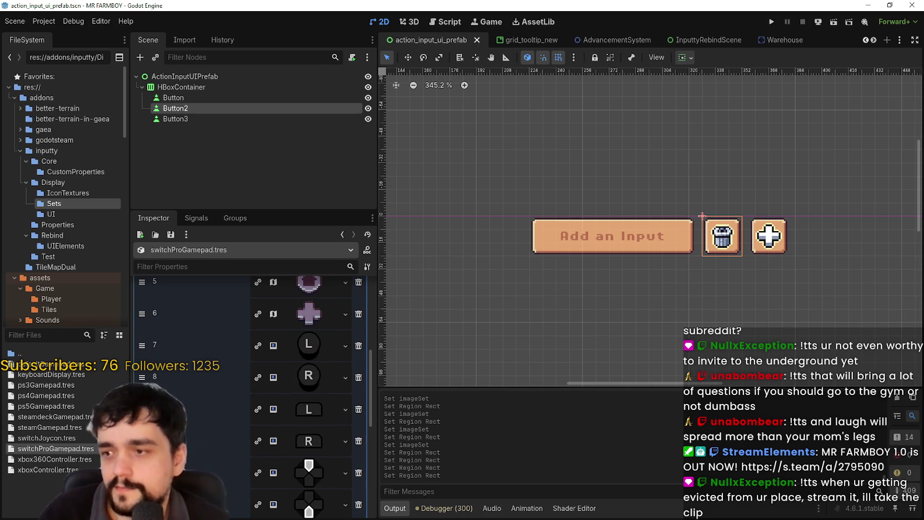
# - Paste the AtlasTexture into item 7 and set its region to the round L icon
pyautogui.click(308, 344)
pyautogui.click(349, 469)
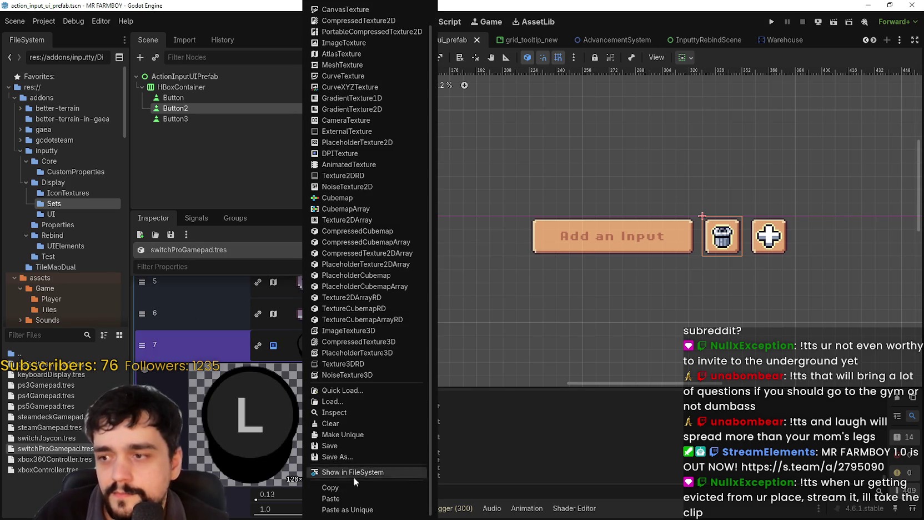
pyautogui.click(349, 496)
pyautogui.click(261, 483)
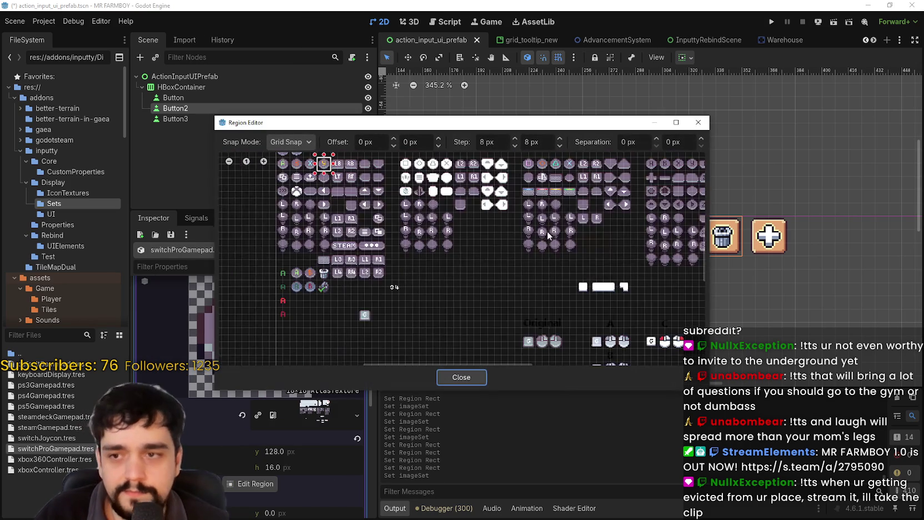
pyautogui.moveTo(461, 242); pyautogui.dragTo(496, 278)
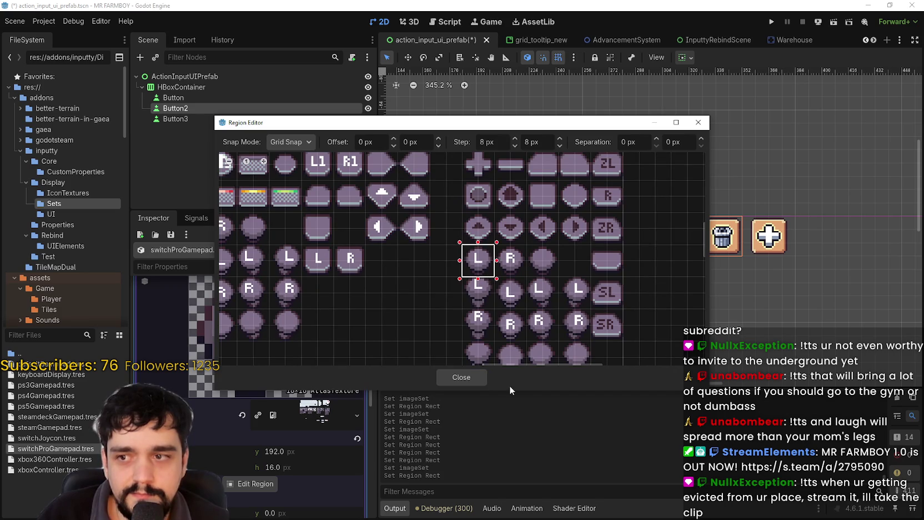
pyautogui.click(460, 377)
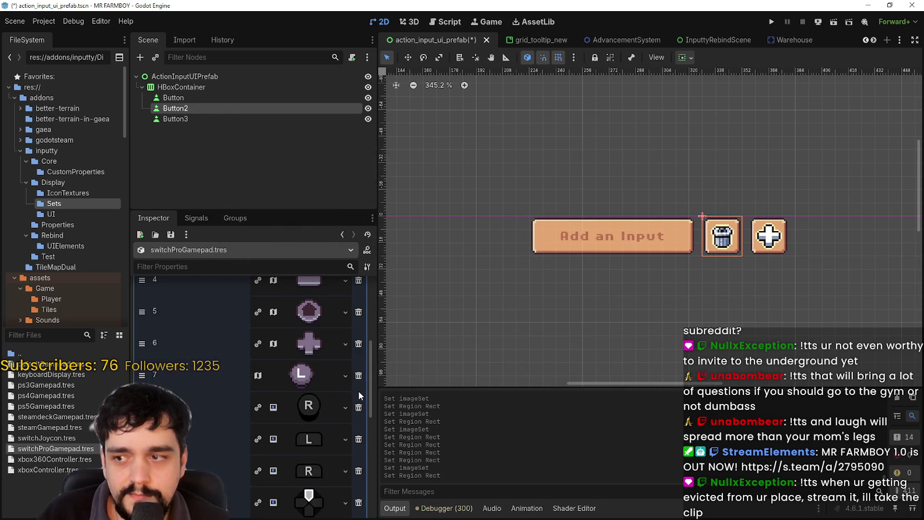
# - Give item 8 a pasted AtlasTexture showing the round R icon, then save
pyautogui.click(323, 349)
pyautogui.rightClick(323, 350)
pyautogui.click(328, 498)
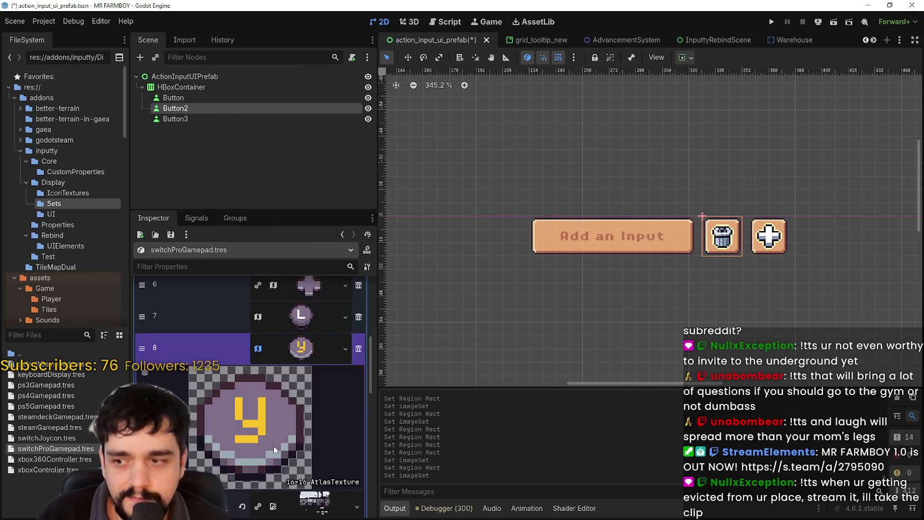
pyautogui.click(243, 456)
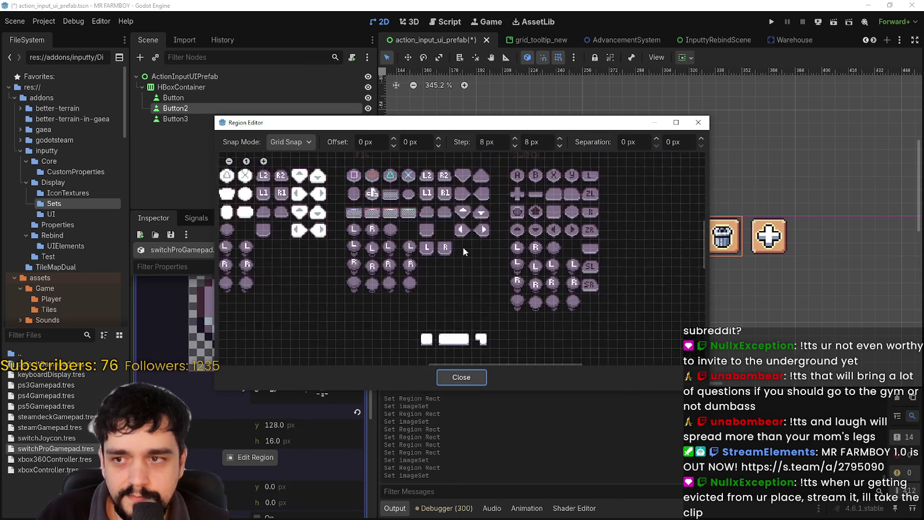
pyautogui.scroll(2, 542, 228)
pyautogui.click(532, 259)
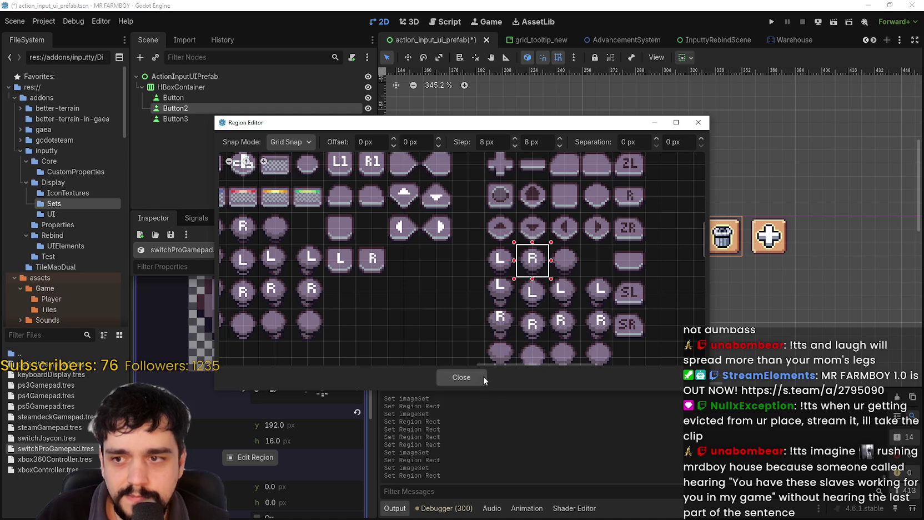
pyautogui.click(482, 376)
pyautogui.click(259, 342)
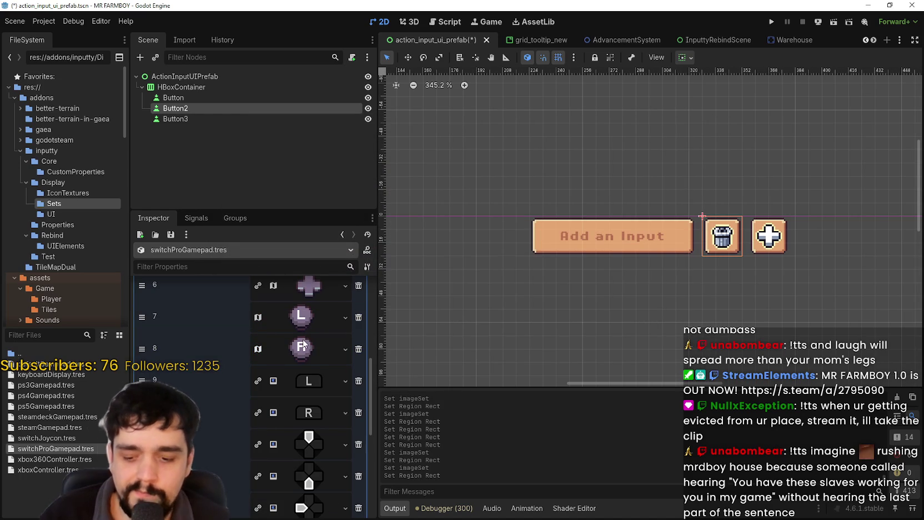
pyautogui.hotkey('ctrl', 's')
# - Paste the AtlasTexture into item 9 and set its region to the flat L icon
pyautogui.click(321, 385)
pyautogui.click(345, 381)
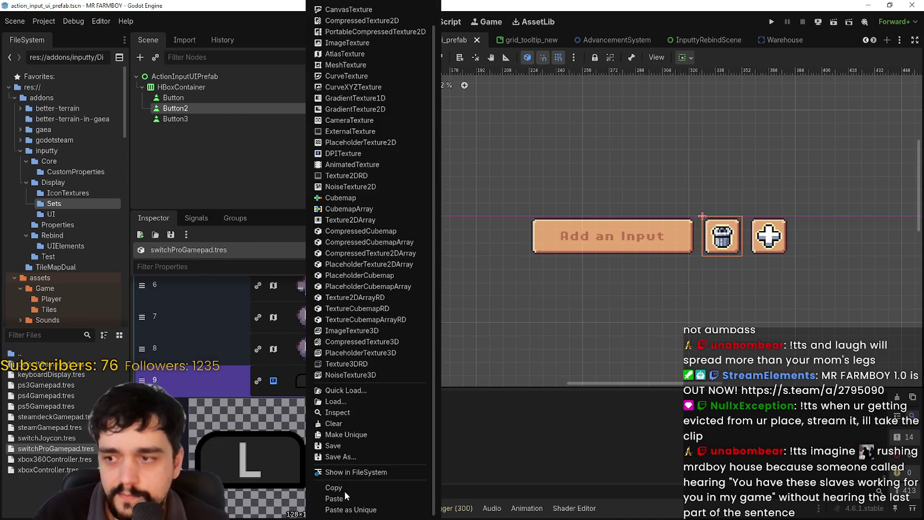
pyautogui.click(344, 494)
pyautogui.click(249, 489)
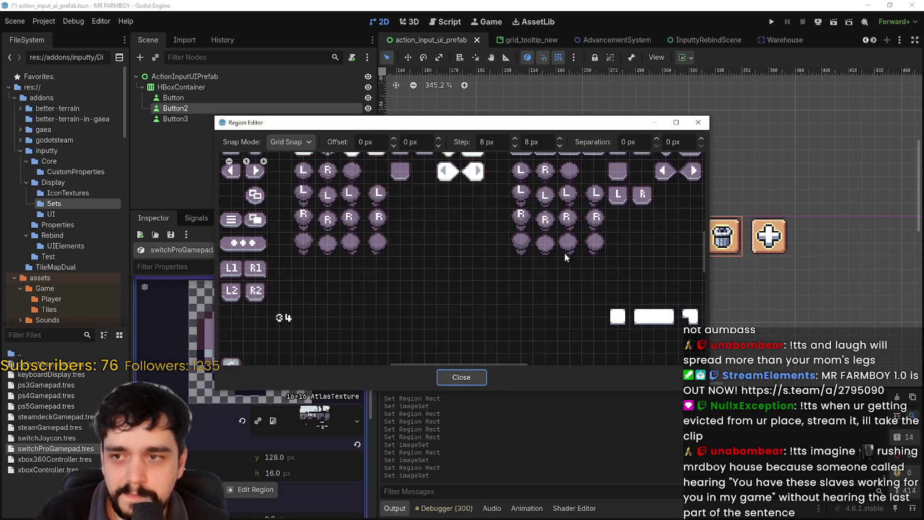
pyautogui.scroll(-1, 527, 269)
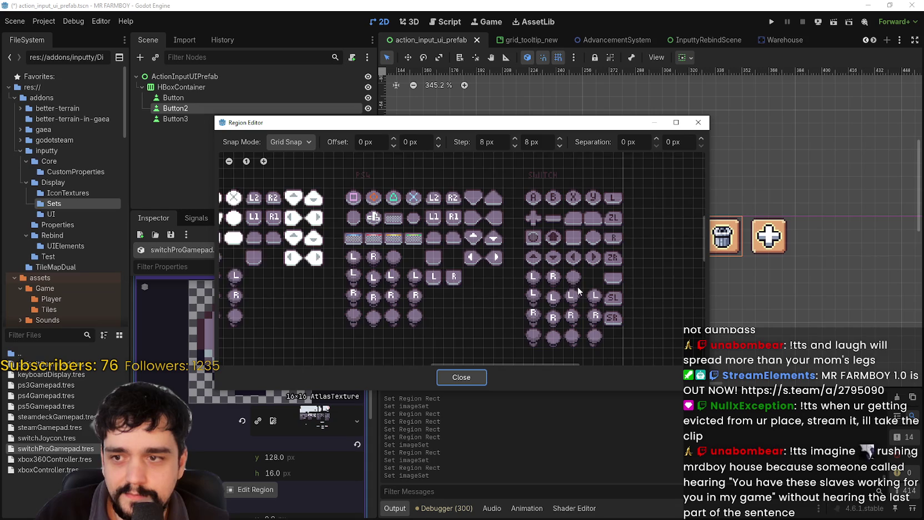
pyautogui.scroll(1, 578, 290)
pyautogui.scroll(4, 580, 273)
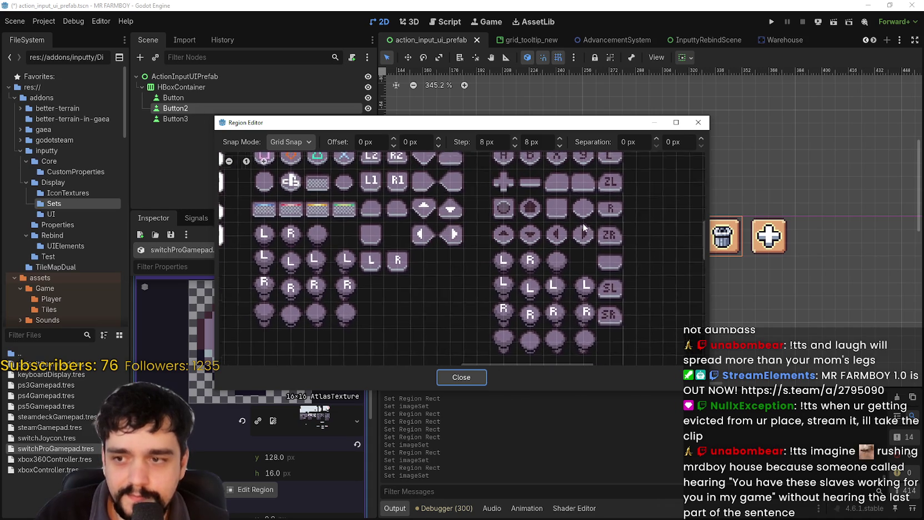
pyautogui.scroll(-2, 578, 233)
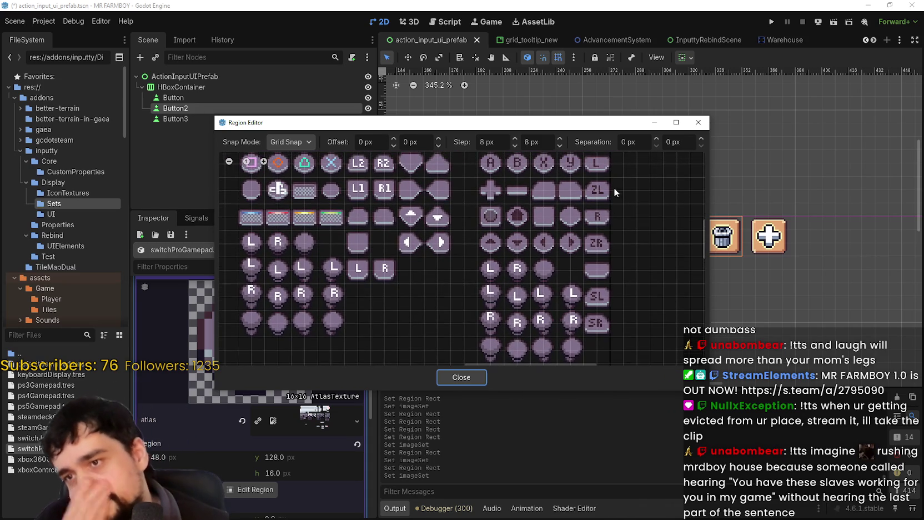
pyautogui.scroll(2, 579, 200)
pyautogui.moveTo(567, 201); pyautogui.dragTo(589, 225)
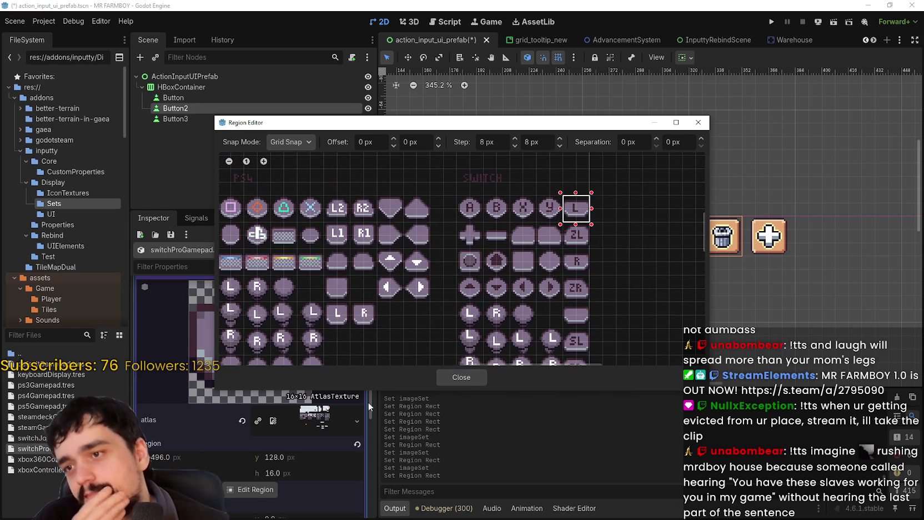
pyautogui.click(461, 377)
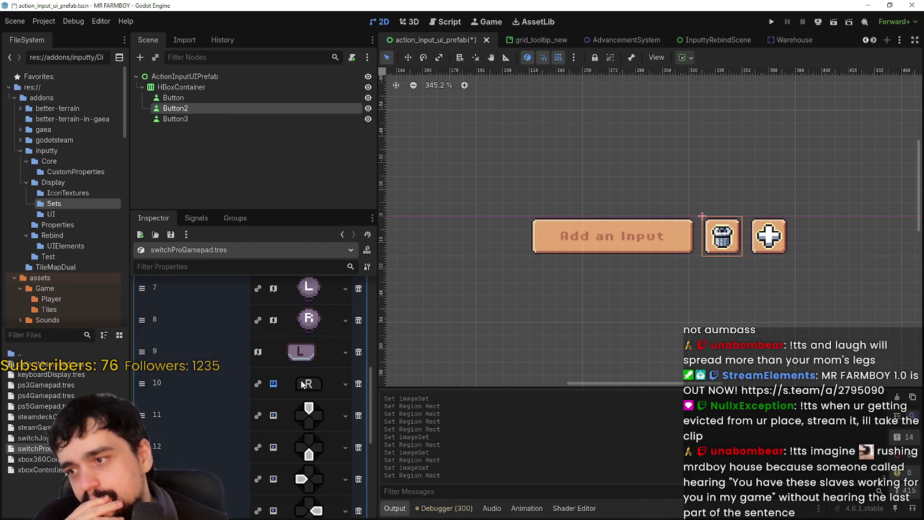
# - Give item 10 a pasted AtlasTexture framed on the flat R icon, then save the scene
pyautogui.rightClick(301, 384)
pyautogui.click(310, 488)
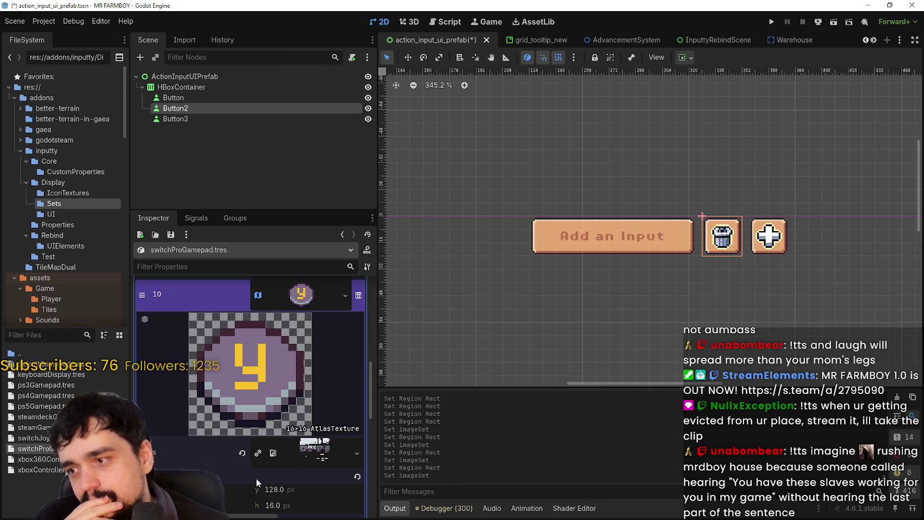
pyautogui.scroll(-2, 256, 478)
pyautogui.click(256, 464)
pyautogui.scroll(1, 589, 253)
pyautogui.moveTo(547, 249)
pyautogui.mouseDown()
pyautogui.moveTo(573, 249)
pyautogui.moveTo(587, 264)
pyautogui.mouseUp()
pyautogui.scroll(1, 560, 241)
pyautogui.click(462, 377)
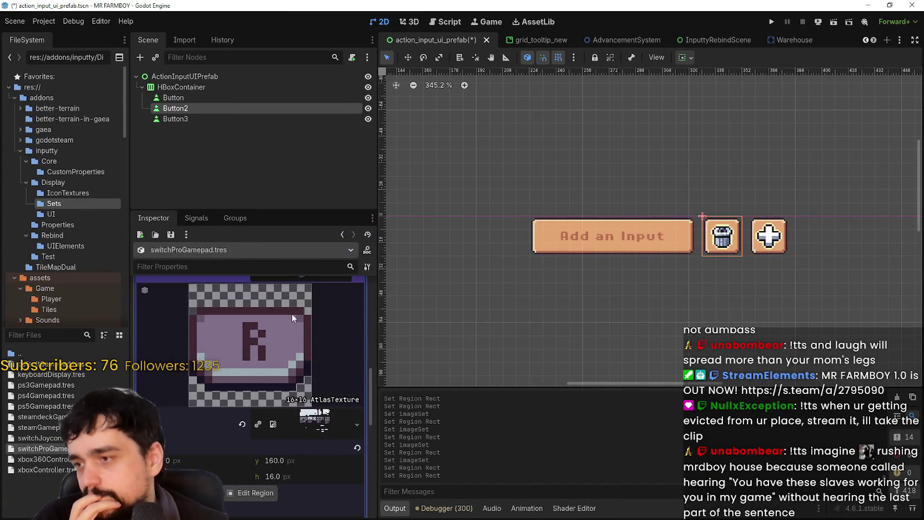
pyautogui.click(294, 320)
pyautogui.hotkey('ctrl', 's')
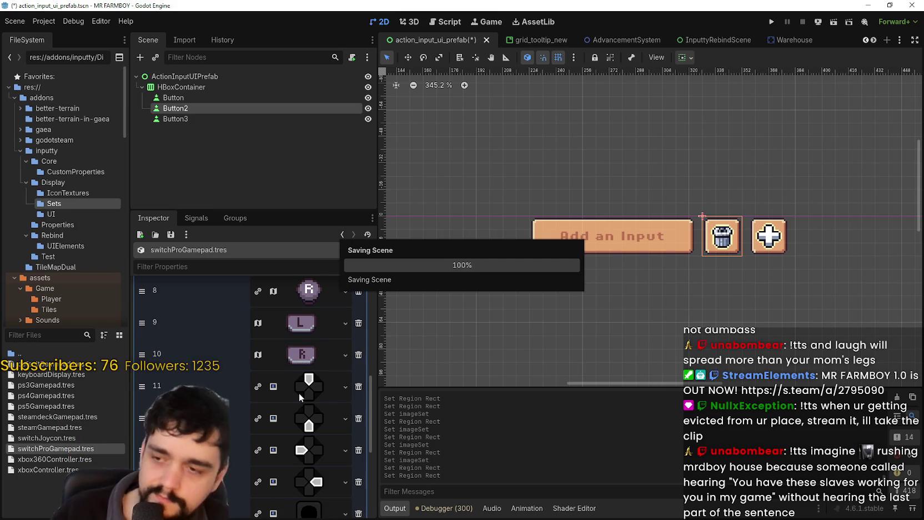
# - Paste the AtlasTexture into item 11, set its region to the up-arrow tile, and save
pyautogui.click(302, 386)
pyautogui.rightClick(305, 389)
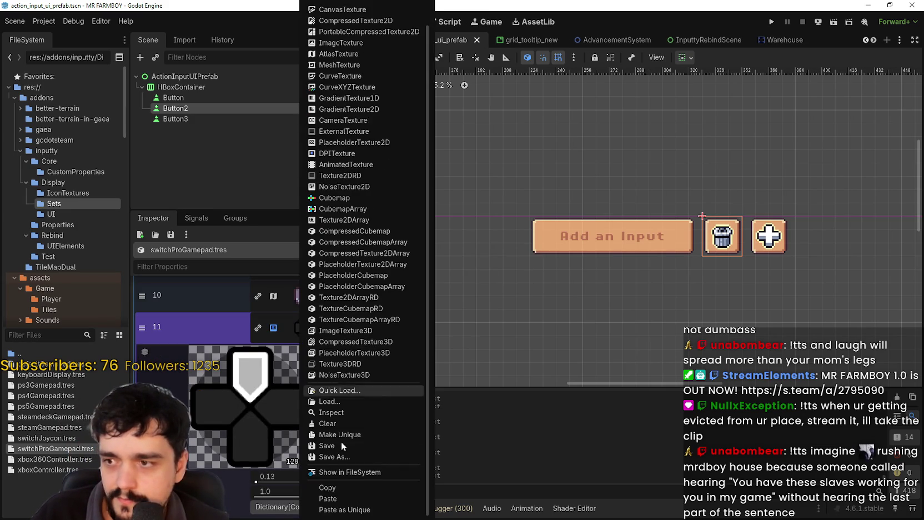
pyautogui.click(328, 498)
pyautogui.click(250, 436)
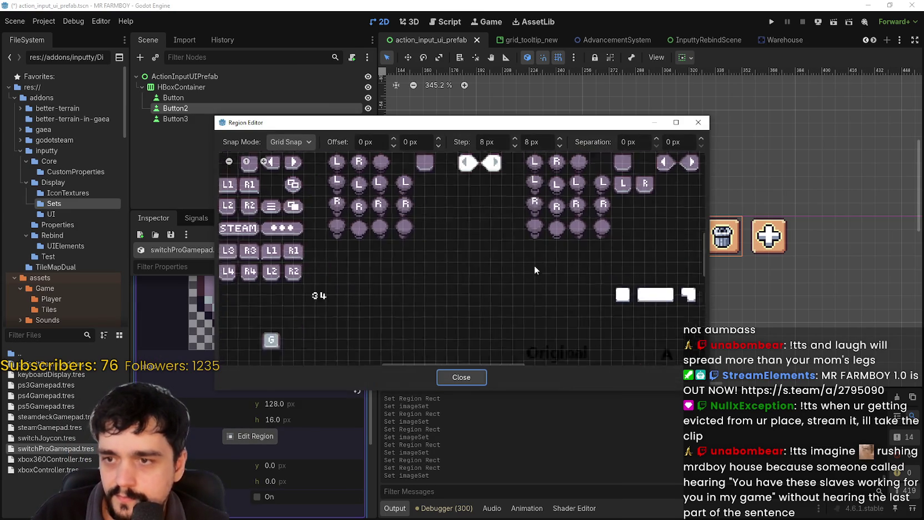
pyautogui.scroll(-3, 528, 267)
pyautogui.scroll(3, 520, 220)
pyautogui.scroll(-3, 444, 238)
pyautogui.scroll(4, 435, 220)
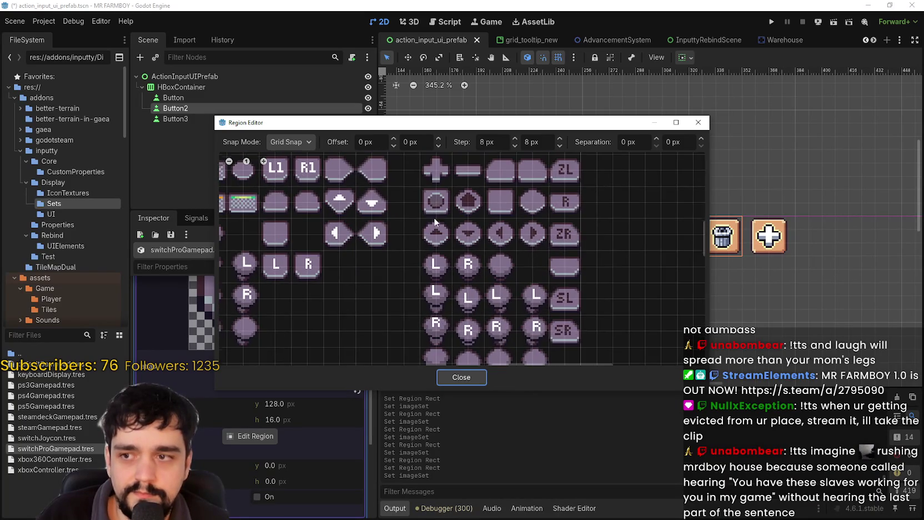
pyautogui.scroll(3, 434, 213)
pyautogui.moveTo(410, 305); pyautogui.dragTo(441, 339)
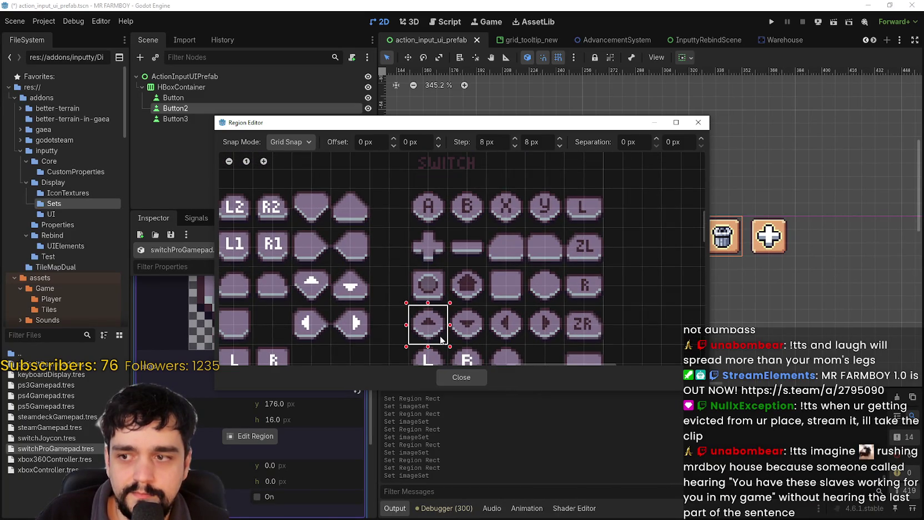
pyautogui.click(471, 381)
pyautogui.scroll(5, 322, 344)
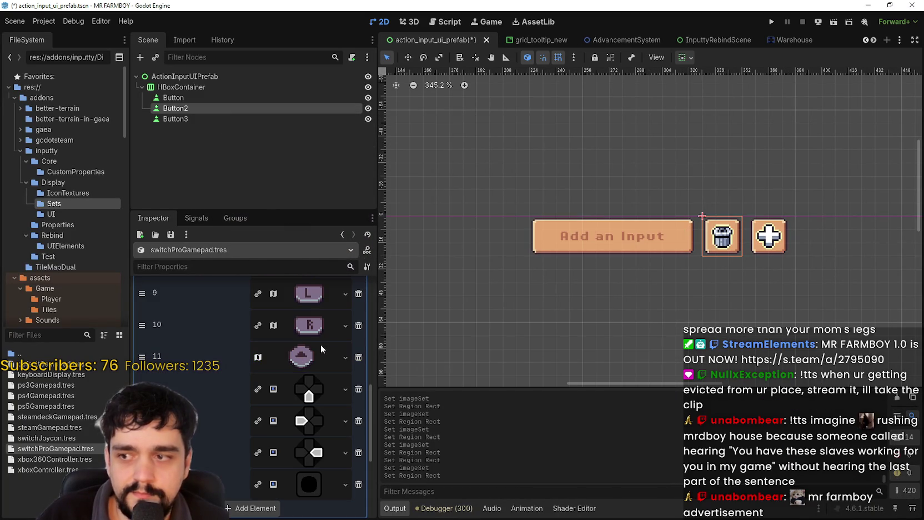
pyautogui.hotkey('ctrl', 's')
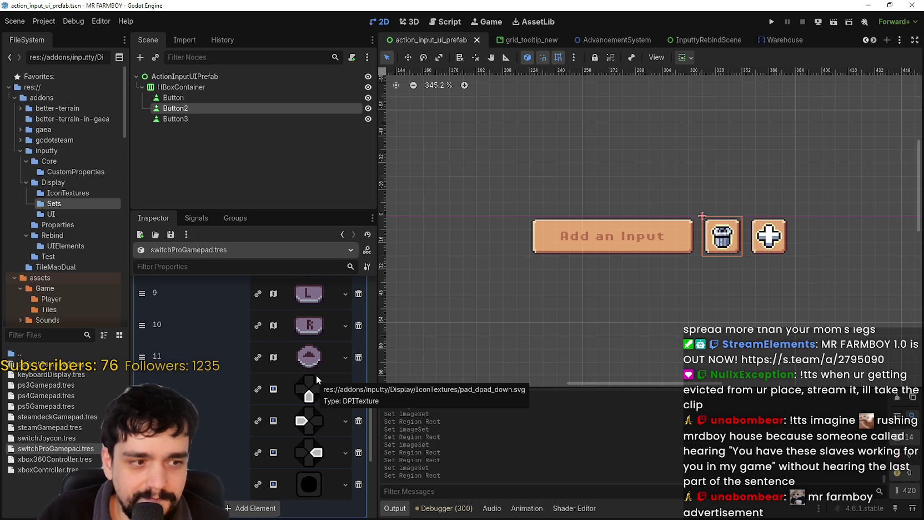
# - Paste the AtlasTexture into item 12, set its region to the down-arrow tile, and save
pyautogui.click(316, 374)
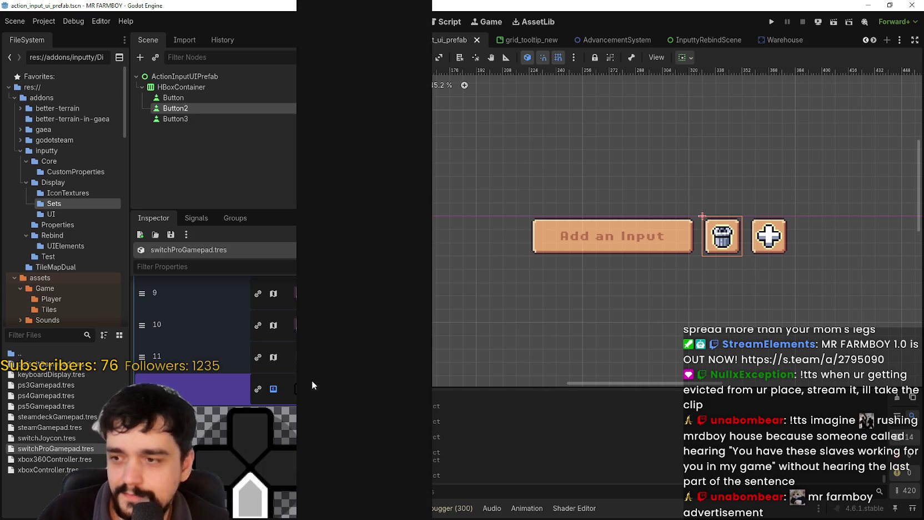
pyautogui.click(312, 384)
pyautogui.click(325, 498)
pyautogui.click(253, 472)
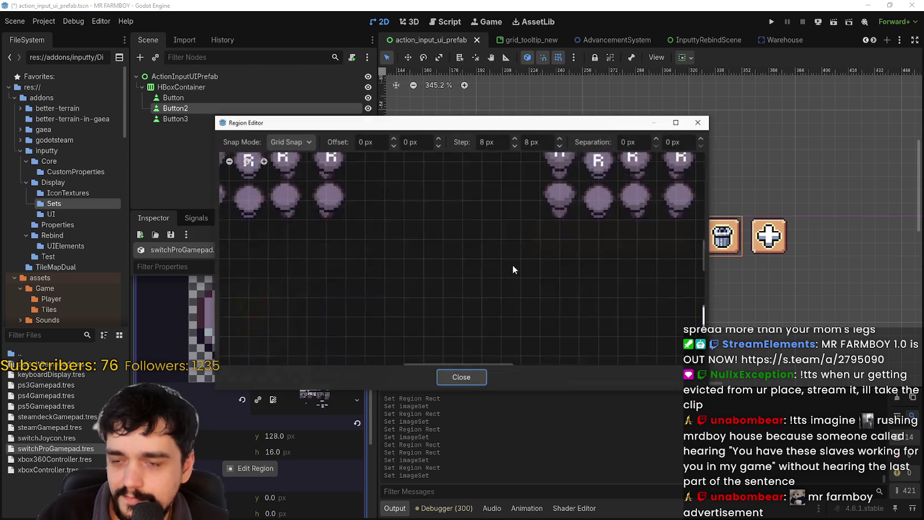
pyautogui.scroll(1, 487, 256)
pyautogui.click(462, 188)
pyautogui.click(461, 377)
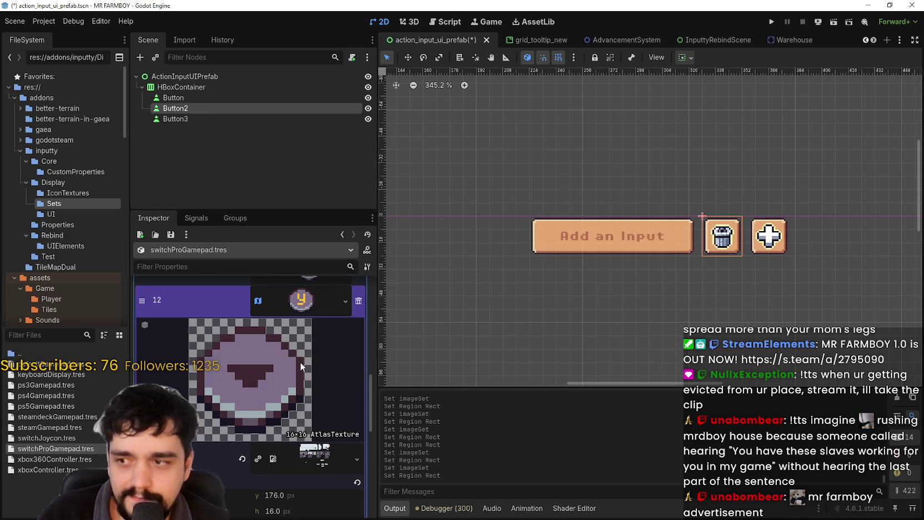
pyautogui.click(314, 297)
pyautogui.hotkey('ctrl', 's')
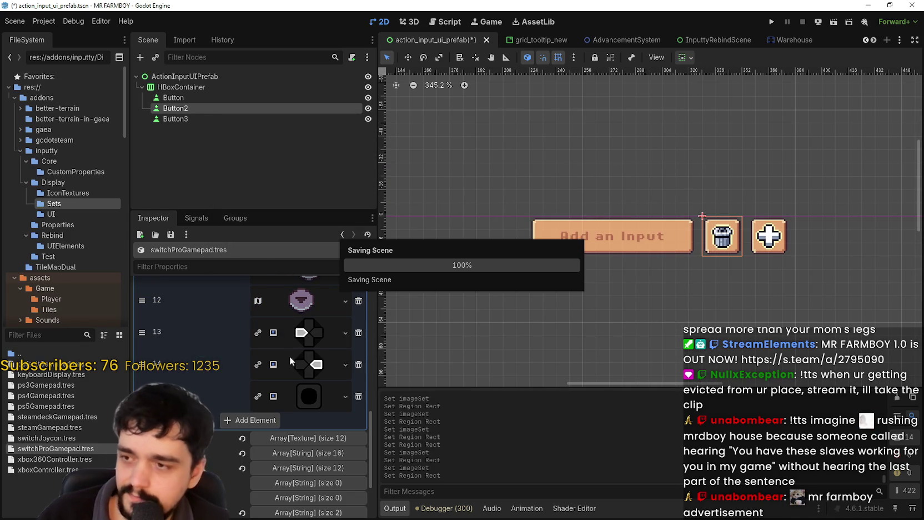
# - Paste the AtlasTexture into item 13, frame the left-arrow icon as its region, and save
pyautogui.click(306, 343)
pyautogui.rightClick(307, 339)
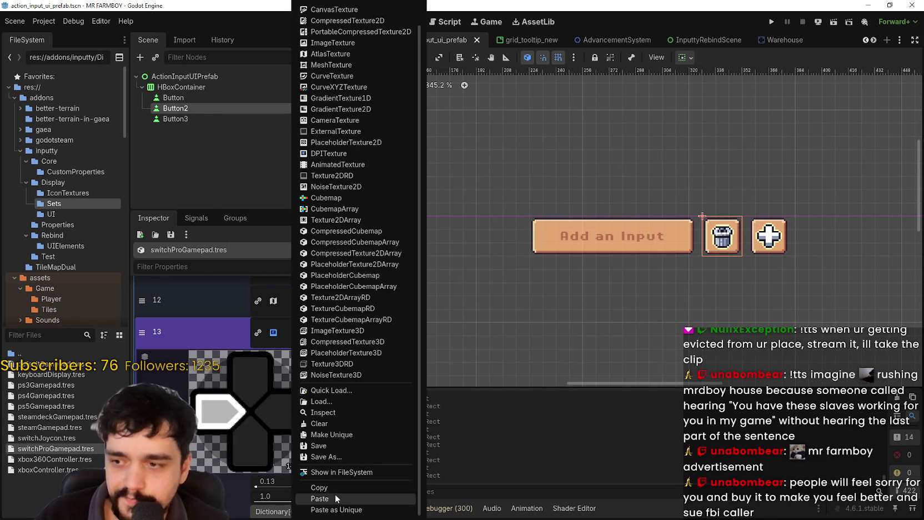
pyautogui.click(335, 494)
pyautogui.scroll(-2, 242, 464)
pyautogui.click(238, 470)
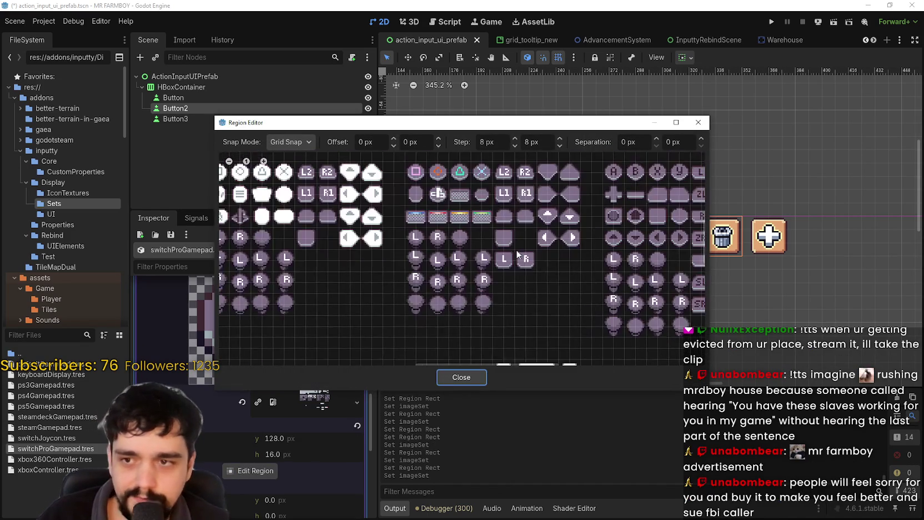
pyautogui.scroll(2, 464, 245)
pyautogui.moveTo(510, 234); pyautogui.dragTo(489, 266)
pyautogui.click(462, 378)
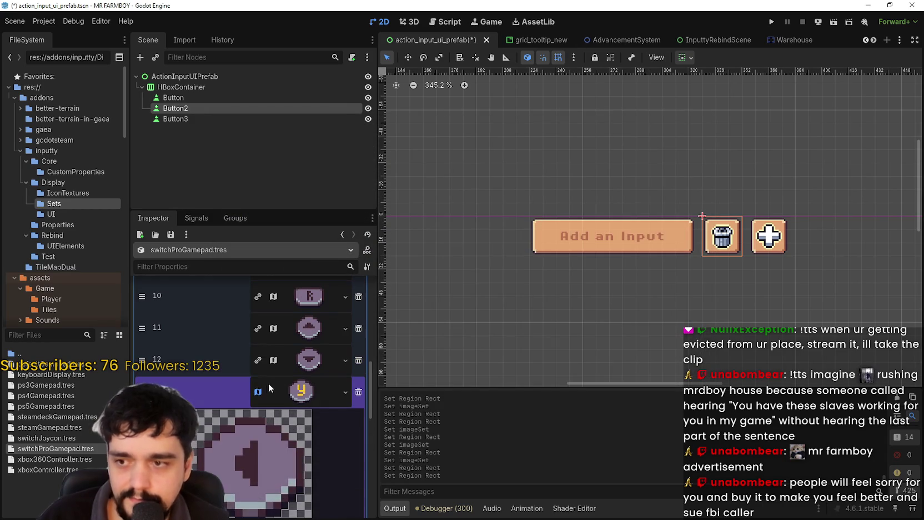
pyautogui.hotkey('ctrl', 's')
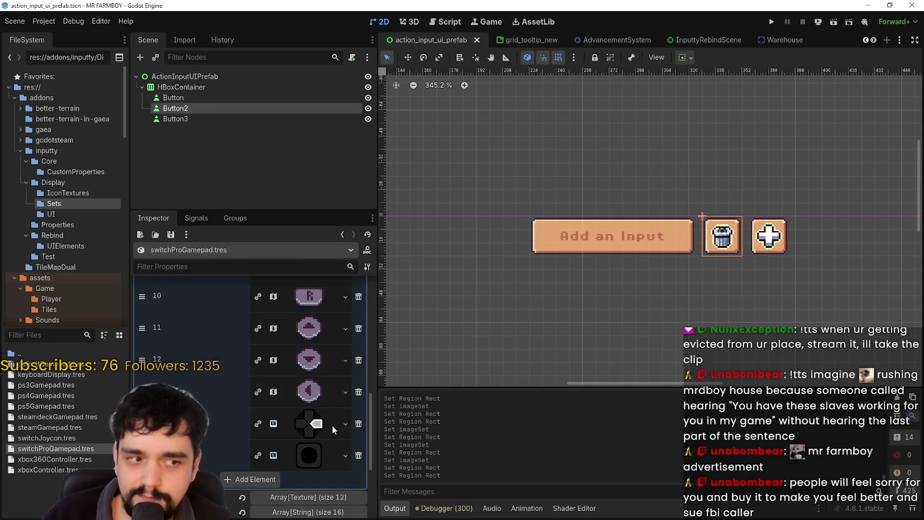
# - Paste the AtlasTexture into slot 14, set its region to the right-arrow tile, and save
pyautogui.click(344, 423)
pyautogui.click(293, 419)
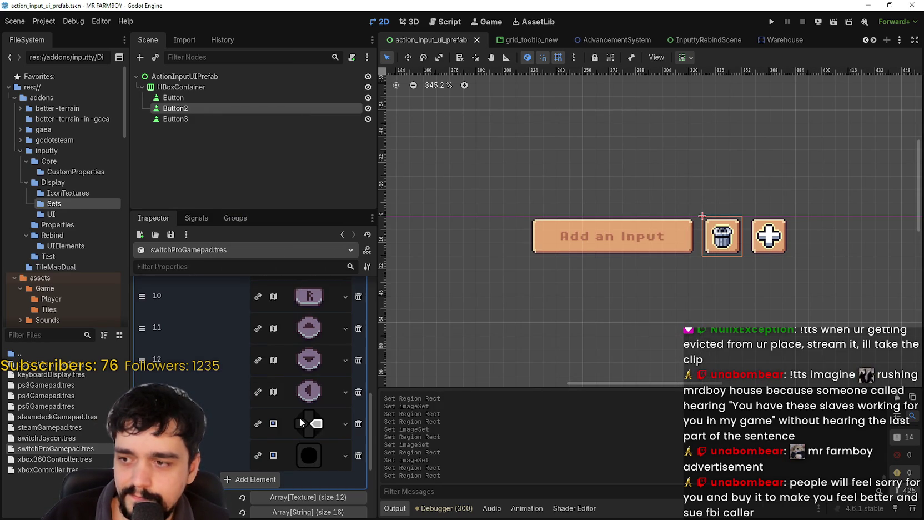
pyautogui.click(303, 422)
pyautogui.rightClick(305, 341)
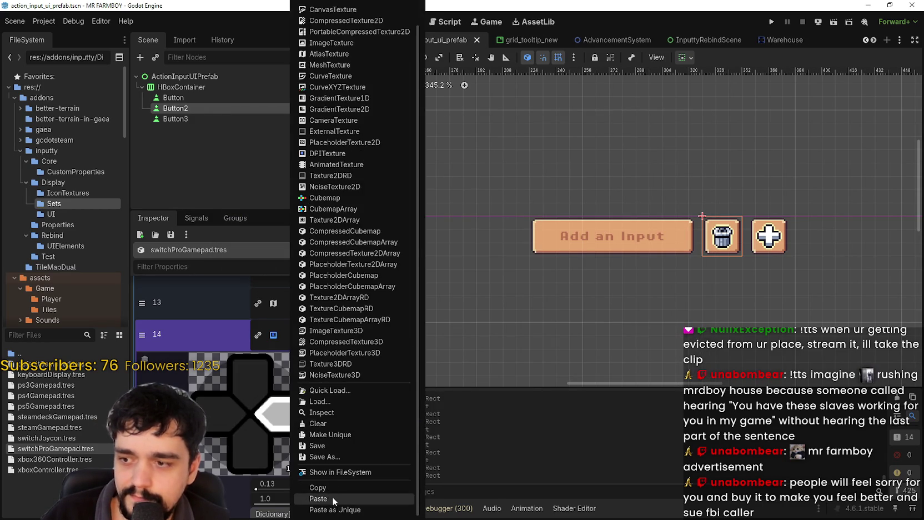
pyautogui.click(332, 496)
pyautogui.click(251, 473)
pyautogui.scroll(5, 546, 240)
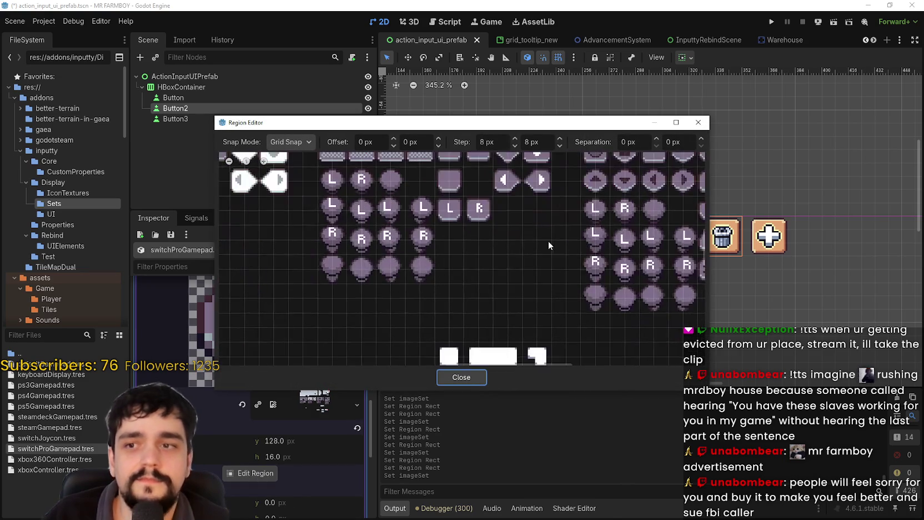
pyautogui.click(490, 220)
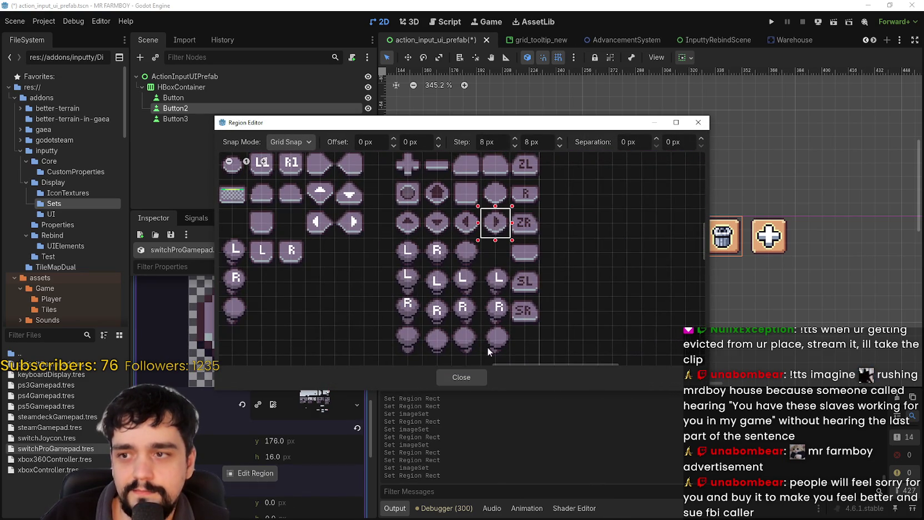
pyautogui.click(447, 377)
pyautogui.click(305, 342)
pyautogui.hotkey('ctrl', 's')
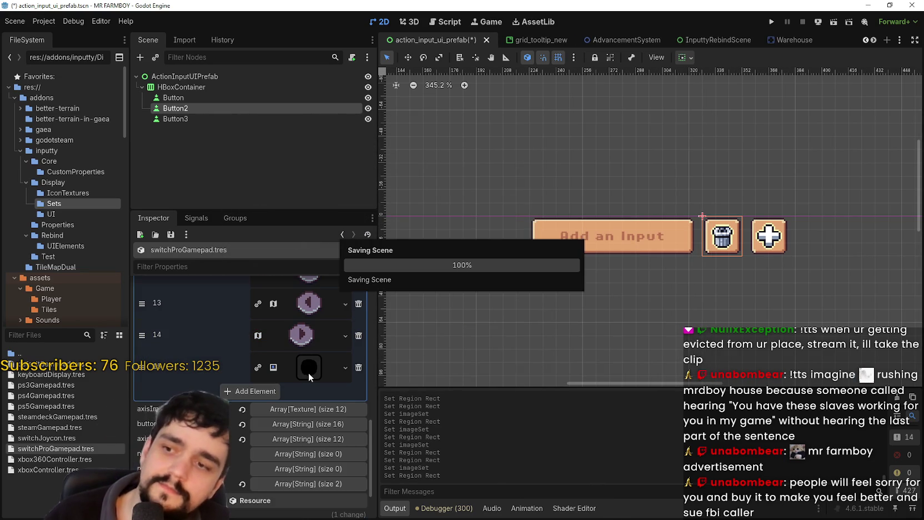
# - Paste the AtlasTexture into slot 15, select a round button icon region, and save
pyautogui.click(310, 370)
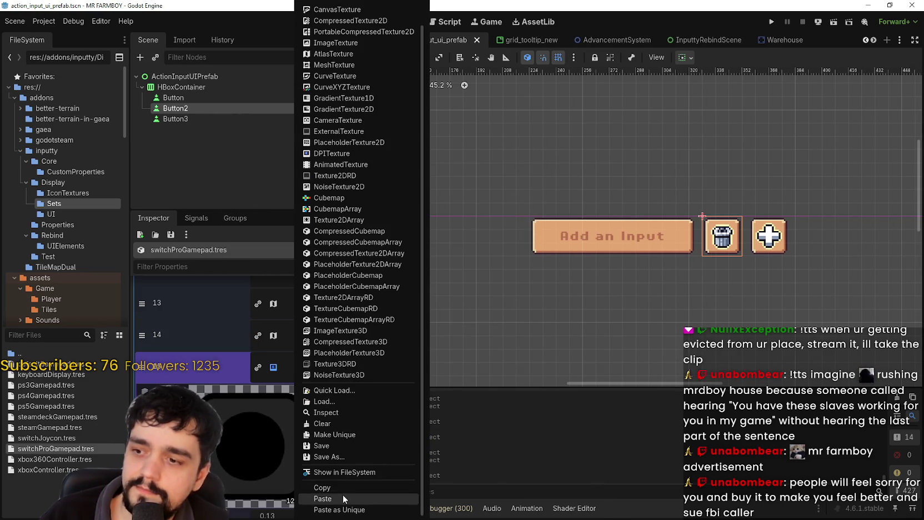
pyautogui.click(343, 494)
pyautogui.click(256, 503)
pyautogui.scroll(3, 421, 281)
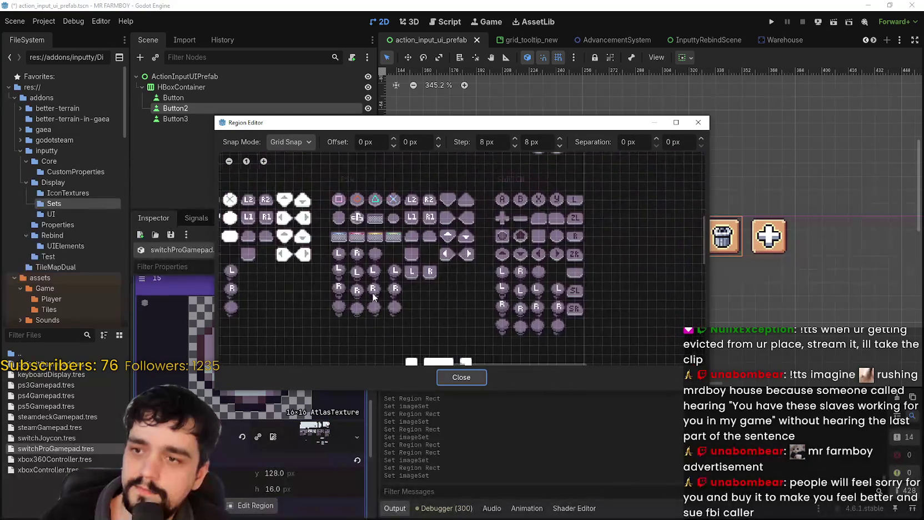
pyautogui.moveTo(515, 230)
pyautogui.mouseDown()
pyautogui.moveTo(490, 241)
pyautogui.moveTo(459, 227)
pyautogui.mouseUp()
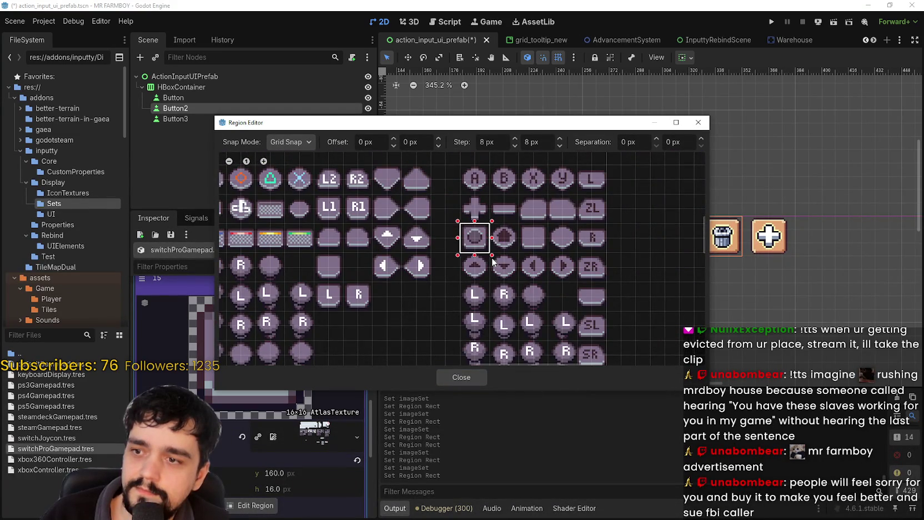
pyautogui.scroll(1, 483, 261)
pyautogui.click(461, 377)
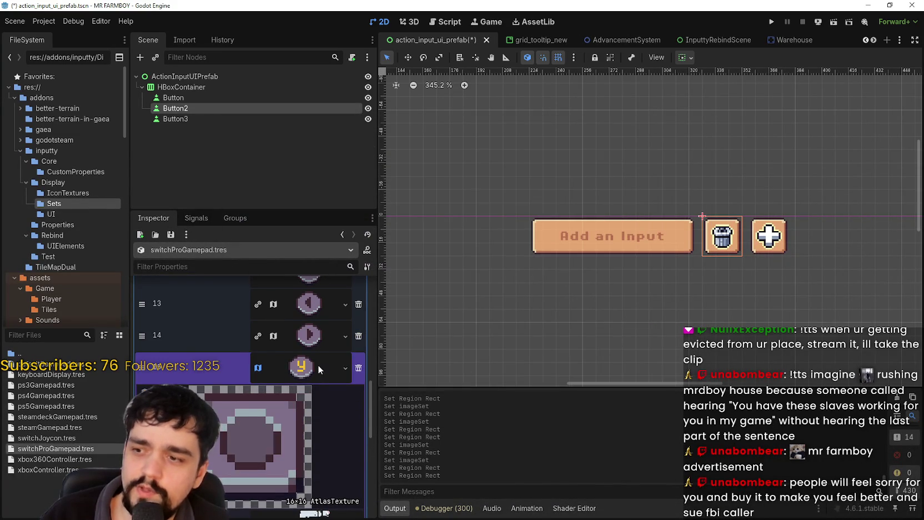
pyautogui.click(309, 366)
pyautogui.hotkey('ctrl', 's')
pyautogui.scroll(5, 289, 384)
pyautogui.scroll(2, 303, 371)
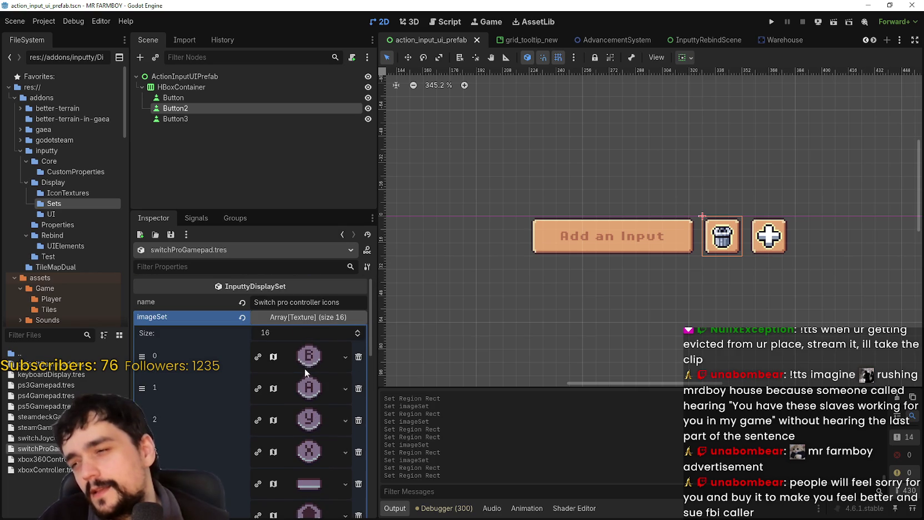
# - Collapse the imageSet array and expand the axisImageSet array
pyautogui.click(332, 320)
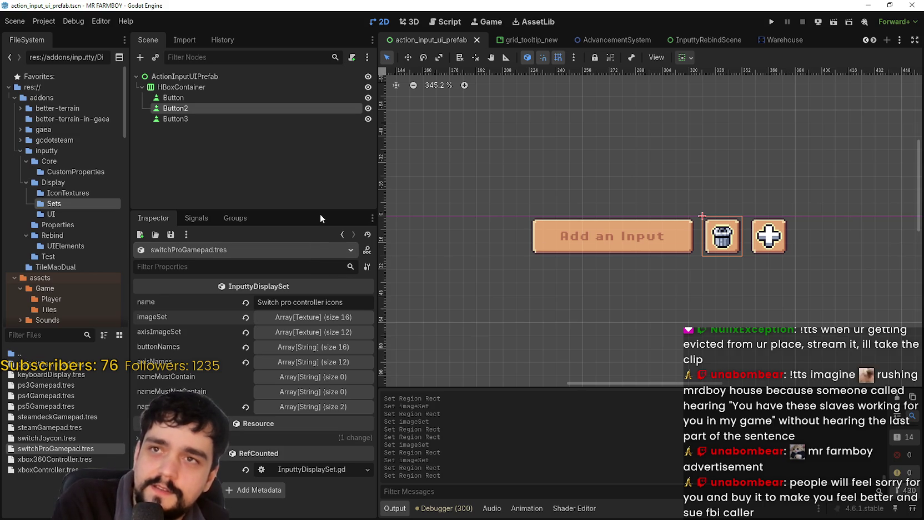
pyautogui.click(333, 321)
pyautogui.click(334, 321)
pyautogui.click(332, 331)
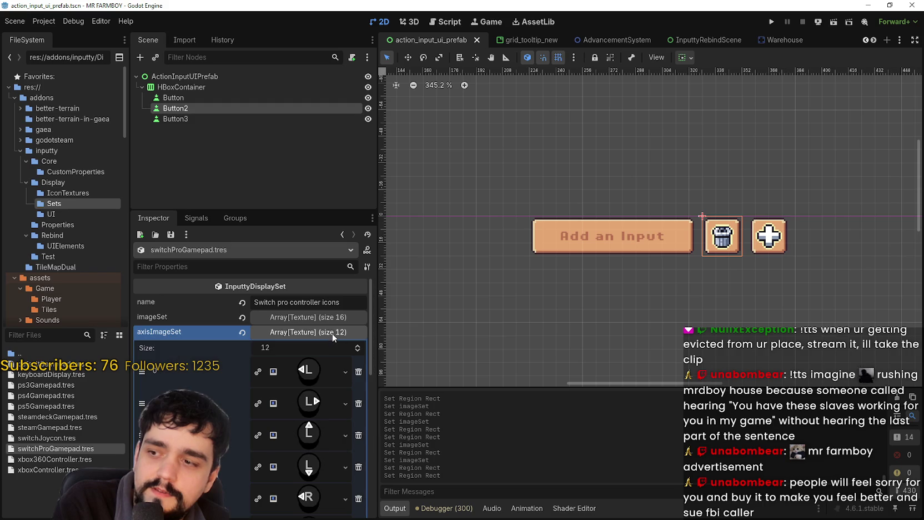
# - Paste the AtlasTexture into axis element 0, set its region to the L stick icon, and save
pyautogui.click(321, 373)
pyautogui.rightClick(321, 373)
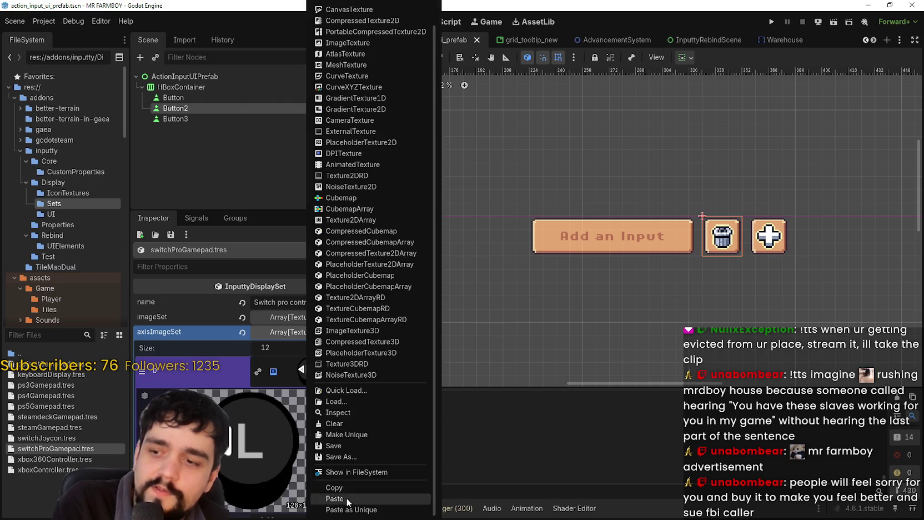
pyautogui.click(333, 496)
pyautogui.click(263, 451)
pyautogui.scroll(-5, 496, 223)
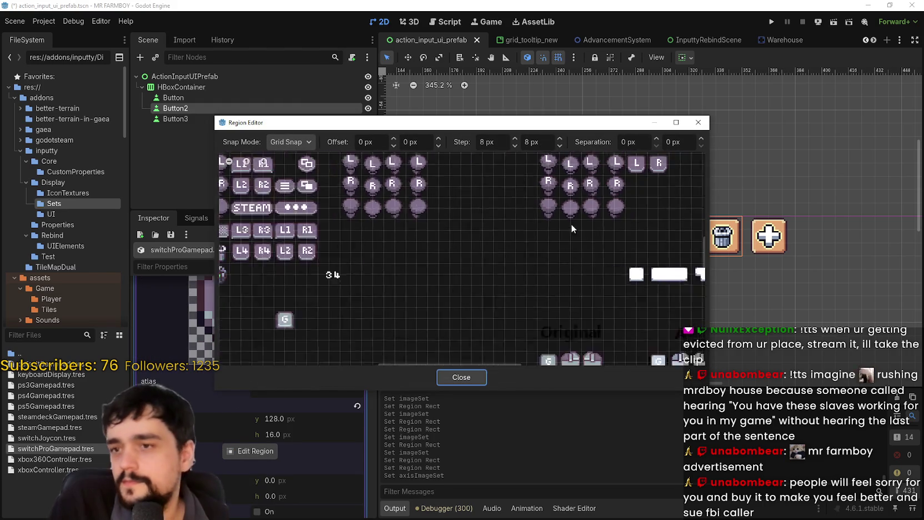
pyautogui.scroll(2, 497, 234)
pyautogui.hscroll(2, 497, 235)
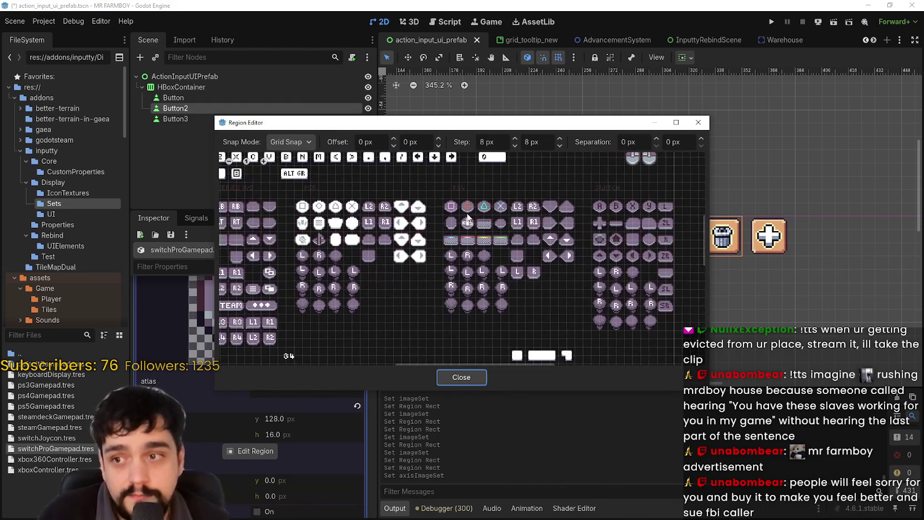
pyautogui.scroll(3, 502, 256)
pyautogui.hscroll(2, 551, 262)
pyautogui.scroll(1, 533, 293)
pyautogui.moveTo(517, 284); pyautogui.dragTo(557, 321)
pyautogui.click(461, 377)
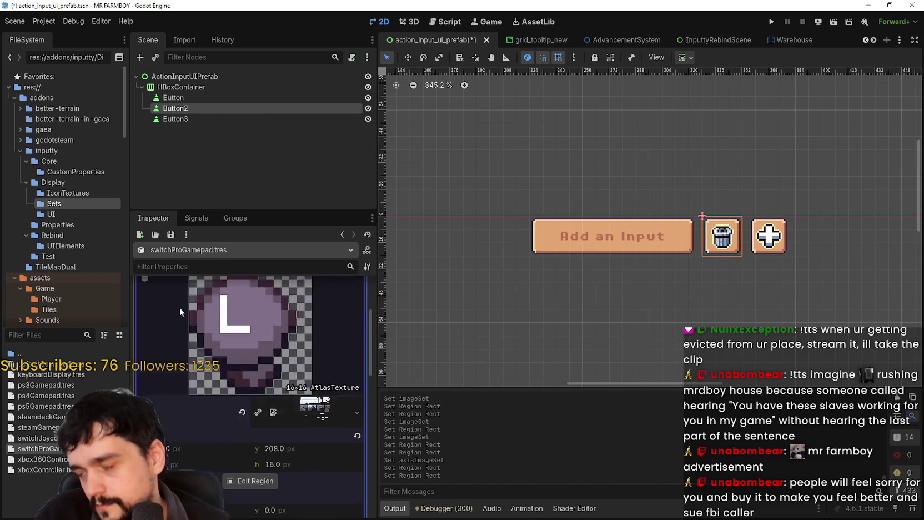
pyautogui.click(315, 378)
pyautogui.hotkey('ctrl', 's')
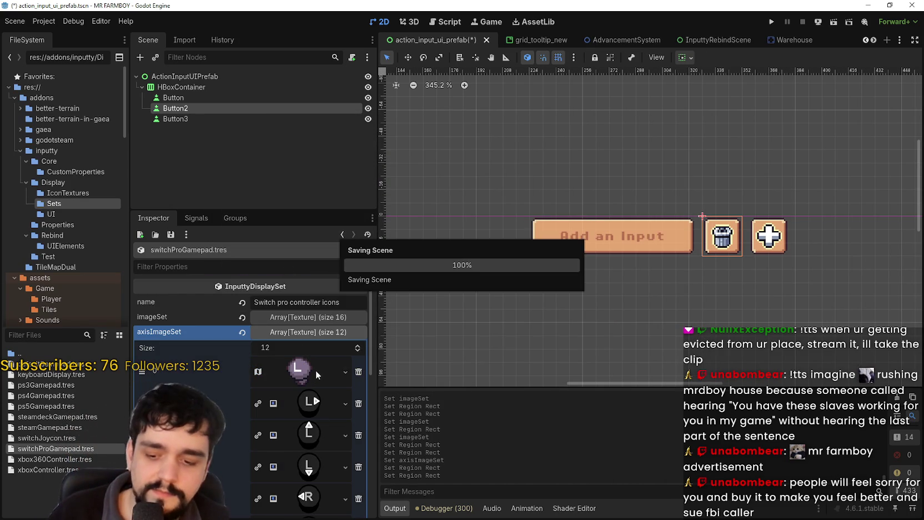
# - Give axis element 1 a pasted AtlasTexture framed on an L stick icon, then save
pyautogui.click(324, 398)
pyautogui.rightClick(313, 352)
pyautogui.click(341, 492)
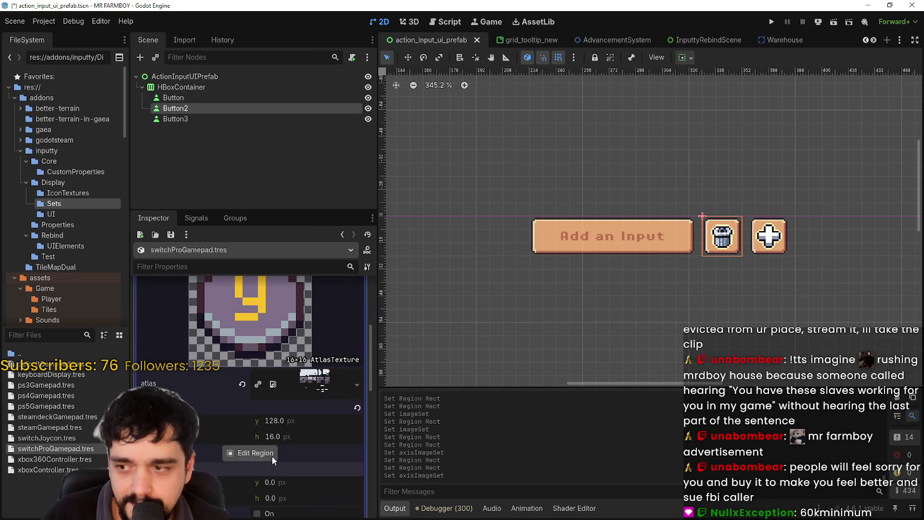
pyautogui.click(272, 453)
pyautogui.hscroll(5, 498, 325)
pyautogui.moveTo(589, 221); pyautogui.dragTo(622, 253)
pyautogui.click(453, 378)
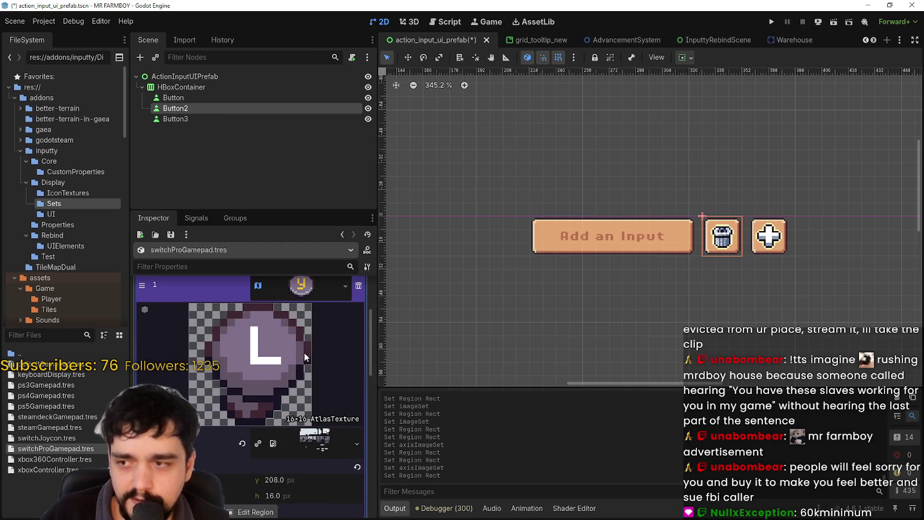
pyautogui.click(303, 297)
pyautogui.hotkey('ctrl', 's')
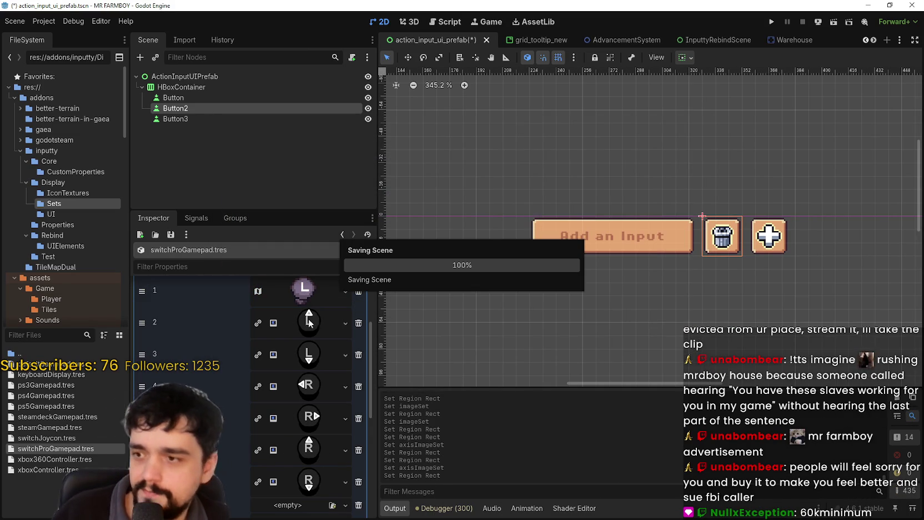
# - Give axis element 2 a pasted AtlasTexture framed on an L stick icon, then save
pyautogui.click(312, 429)
pyautogui.rightClick(312, 426)
pyautogui.click(331, 498)
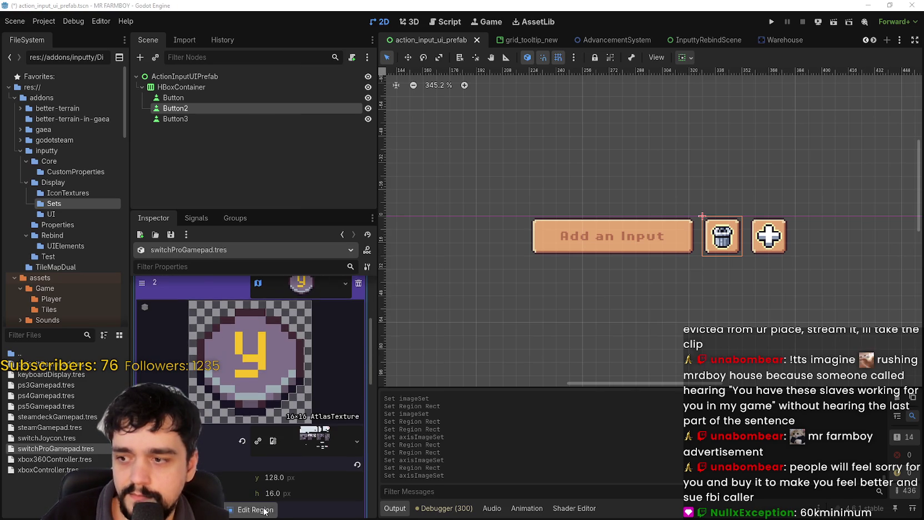
pyautogui.click(250, 510)
pyautogui.scroll(-3, 610, 267)
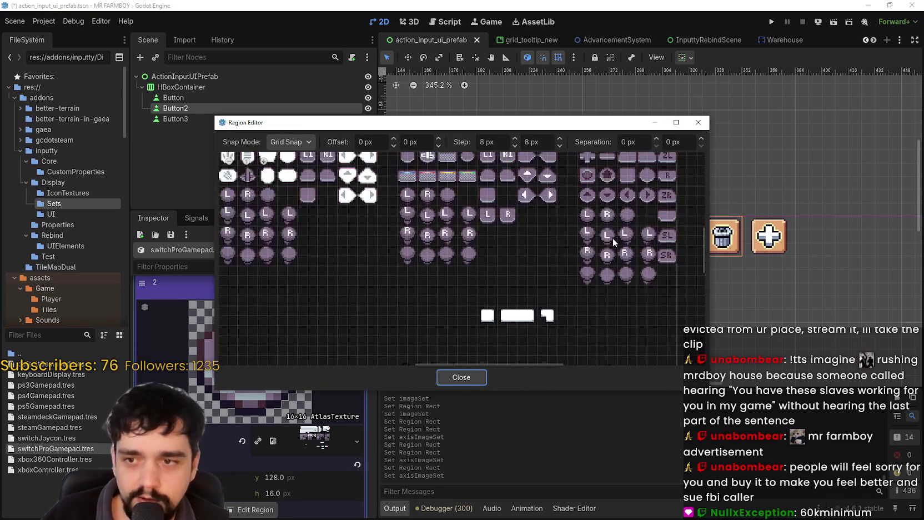
pyautogui.scroll(1, 613, 236)
pyautogui.moveTo(562, 218); pyautogui.dragTo(592, 247)
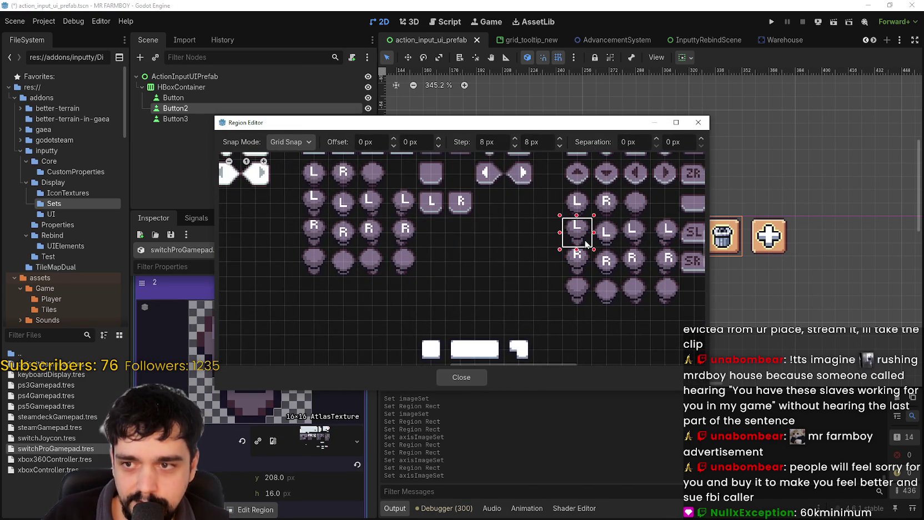
pyautogui.click(471, 376)
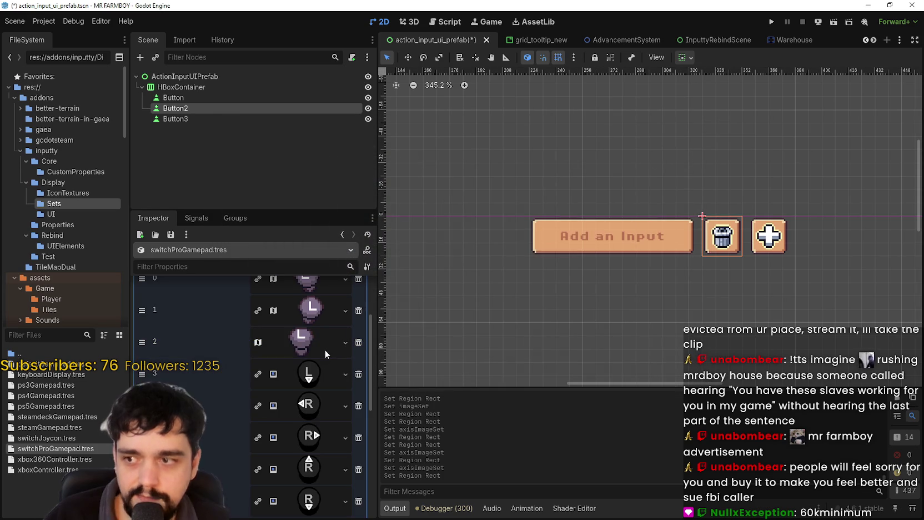
pyautogui.hotkey('ctrl', 's')
# - Give axis element 3 a pasted AtlasTexture framed on an L stick icon, then save
pyautogui.click(309, 375)
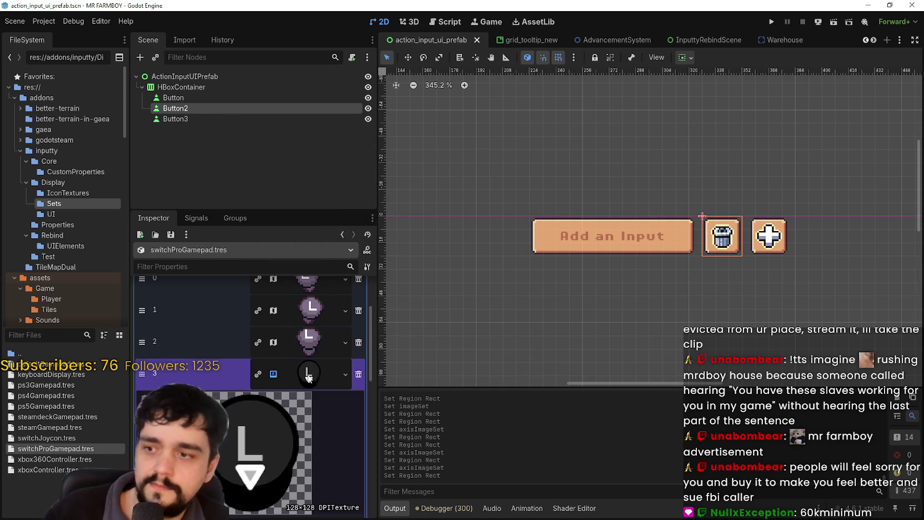
pyautogui.rightClick(312, 376)
pyautogui.click(319, 497)
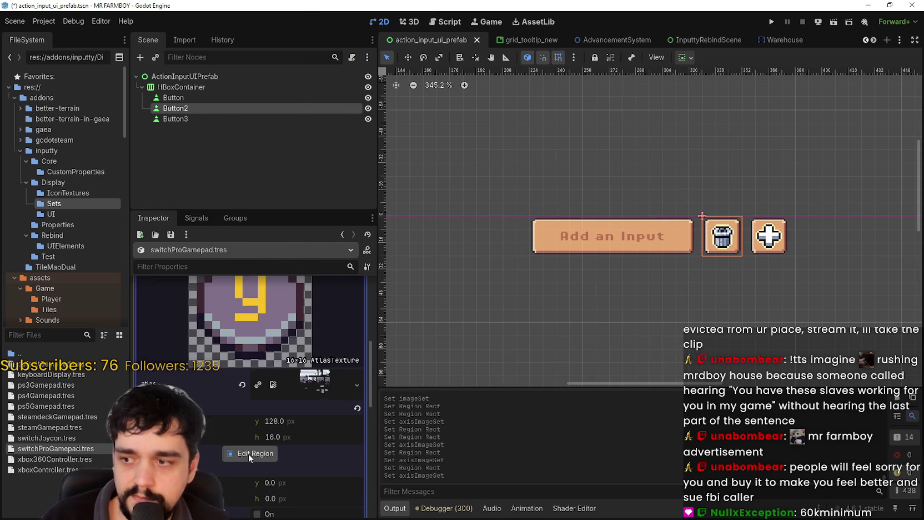
pyautogui.click(249, 453)
pyautogui.scroll(3, 581, 273)
pyautogui.moveTo(552, 234); pyautogui.dragTo(584, 265)
pyautogui.click(473, 375)
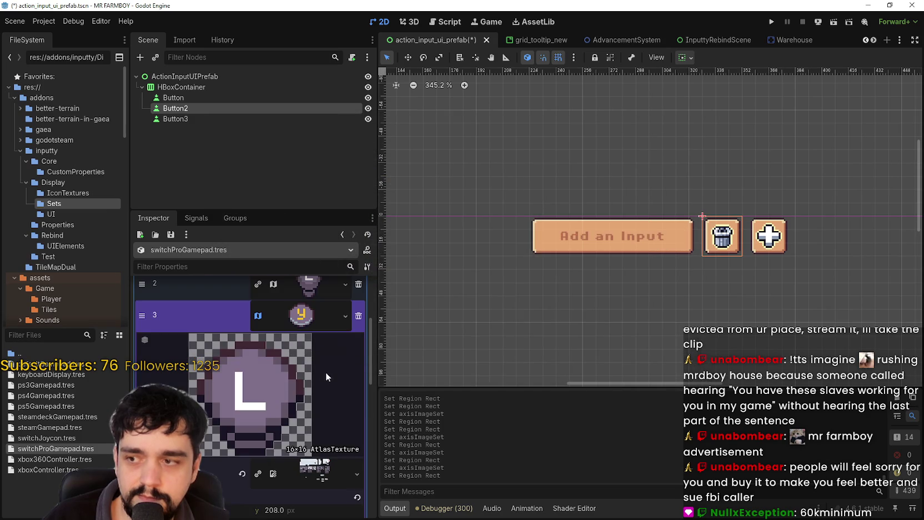
pyautogui.click(317, 315)
pyautogui.hotkey('ctrl', 's')
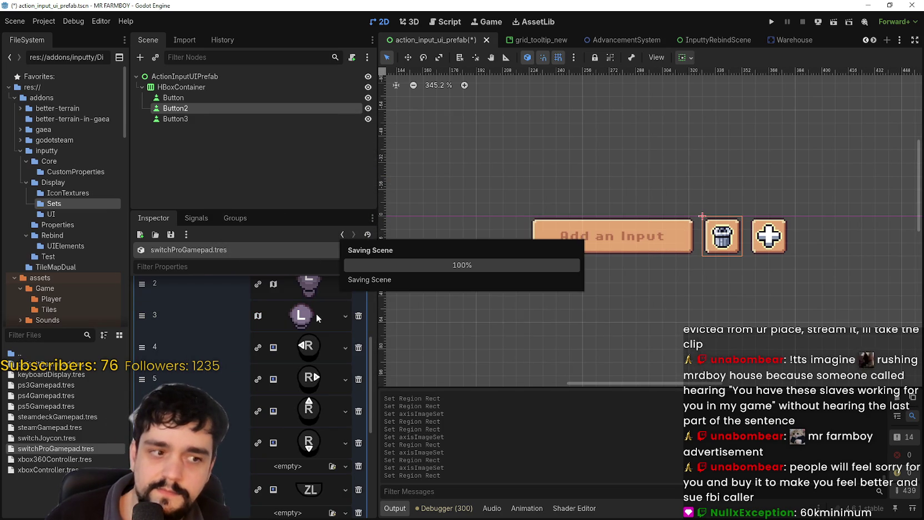
pyautogui.click(311, 347)
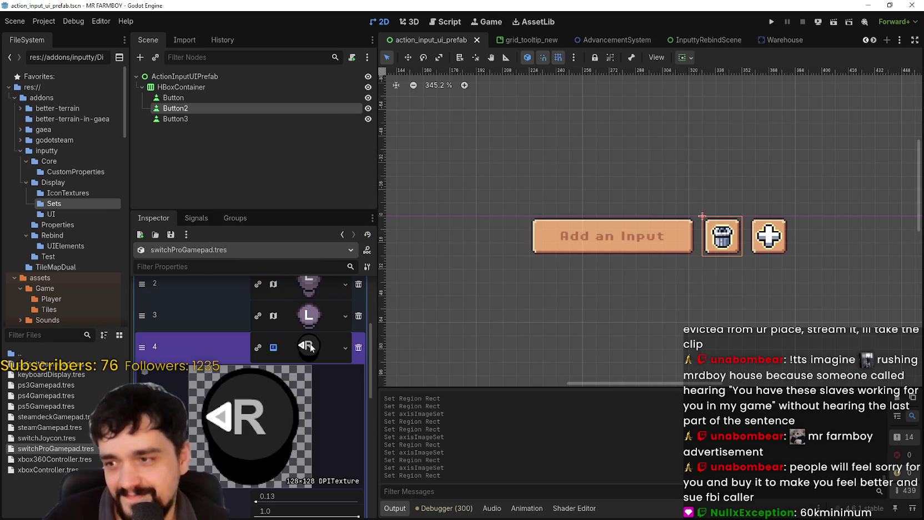
# - Paste the AtlasTexture into axis element 4, mark a 3x3-cell icon region, and save
pyautogui.rightClick(314, 347)
pyautogui.click(334, 503)
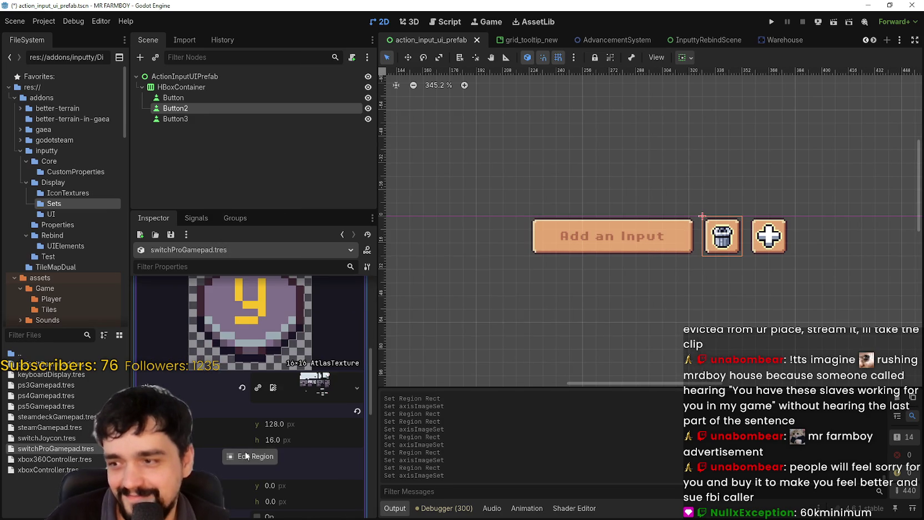
pyautogui.click(249, 456)
pyautogui.scroll(5, 549, 245)
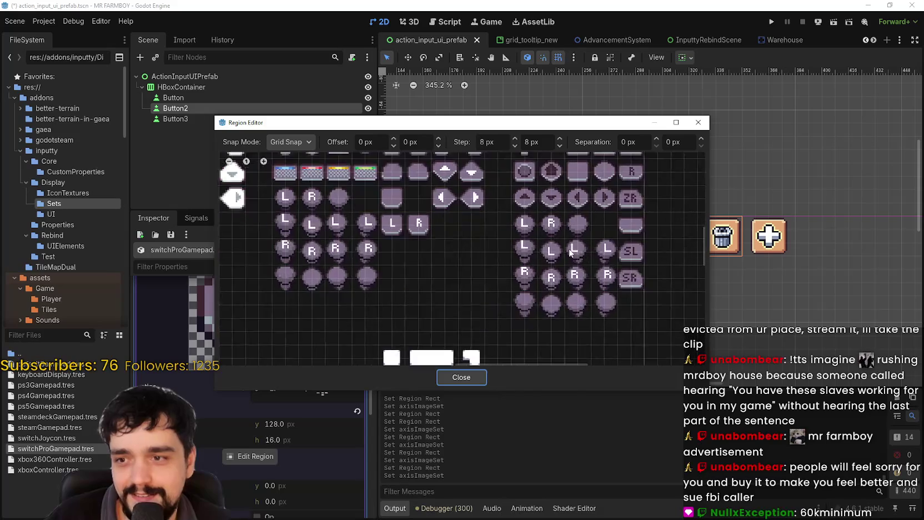
pyautogui.moveTo(594, 272)
pyautogui.mouseDown()
pyautogui.moveTo(561, 318)
pyautogui.moveTo(562, 307)
pyautogui.mouseUp()
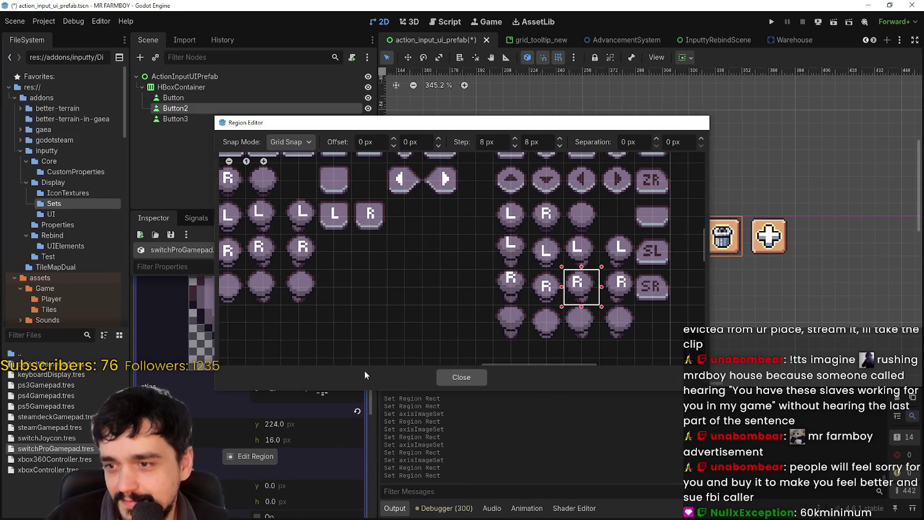
pyautogui.press('Escape')
pyautogui.hotkey('ctrl', 's')
# - Give axis element 5 a pasted AtlasTexture showing the R icon, then save
pyautogui.rightClick(318, 383)
pyautogui.click(329, 494)
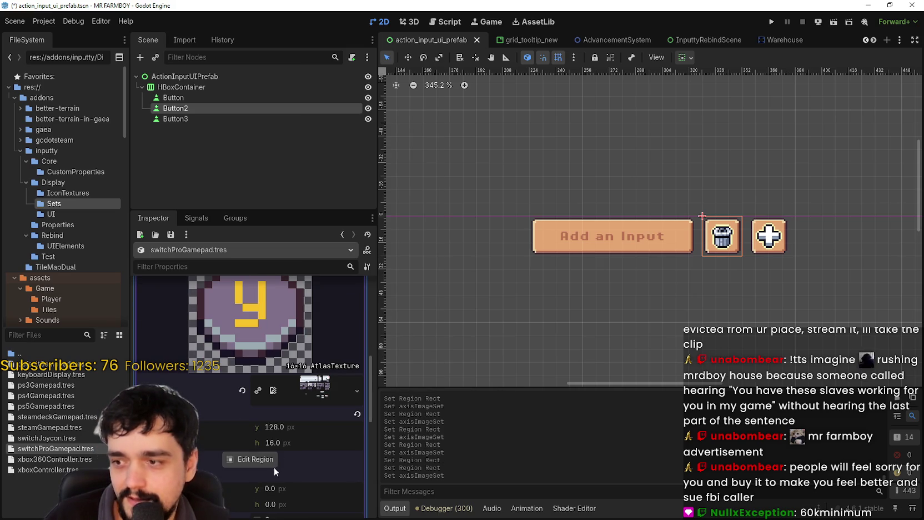
pyautogui.click(266, 459)
pyautogui.scroll(-3, 531, 260)
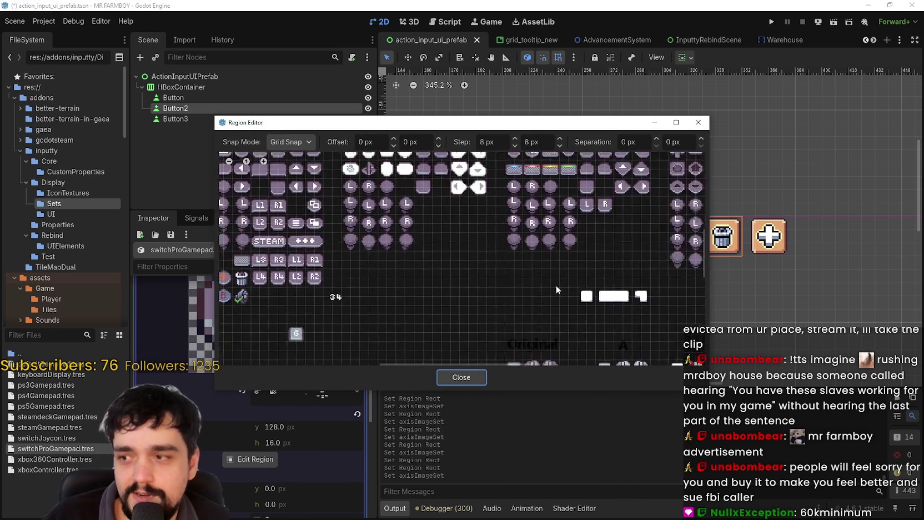
pyautogui.scroll(4, 562, 285)
pyautogui.click(627, 270)
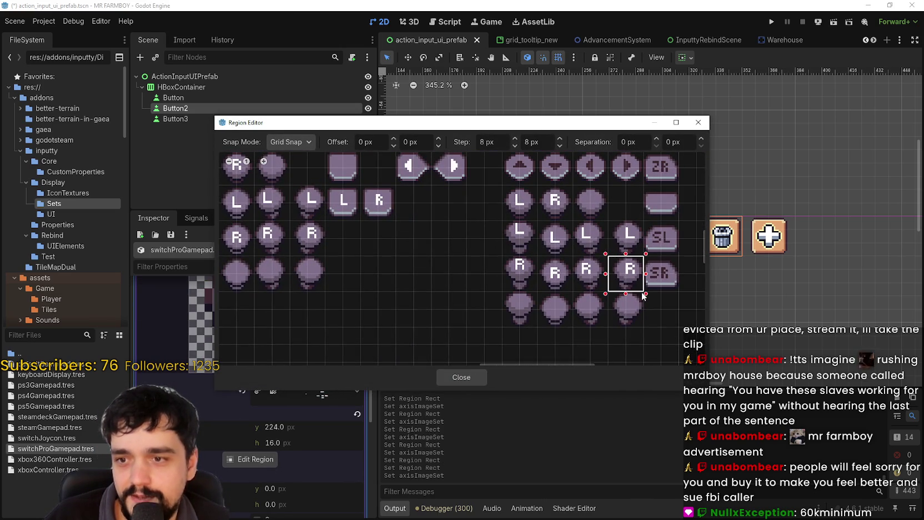
pyautogui.click(455, 378)
pyautogui.click(287, 298)
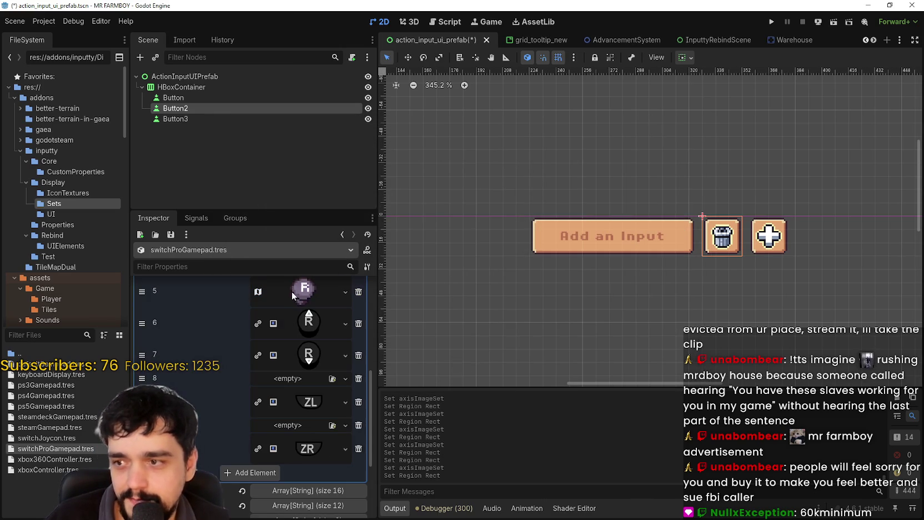
pyautogui.hotkey('ctrl', 's')
# - Give axis element 6 a pasted AtlasTexture outlining the R icon, check it, and save
pyautogui.click(300, 329)
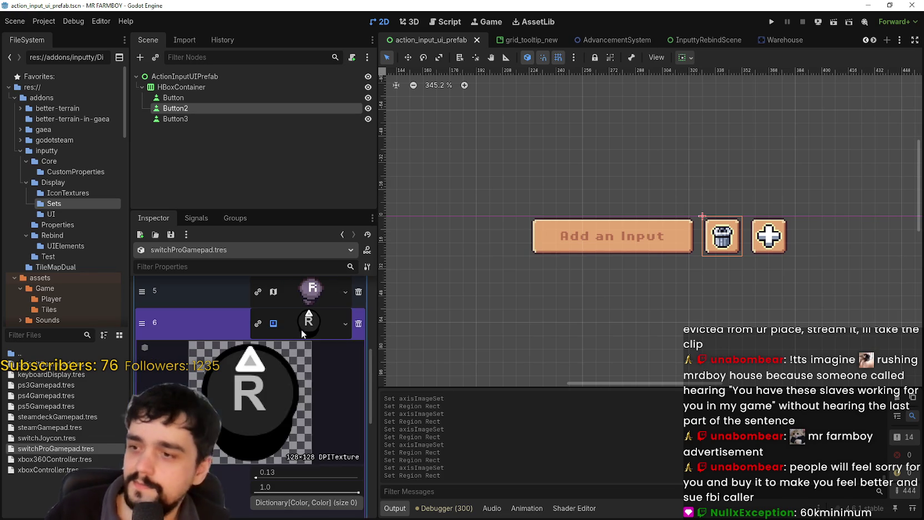
pyautogui.rightClick(301, 330)
pyautogui.scroll(-1, 333, 472)
pyautogui.click(316, 496)
pyautogui.scroll(-2, 282, 488)
pyautogui.click(248, 491)
pyautogui.scroll(-3, 482, 313)
pyautogui.scroll(1, 482, 313)
pyautogui.scroll(4, 482, 313)
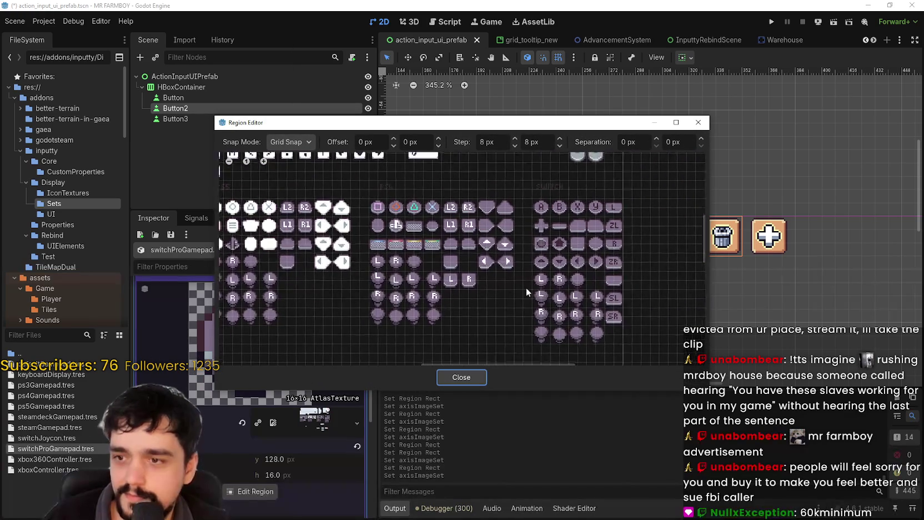
pyautogui.moveTo(523, 313); pyautogui.dragTo(553, 346)
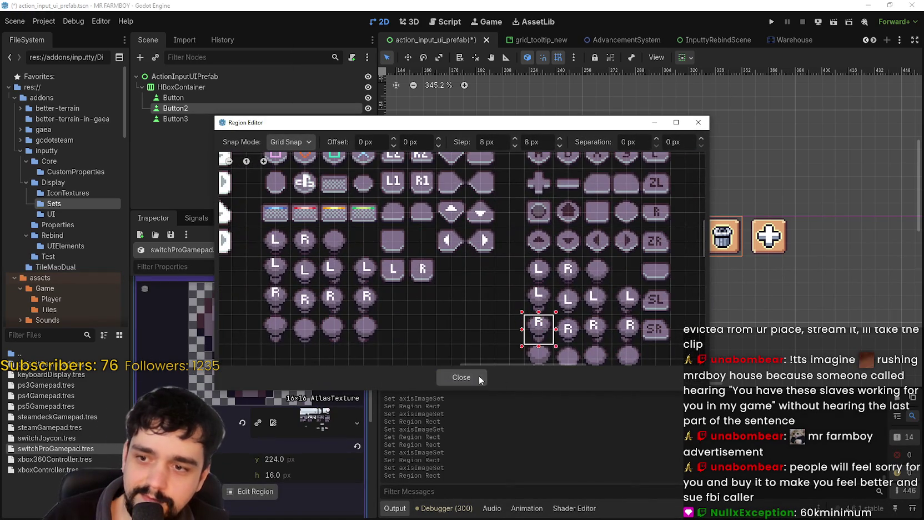
pyautogui.click(479, 377)
pyautogui.click(321, 359)
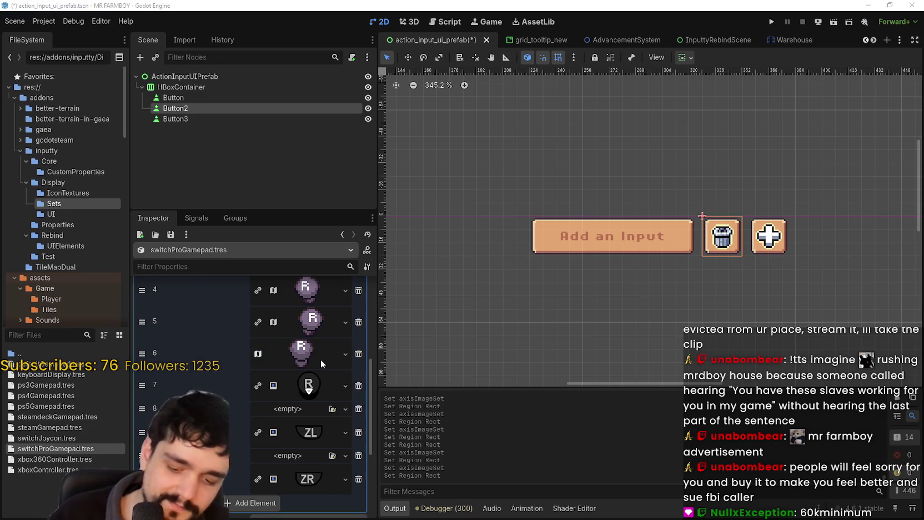
pyautogui.click(320, 360)
pyautogui.hotkey('ctrl', 's')
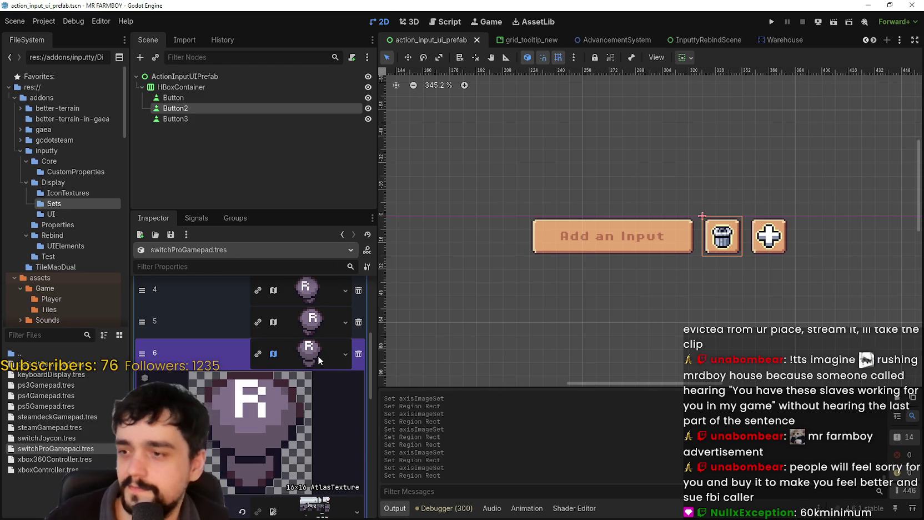
pyautogui.click(319, 359)
# - Give axis element 7 a pasted AtlasTexture showing the R icon, then save
pyautogui.click(309, 385)
pyautogui.rightClick(300, 385)
pyautogui.click(328, 500)
pyautogui.click(250, 465)
pyautogui.scroll(3, 516, 264)
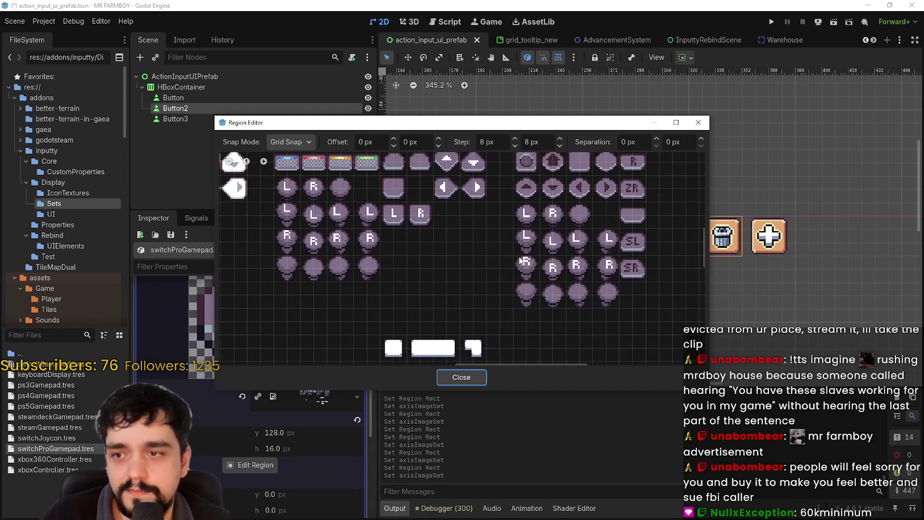
pyautogui.click(553, 265)
pyautogui.click(461, 377)
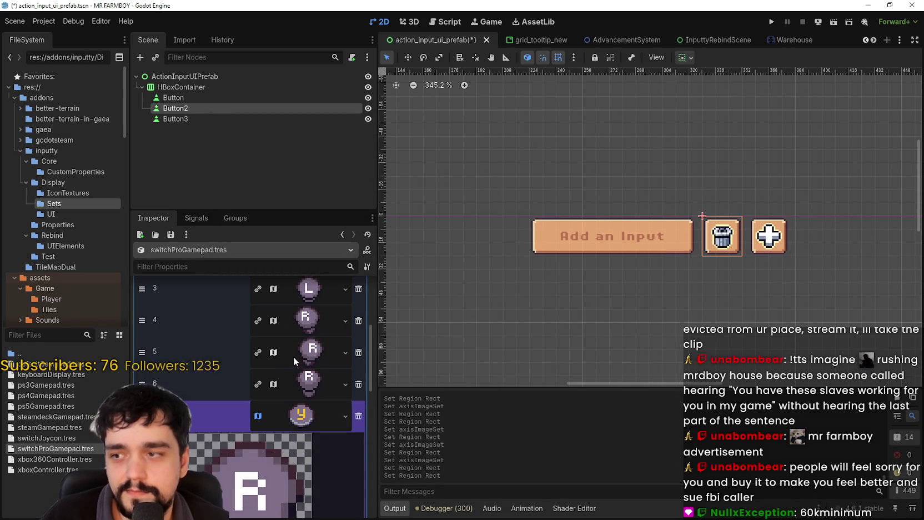
pyautogui.click(311, 422)
pyautogui.hotkey('ctrl', 's')
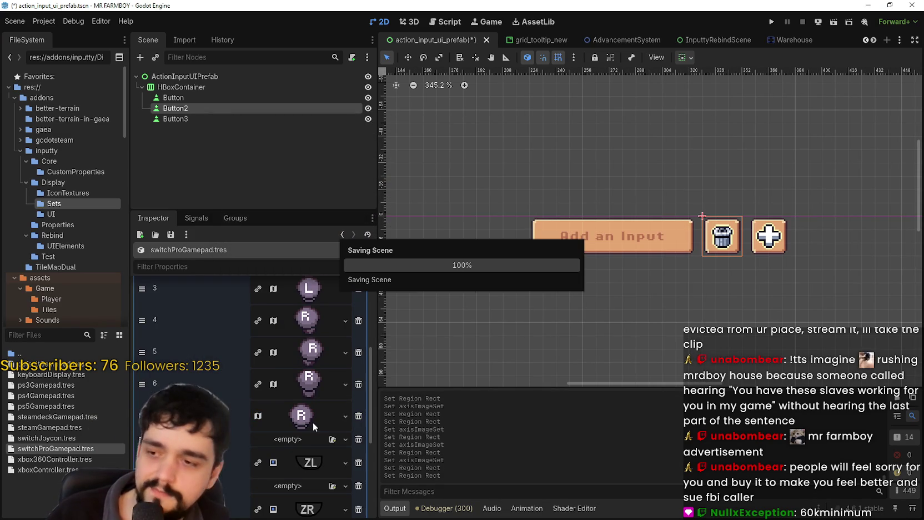
# - Bring up the resource options for element 9's ZL texture
pyautogui.scroll(-3, 311, 433)
pyautogui.click(308, 372)
pyautogui.rightClick(303, 374)
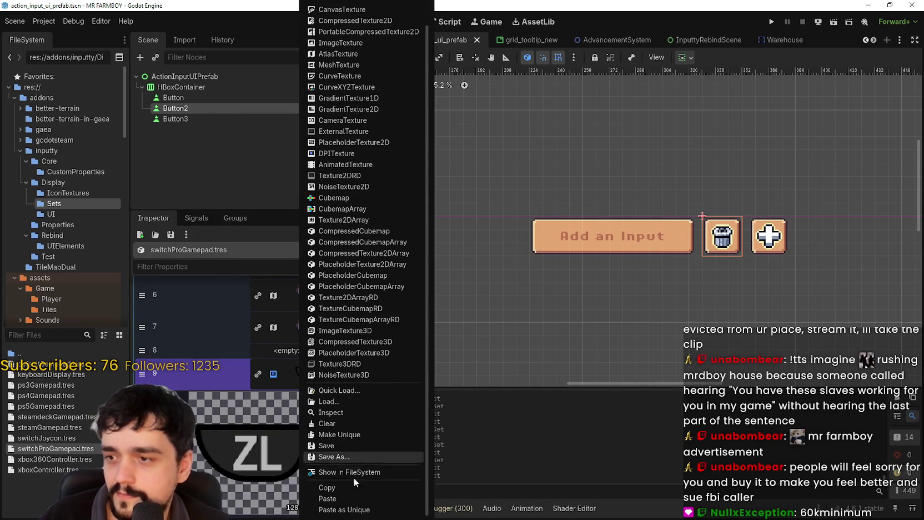
# - Paste the AtlasTexture into element 9 and frame the ZL icon, then save
pyautogui.click(355, 509)
pyautogui.click(523, 346)
pyautogui.rightClick(307, 375)
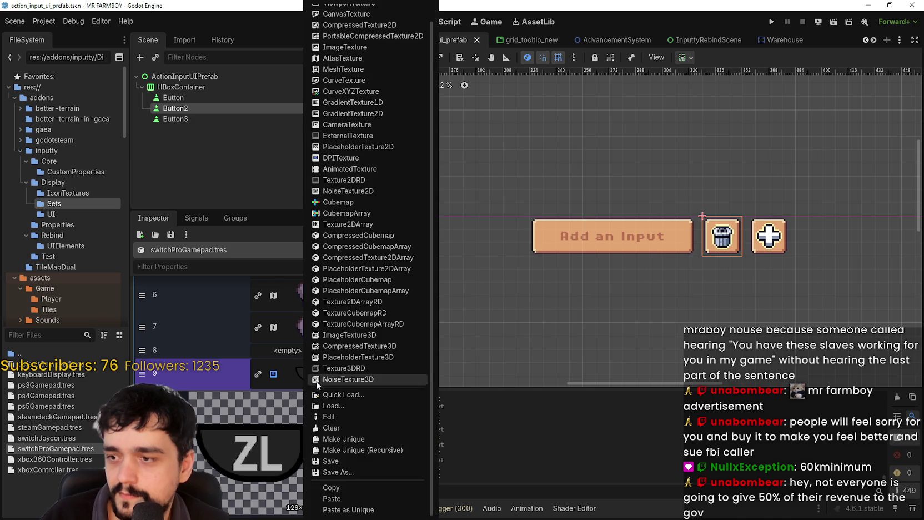
pyautogui.click(331, 498)
pyautogui.click(297, 472)
pyautogui.click(260, 481)
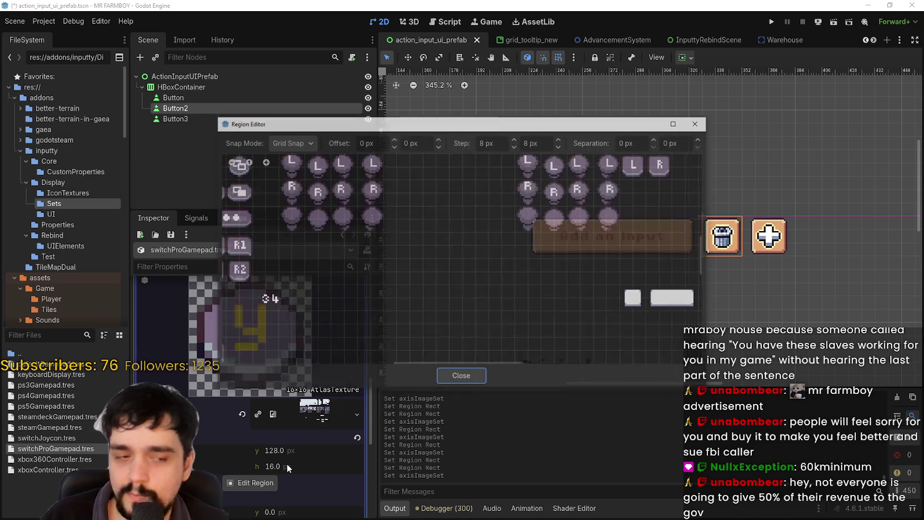
pyautogui.scroll(6, 560, 262)
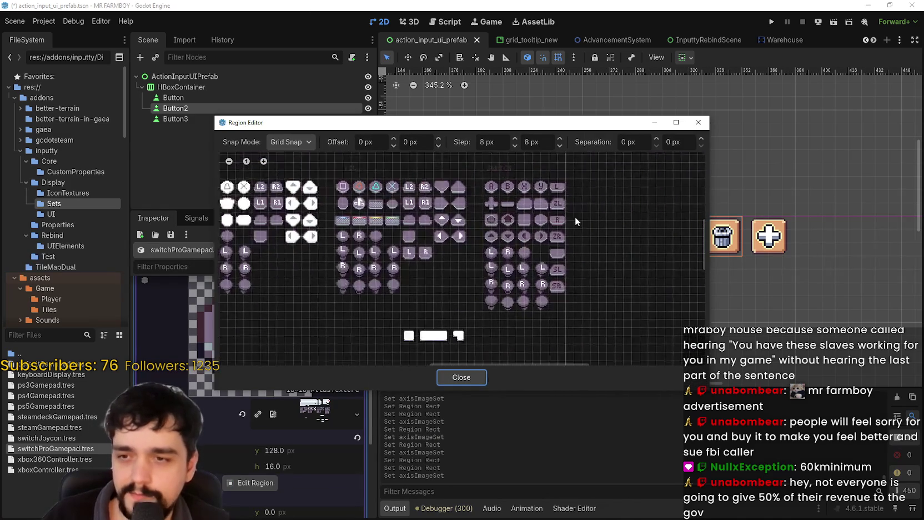
pyautogui.scroll(1, 552, 168)
pyautogui.moveTo(543, 199); pyautogui.dragTo(570, 229)
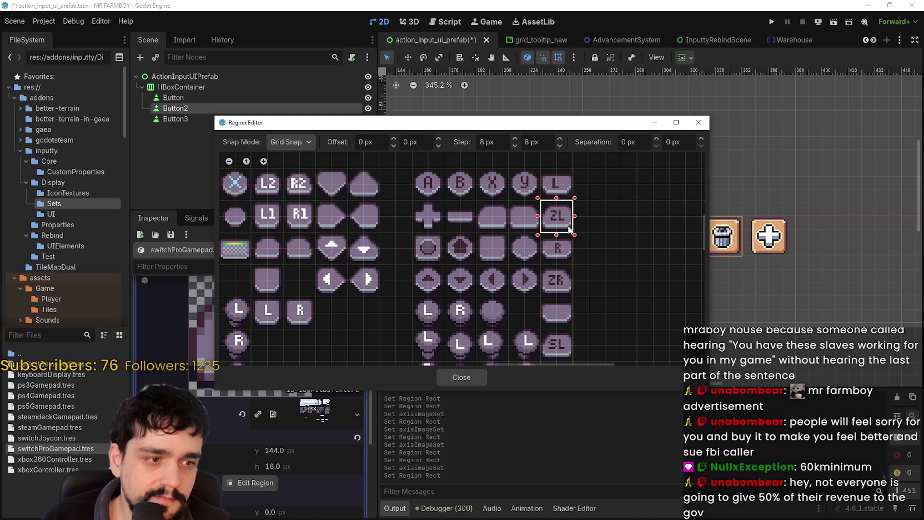
pyautogui.click(460, 377)
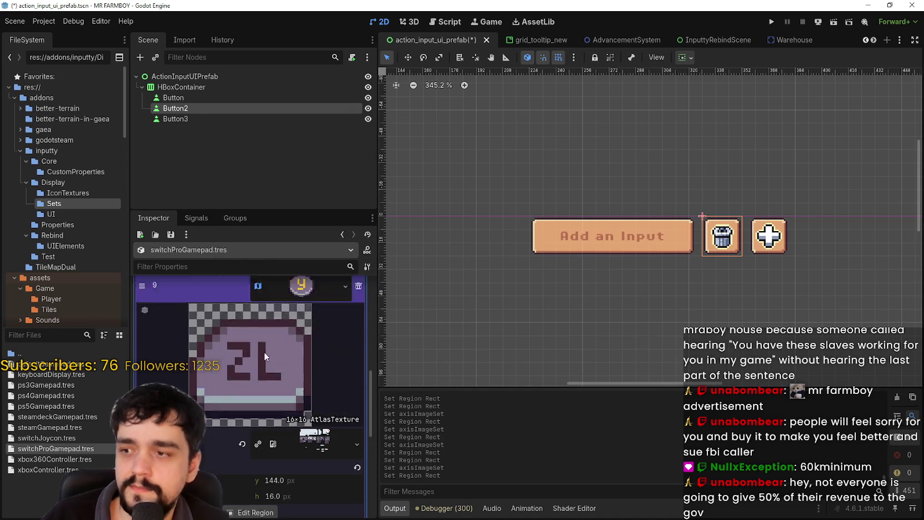
pyautogui.hotkey('ctrl', 's')
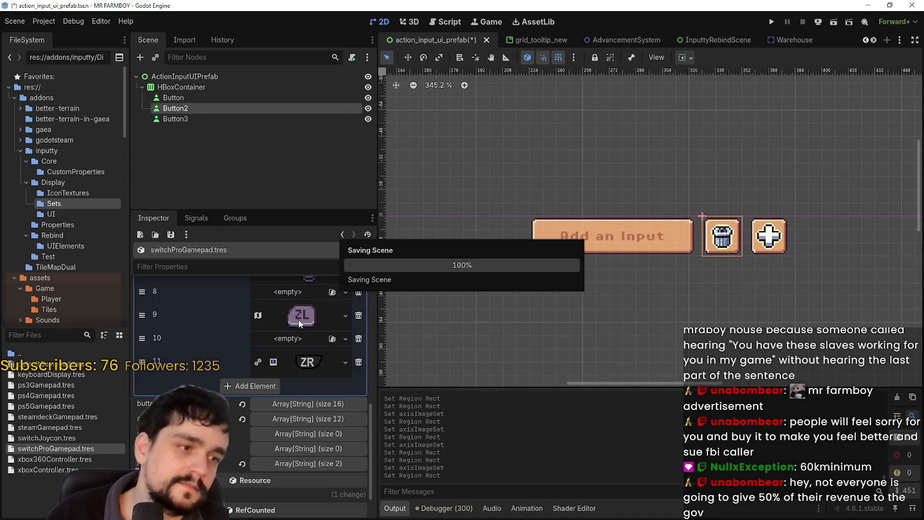
# - Paste the AtlasTexture into element 11 and pick the ZR icon, then save
pyautogui.click(302, 367)
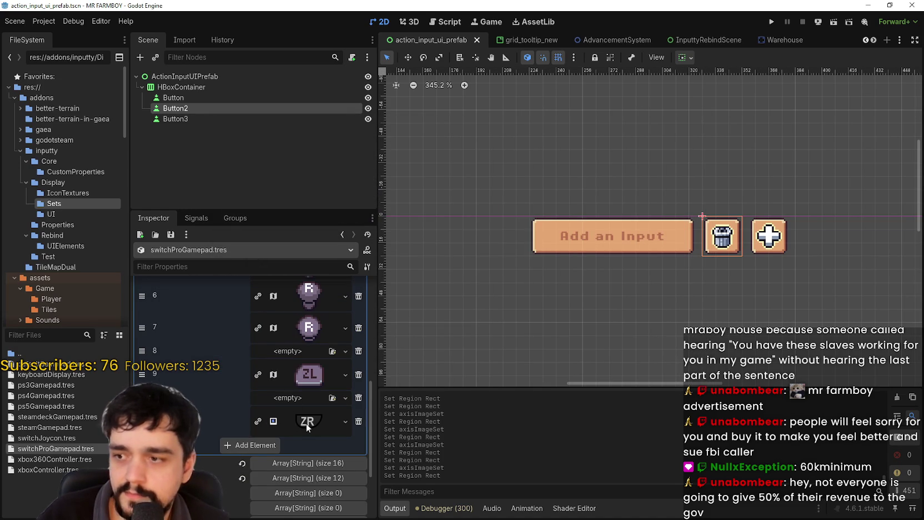
pyautogui.rightClick(294, 489)
pyautogui.click(325, 498)
pyautogui.scroll(-3, 246, 476)
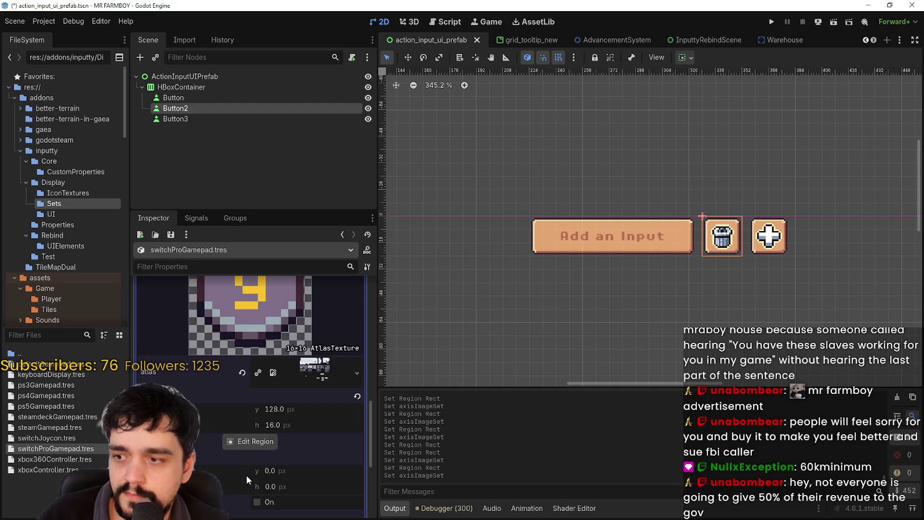
pyautogui.click(247, 442)
pyautogui.scroll(5, 406, 257)
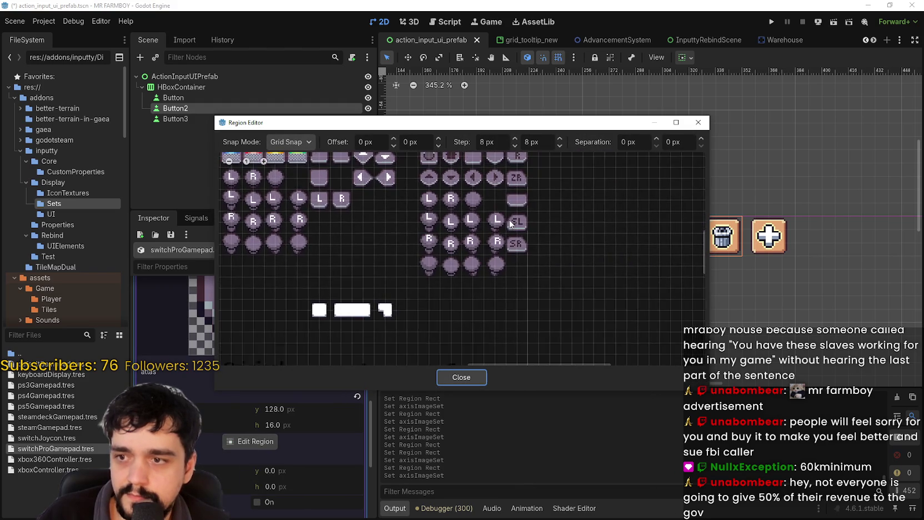
pyautogui.scroll(-2, 493, 248)
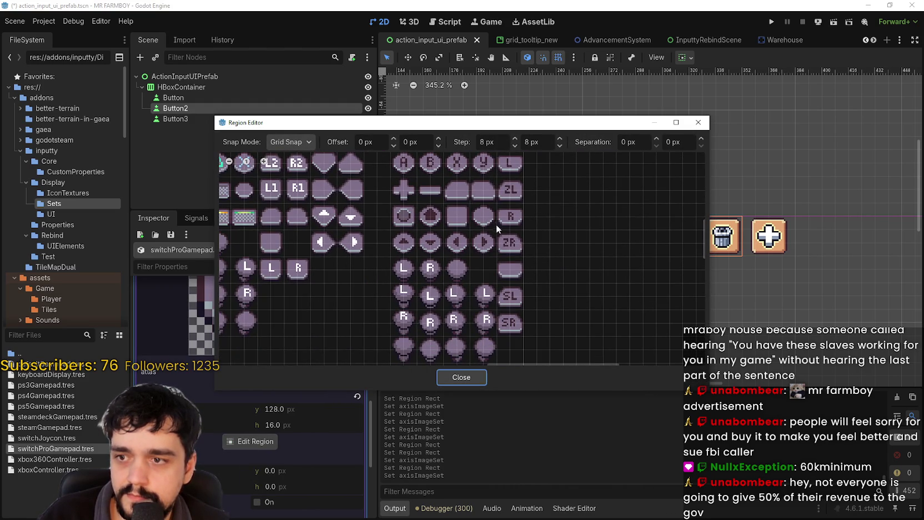
pyautogui.click(508, 243)
pyautogui.click(456, 377)
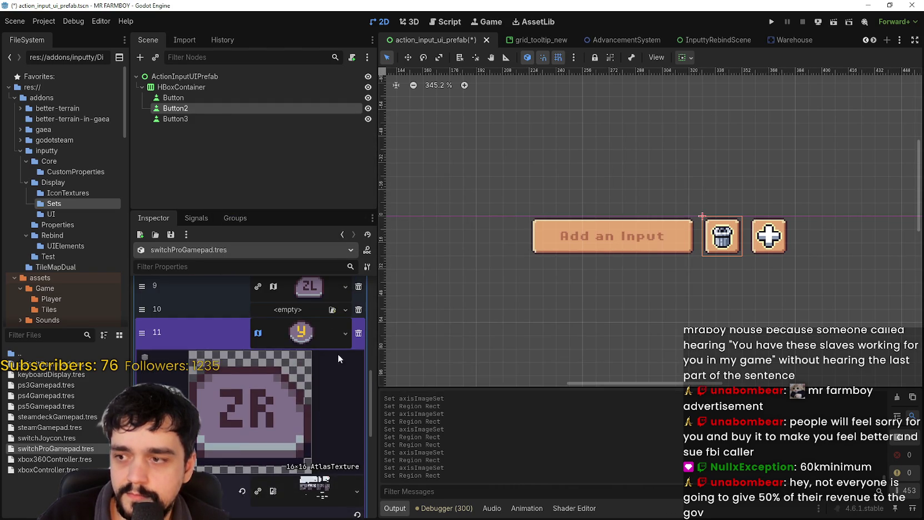
pyautogui.click(317, 322)
pyautogui.hotkey('ctrl', 's')
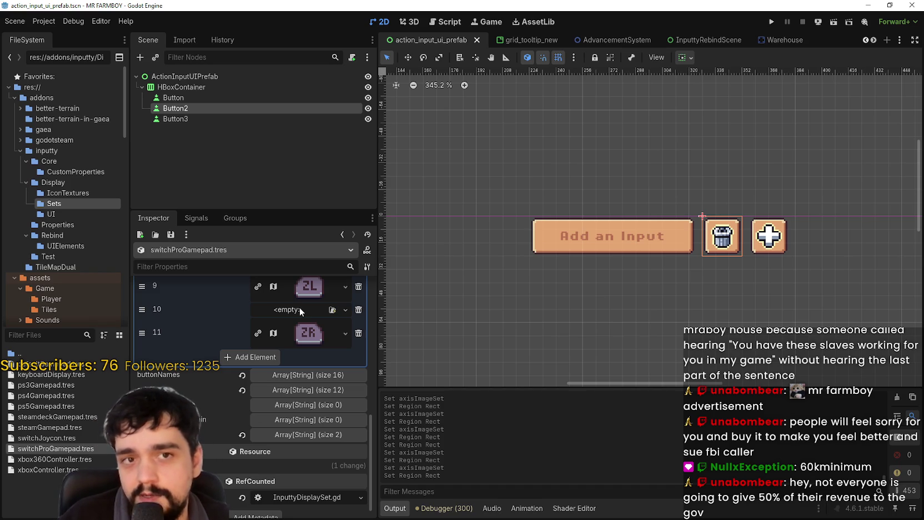
# - Collapse the axisImageSet list, save, and glance at the buttonNames list
pyautogui.scroll(5, 319, 426)
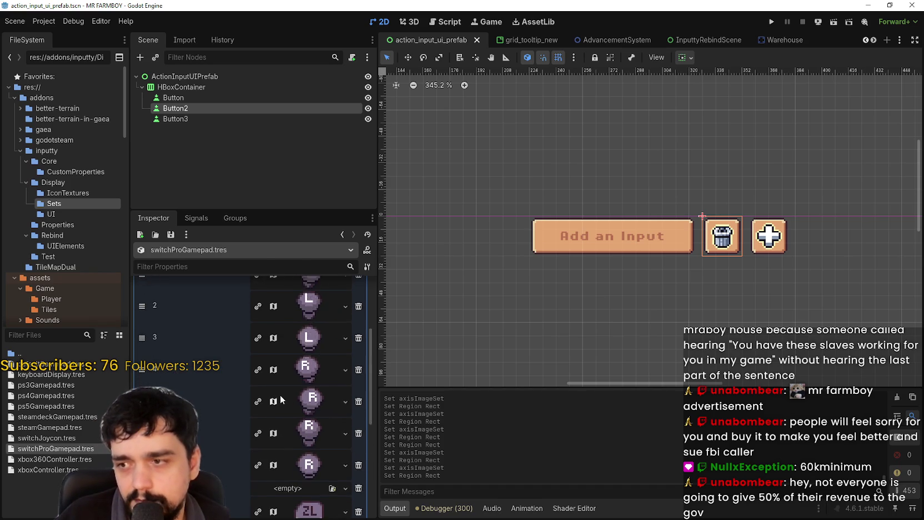
pyautogui.scroll(5, 277, 402)
pyautogui.click(297, 332)
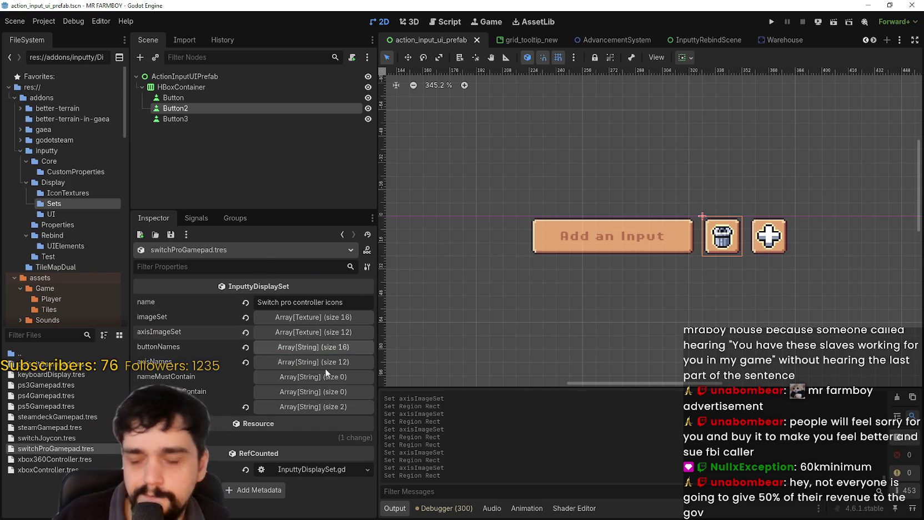
pyautogui.hotkey('ctrl', 's')
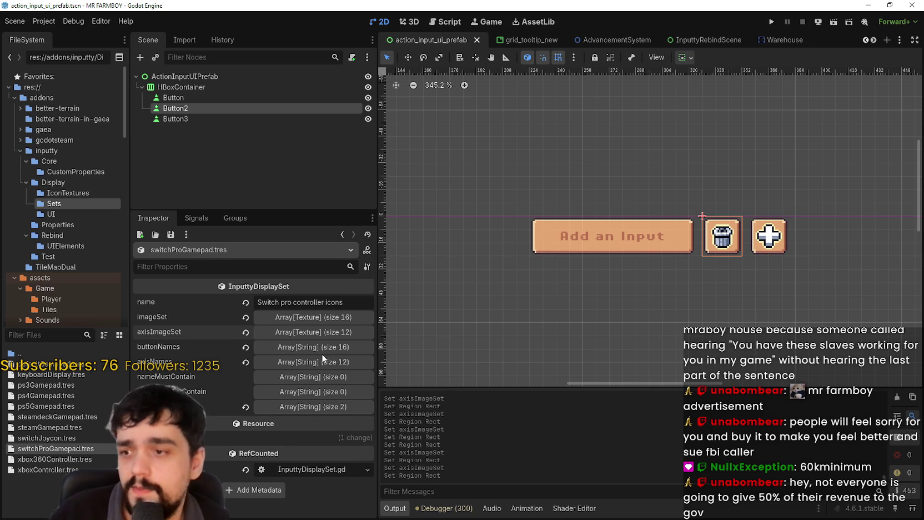
pyautogui.click(321, 350)
pyautogui.click(321, 350)
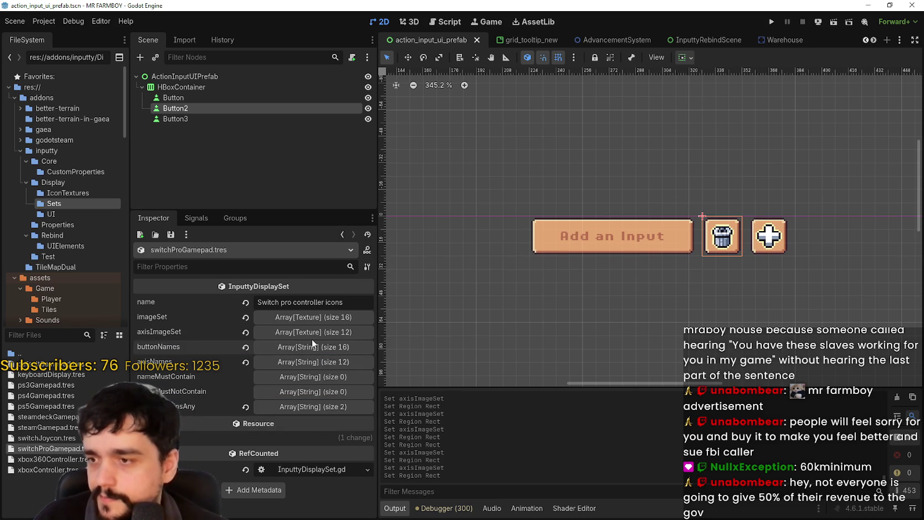
# - Re-expand axisImageSet, scroll through the 12 axis images, and save
pyautogui.click(307, 332)
pyautogui.scroll(-5, 294, 374)
pyautogui.scroll(5, 293, 372)
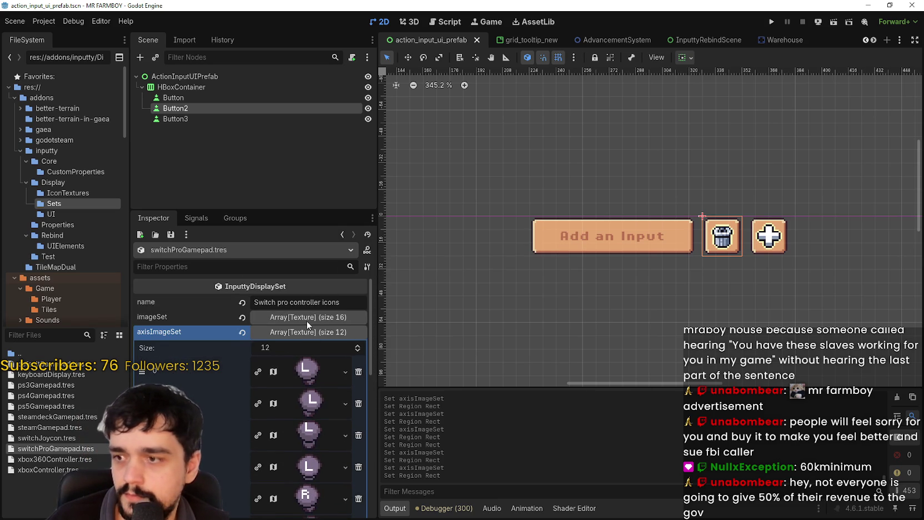
pyautogui.scroll(-5, 306, 374)
pyautogui.scroll(-3, 300, 380)
pyautogui.scroll(7, 304, 373)
pyautogui.click(303, 320)
pyautogui.click(302, 332)
pyautogui.scroll(-5, 308, 388)
pyautogui.hotkey('ctrl', 's')
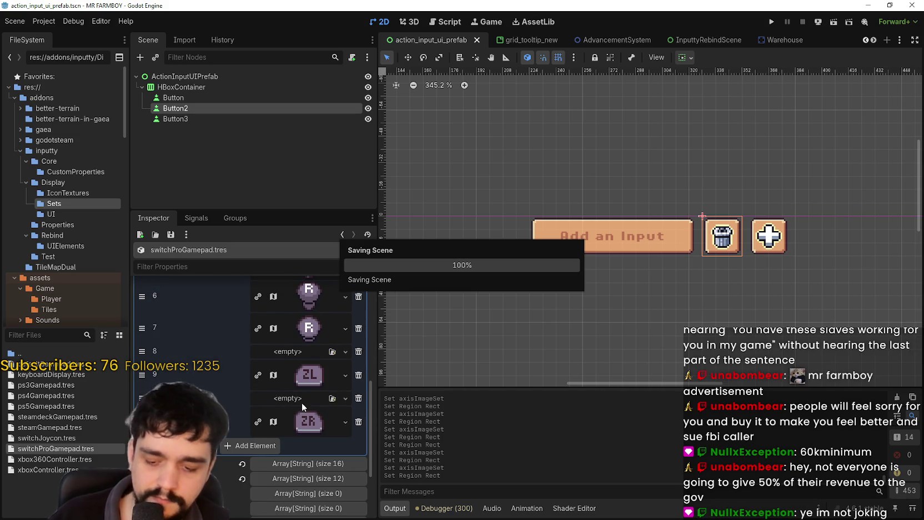
pyautogui.scroll(2, 302, 394)
pyautogui.scroll(4, 302, 392)
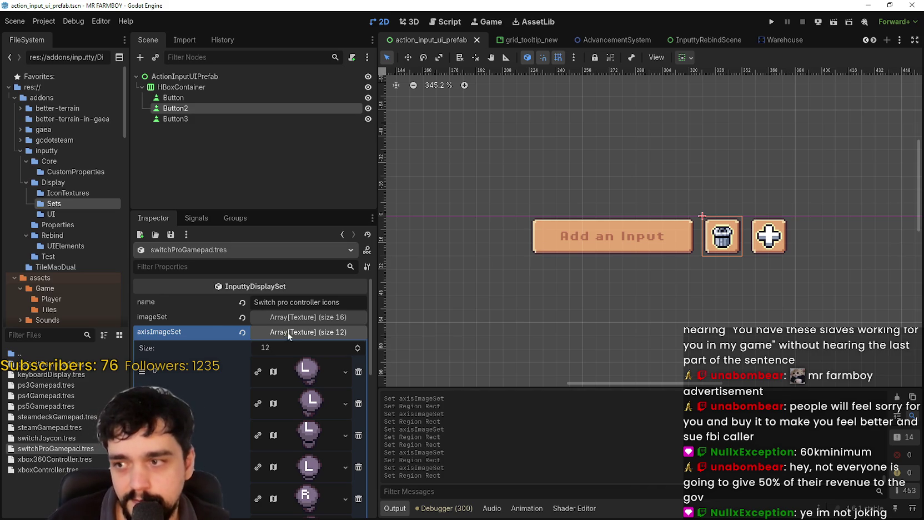
# - Check the 16 imageSet textures, collapse both image lists, and save
pyautogui.click(301, 322)
pyautogui.click(303, 316)
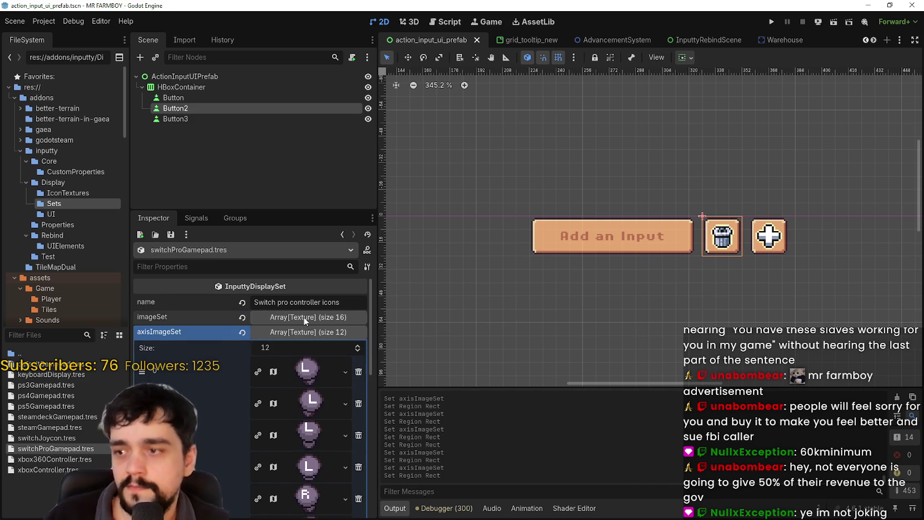
pyautogui.click(303, 318)
pyautogui.click(300, 322)
pyautogui.click(294, 332)
pyautogui.hotkey('ctrl', 's')
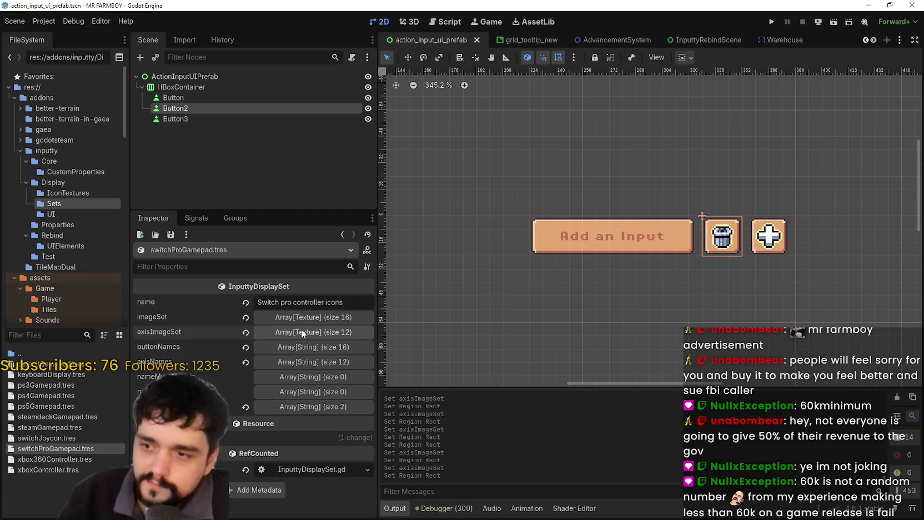
# - Inspect the axisNames list running from L Left to R Down
pyautogui.click(303, 361)
pyautogui.click(305, 362)
pyautogui.click(305, 362)
pyautogui.click(305, 366)
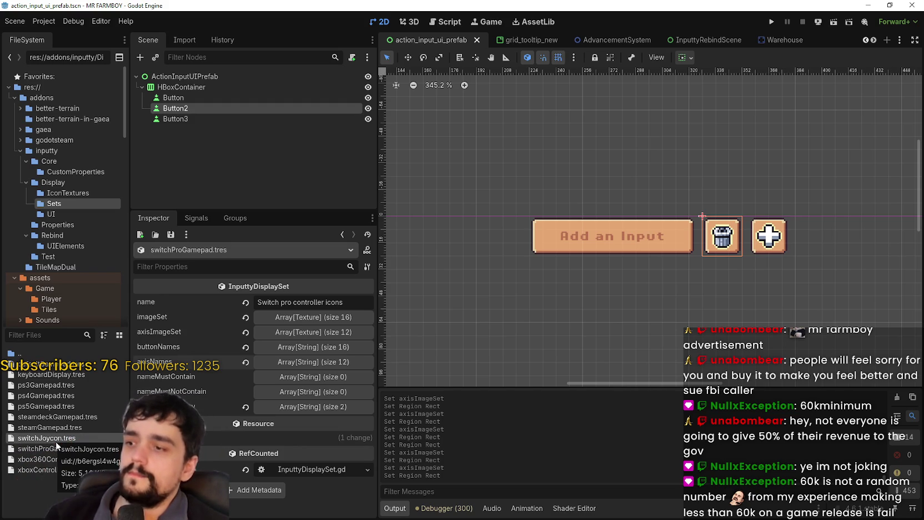
# - Inspect the switchJoycon and switchProGamepad display sets' buttonNames and image texture lists
pyautogui.click(55, 438)
pyautogui.scroll(-5, 253, 392)
pyautogui.scroll(10, 324, 384)
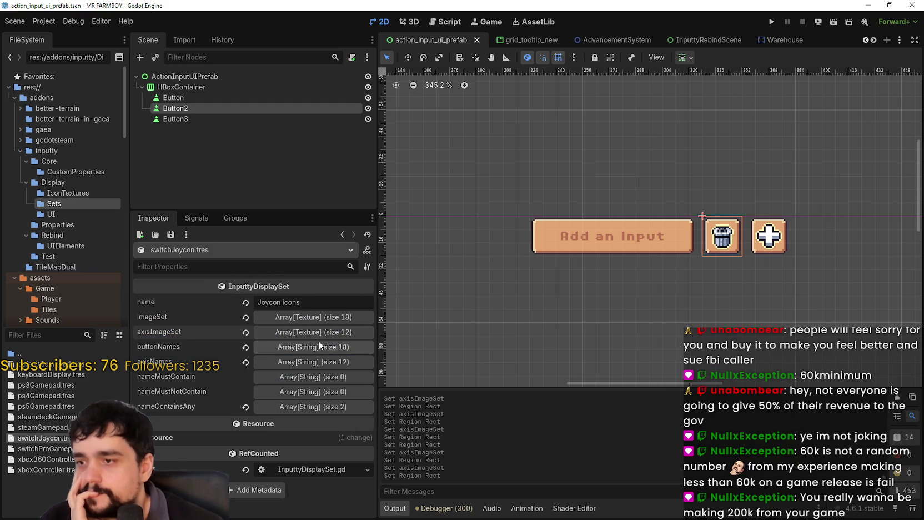
pyautogui.click(319, 341)
pyautogui.click(319, 341)
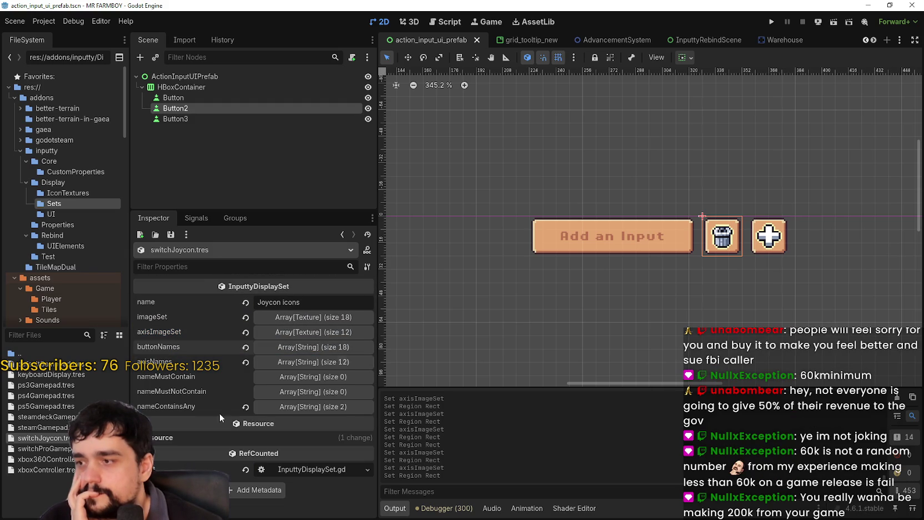
pyautogui.click(67, 449)
pyautogui.click(313, 316)
pyautogui.click(313, 318)
pyautogui.click(313, 320)
pyautogui.click(313, 320)
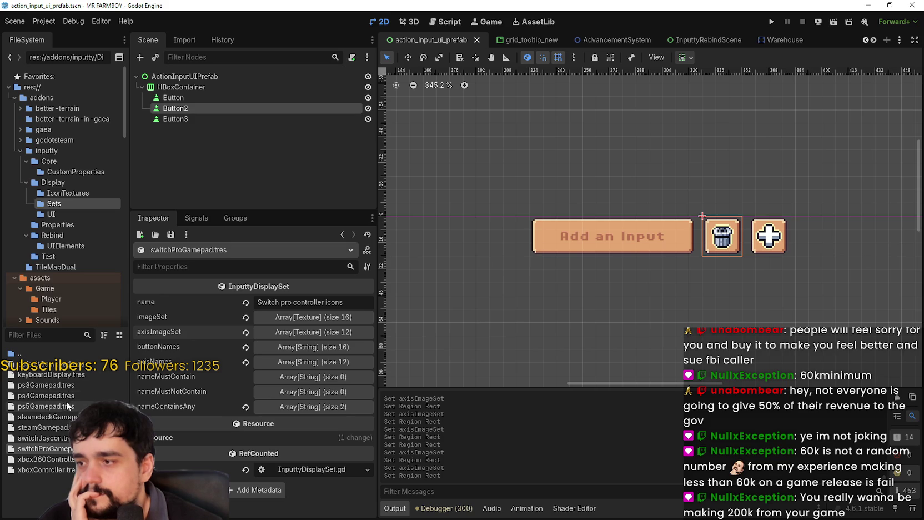
# - Open defaultGamepad.tres, expand its 21-texture imageSet, then switch to the sprite sheet in Aseprite
pyautogui.click(69, 366)
pyautogui.click(311, 317)
pyautogui.scroll(-3, 305, 389)
pyautogui.scroll(-5, 304, 413)
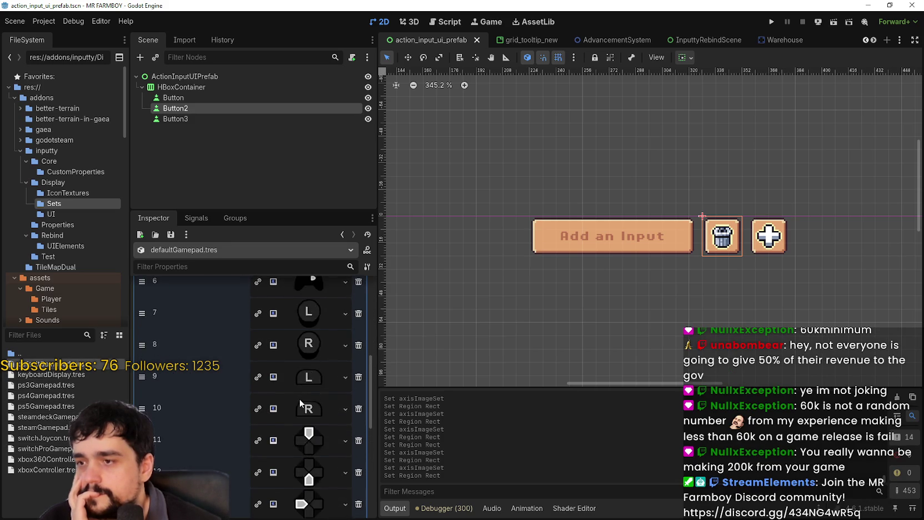
pyautogui.scroll(8, 303, 408)
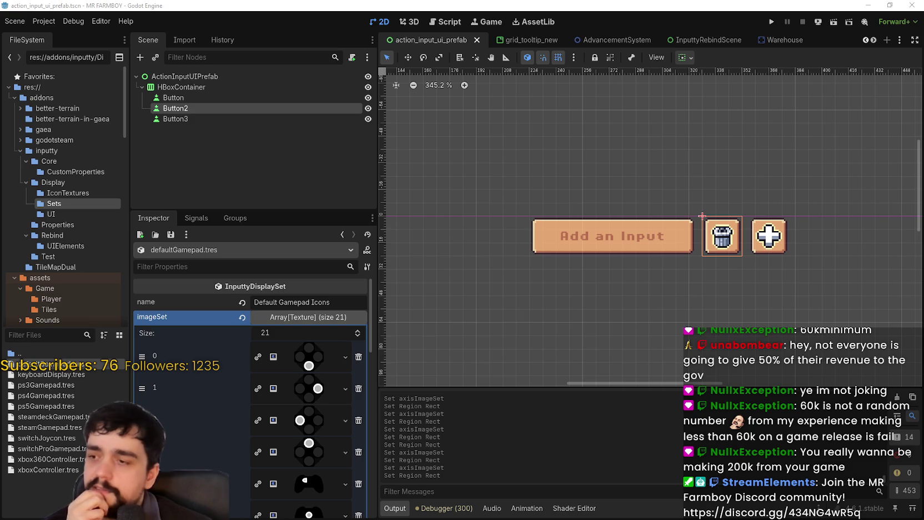
pyautogui.hotkey('alt', 'Tab')
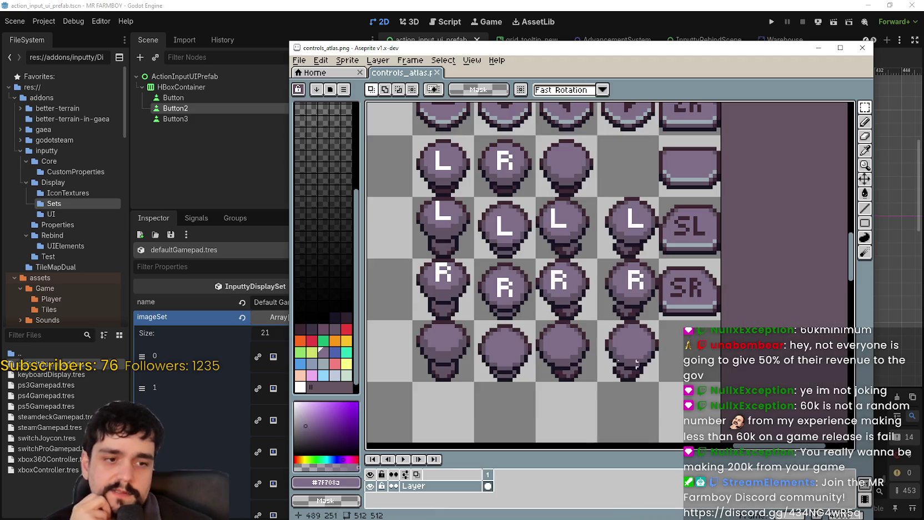
pyautogui.scroll(-4, 496, 281)
pyautogui.scroll(-2, 534, 306)
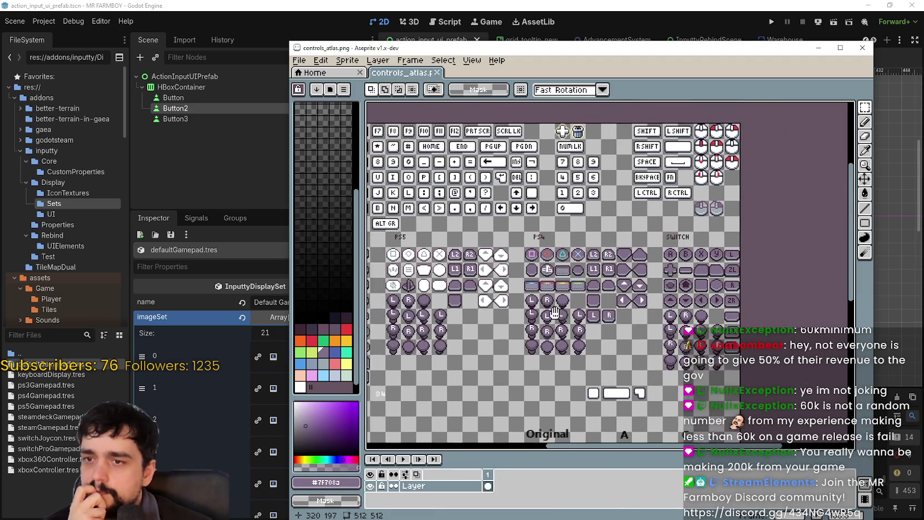
pyautogui.scroll(2, 652, 307)
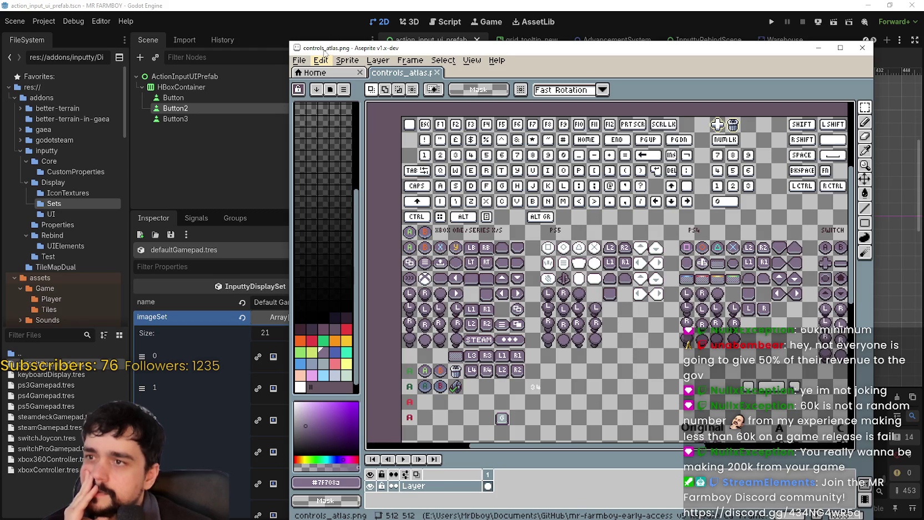
pyautogui.moveTo(325, 51); pyautogui.dragTo(412, 42)
pyautogui.scroll(-3, 289, 416)
pyautogui.scroll(-2, 296, 433)
pyautogui.scroll(-1, 297, 422)
pyautogui.scroll(-3, 303, 424)
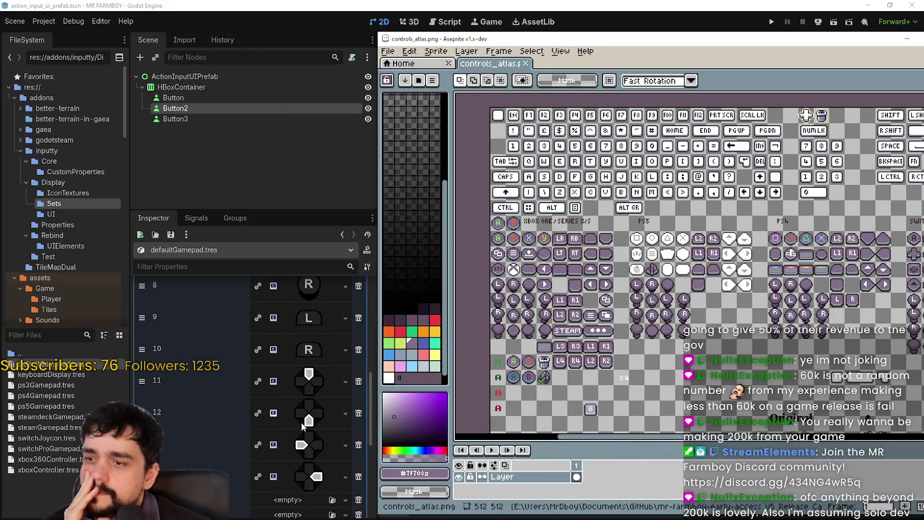
pyautogui.moveTo(746, 303); pyautogui.dragTo(707, 263)
pyautogui.scroll(-1, 325, 343)
pyautogui.scroll(6, 325, 342)
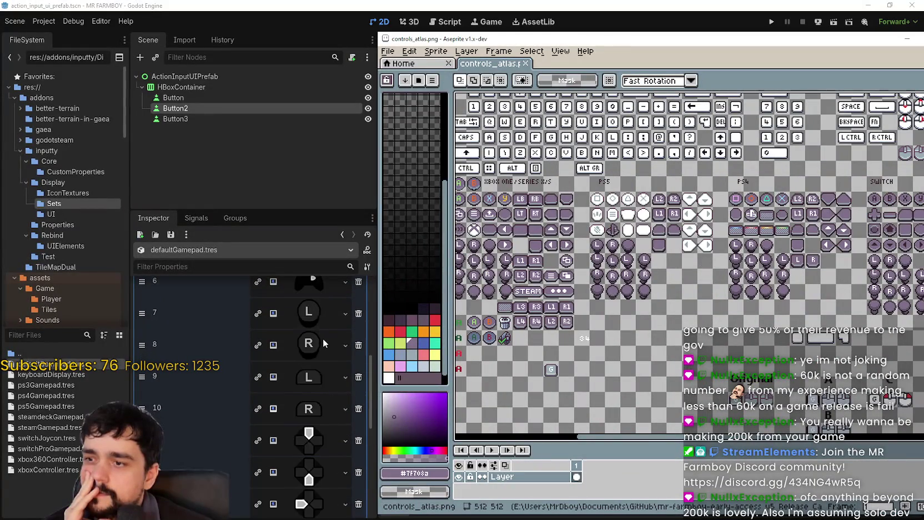
pyautogui.scroll(5, 321, 339)
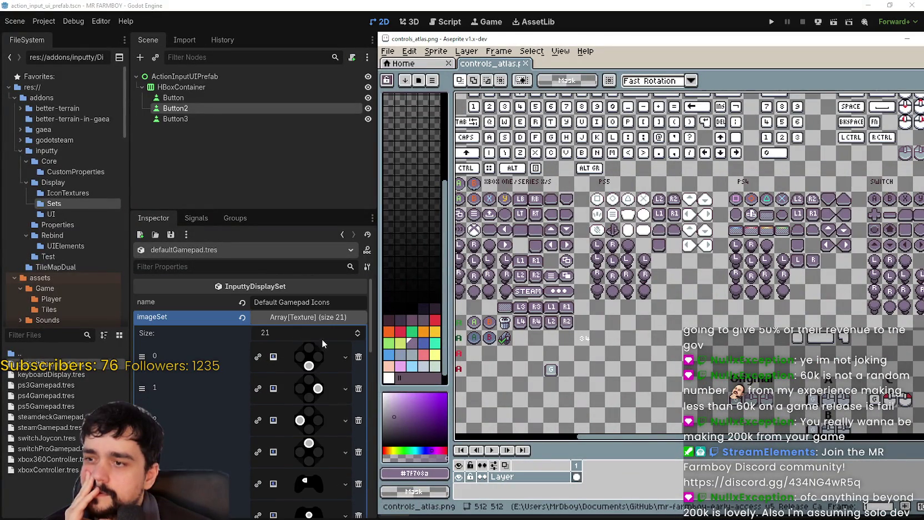
pyautogui.hotkey('alt', 'Tab')
pyautogui.click(314, 320)
pyautogui.scroll(-3, 315, 389)
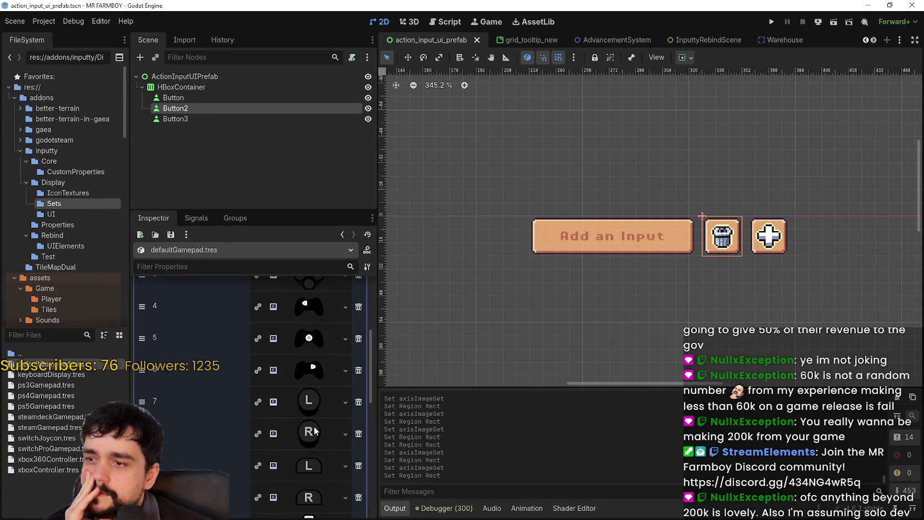
pyautogui.scroll(3, 315, 425)
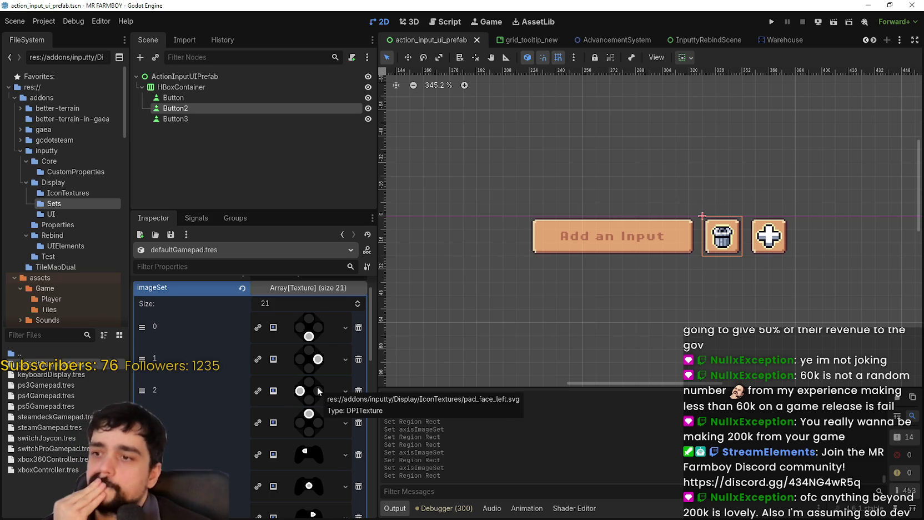
pyautogui.scroll(-5, 317, 386)
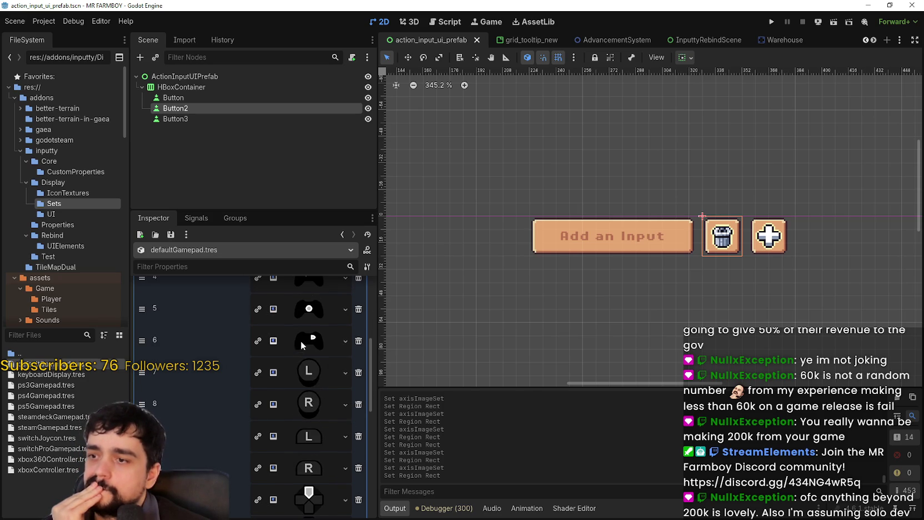
pyautogui.scroll(3, 310, 355)
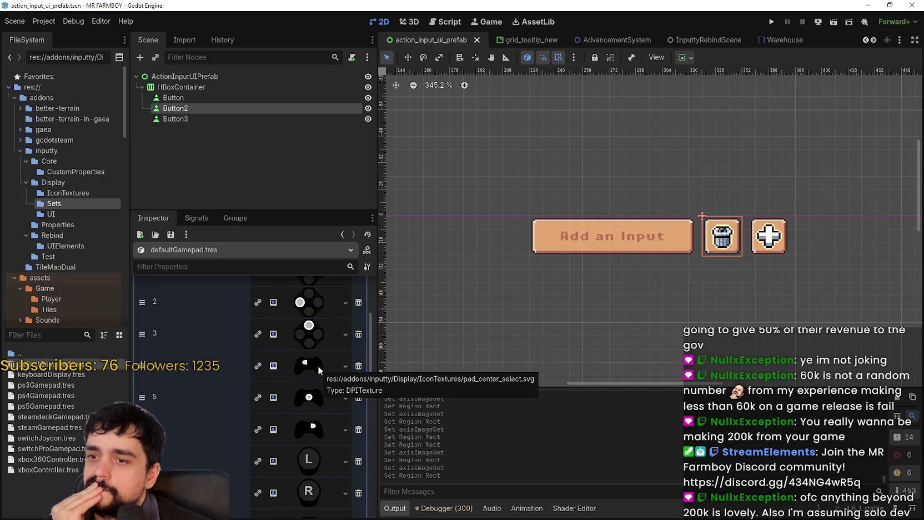
pyautogui.scroll(-4, 318, 364)
pyautogui.scroll(-3, 318, 364)
pyautogui.scroll(10, 317, 364)
pyautogui.scroll(-1, 314, 368)
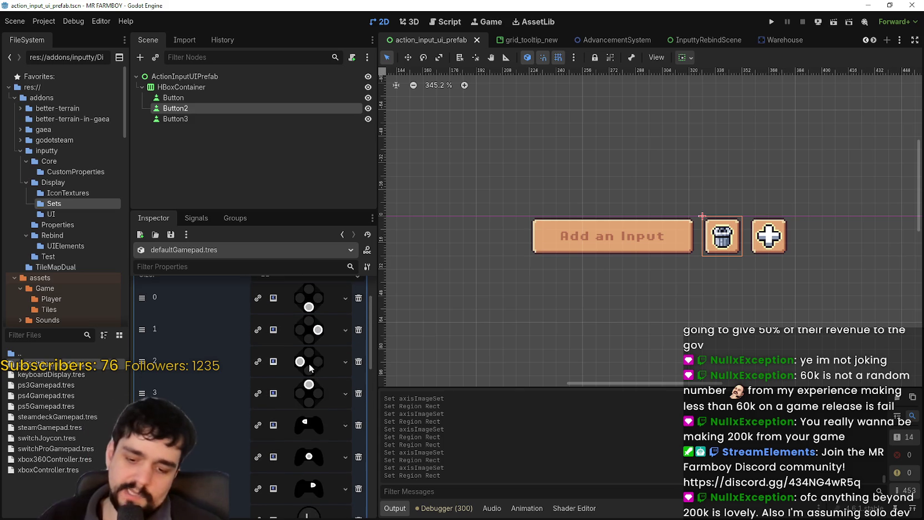
pyautogui.hotkey('alt', 'Tab')
pyautogui.moveTo(671, 287)
pyautogui.mouseDown()
pyautogui.moveTo(623, 278)
pyautogui.moveTo(733, 252)
pyautogui.moveTo(689, 209)
pyautogui.mouseUp()
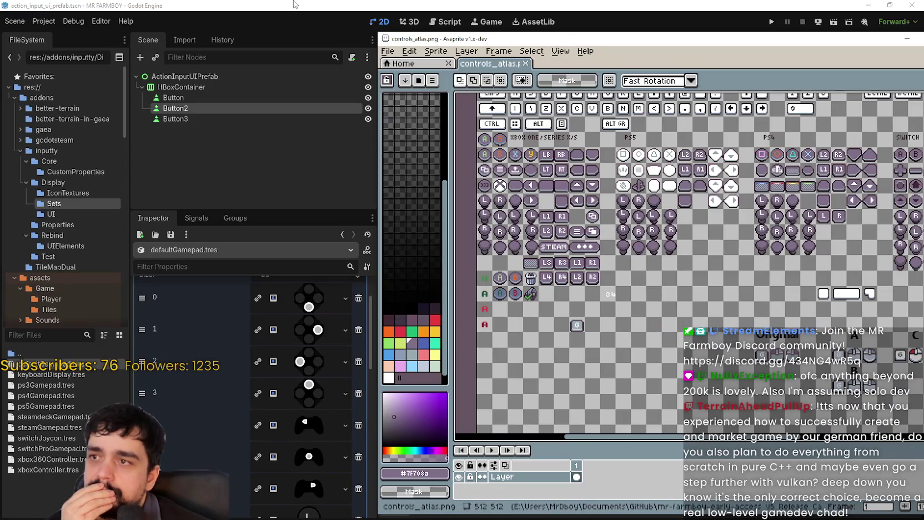
pyautogui.click(295, 5)
pyautogui.scroll(-5, 333, 424)
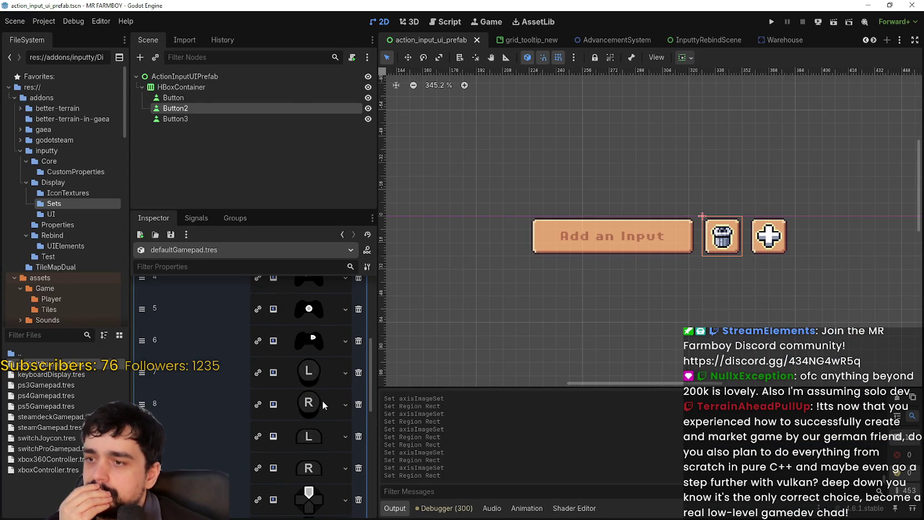
pyautogui.click(298, 377)
pyautogui.rightClick(302, 373)
# - Paste the copied AtlasTexture into slot 7 and set its region to the L icon
pyautogui.click(335, 492)
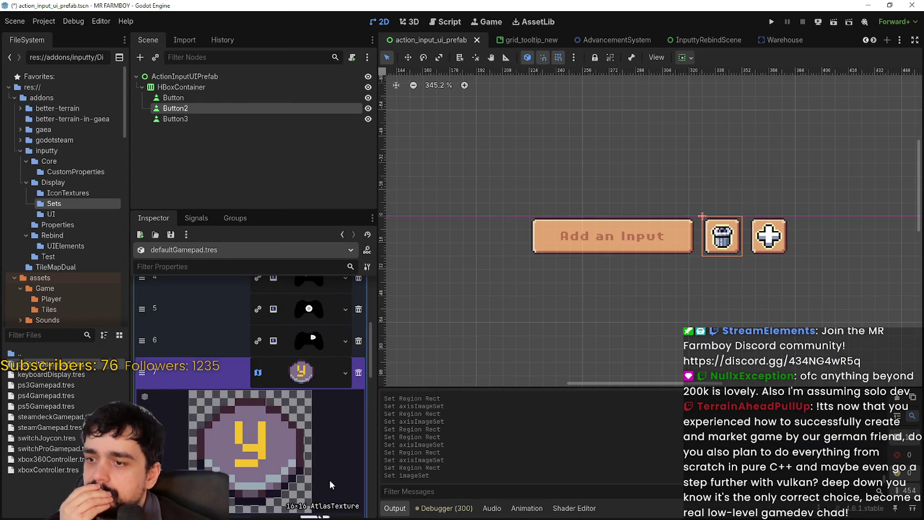
pyautogui.click(267, 452)
pyautogui.scroll(-3, 357, 253)
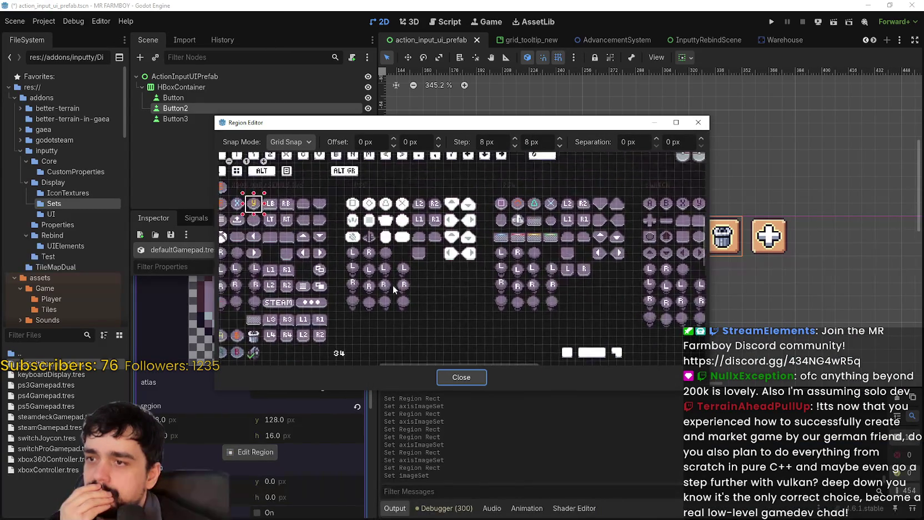
pyautogui.scroll(-2, 390, 288)
pyautogui.scroll(-2, 393, 270)
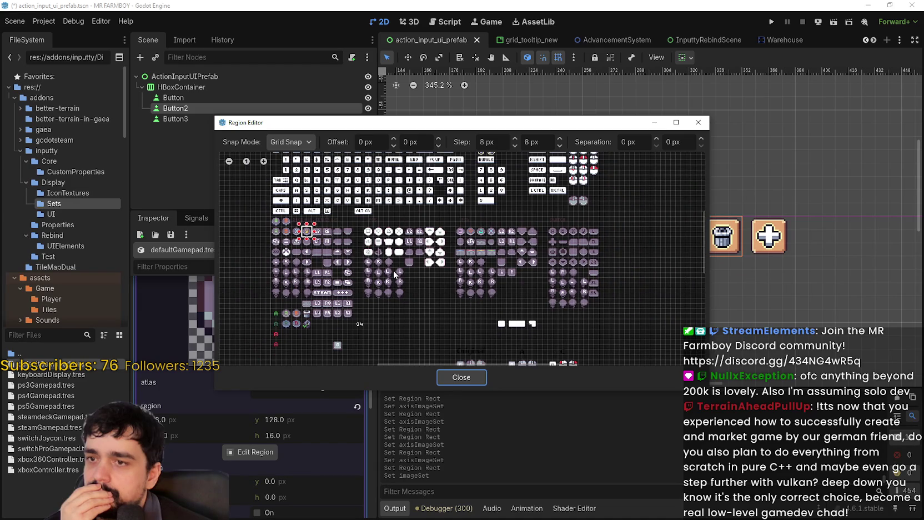
pyautogui.scroll(2, 394, 270)
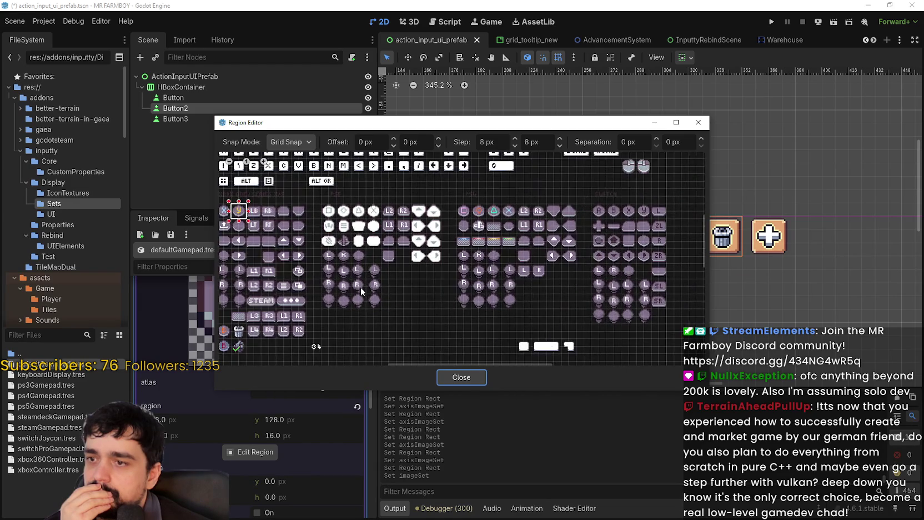
pyautogui.hscroll(-8, 361, 291)
pyautogui.scroll(-2, 361, 291)
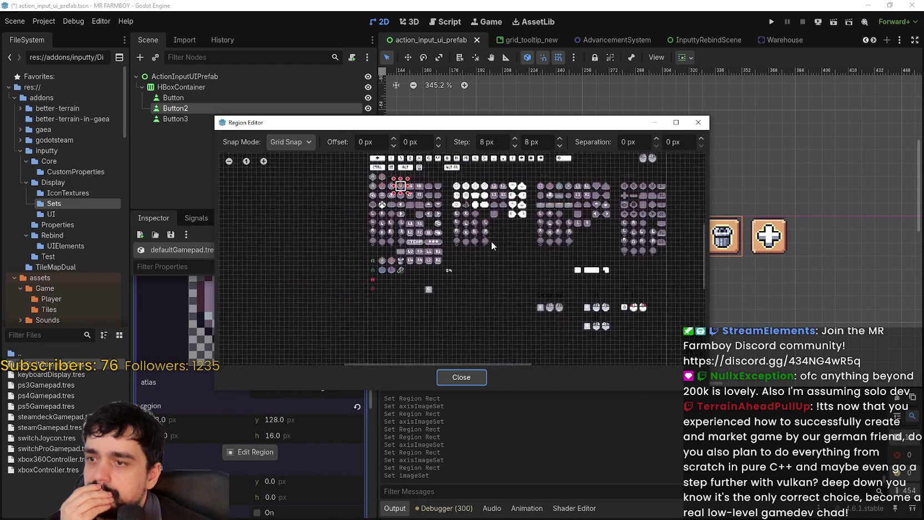
pyautogui.scroll(6, 383, 244)
pyautogui.moveTo(362, 199); pyautogui.dragTo(400, 237)
pyautogui.click(460, 377)
# - Paste the AtlasTexture into slot 8 and set its region to the R icon
pyautogui.scroll(3, 309, 359)
pyautogui.click(312, 348)
pyautogui.rightClick(312, 348)
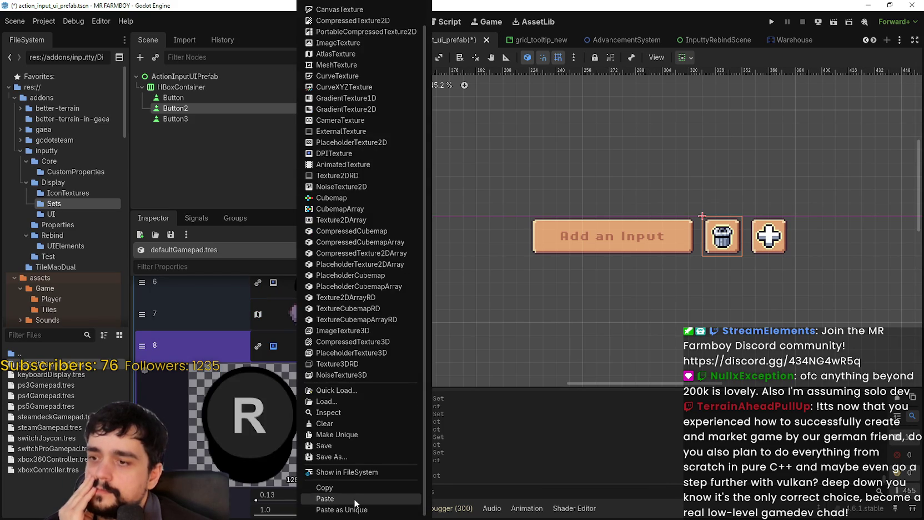
pyautogui.click(354, 498)
pyautogui.click(252, 515)
pyautogui.scroll(-4, 367, 259)
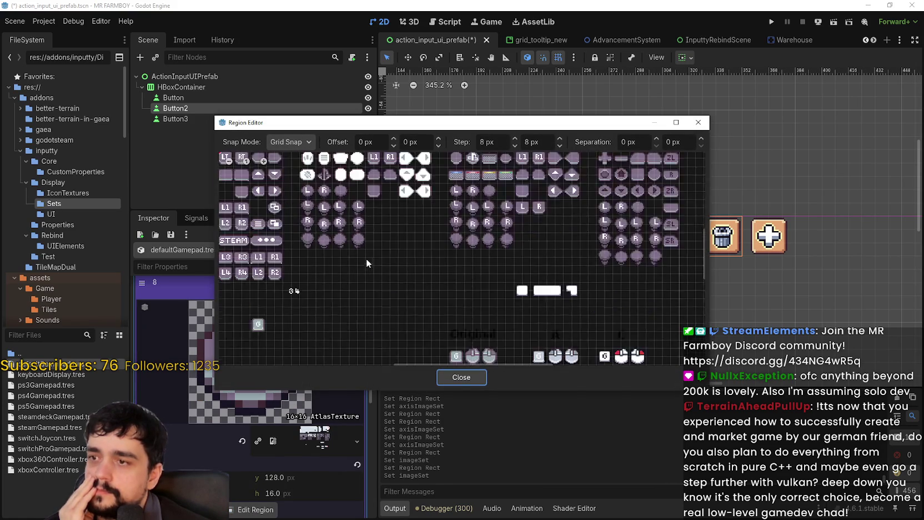
pyautogui.scroll(3, 370, 256)
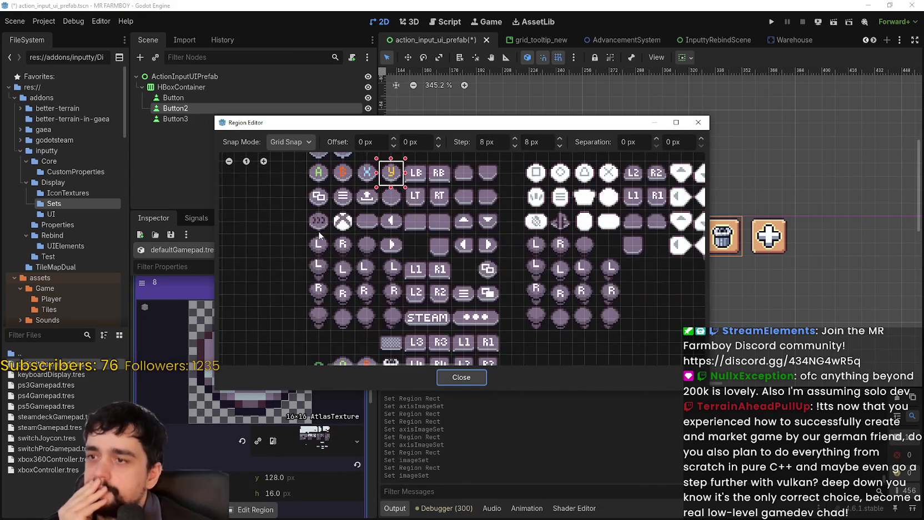
pyautogui.click(341, 243)
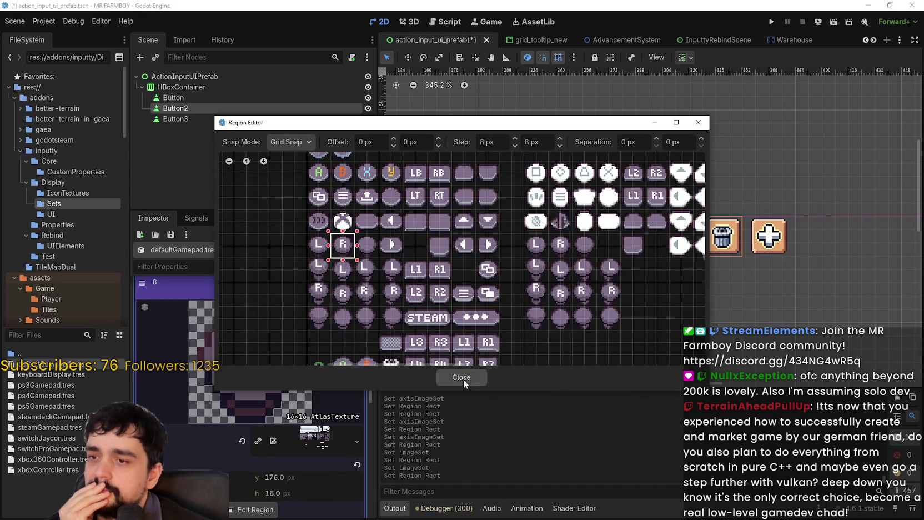
pyautogui.click(461, 378)
pyautogui.scroll(-5, 311, 361)
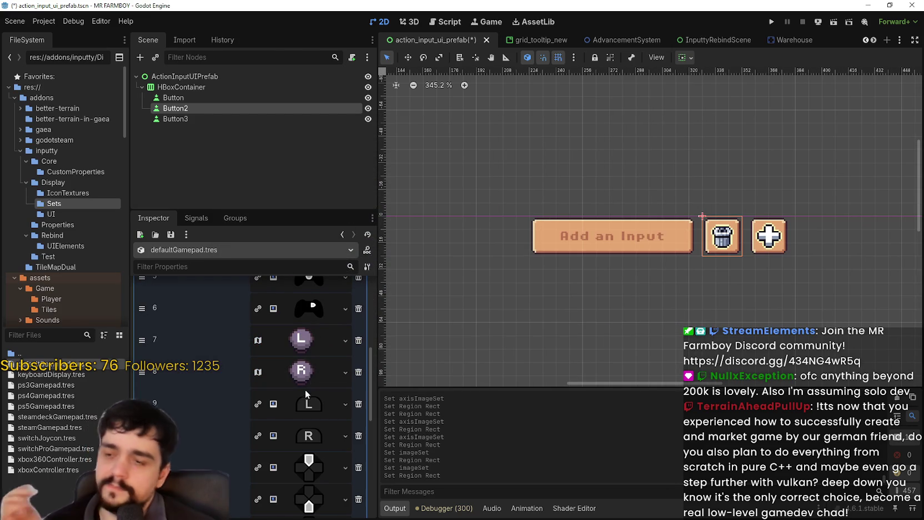
# - Save, then paste the AtlasTexture into slot 9 with the L shoulder icon region
pyautogui.hotkey('ctrl', 's')
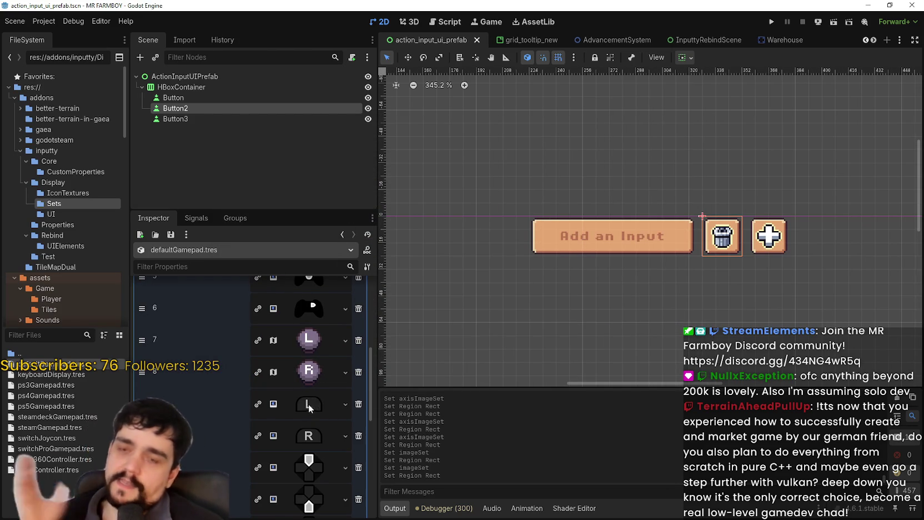
pyautogui.click(310, 404)
pyautogui.rightClick(304, 416)
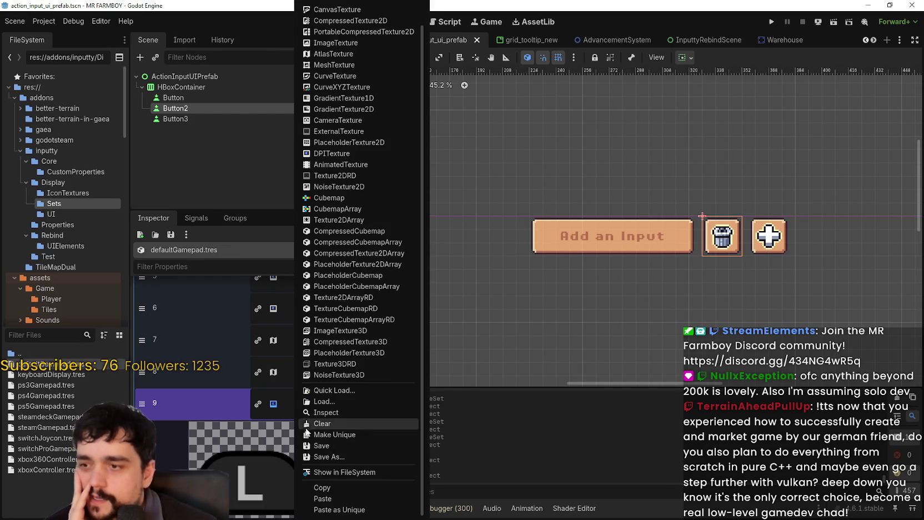
pyautogui.click(319, 500)
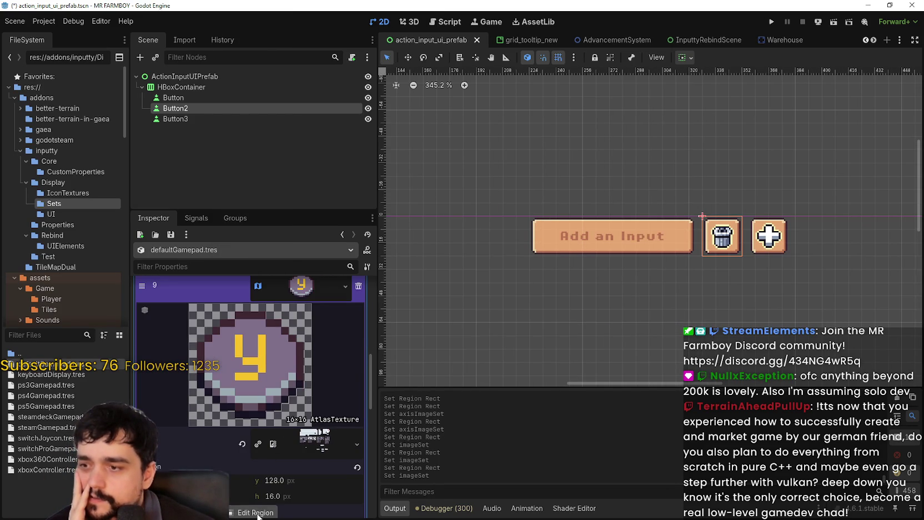
pyautogui.click(256, 512)
pyautogui.scroll(-4, 436, 303)
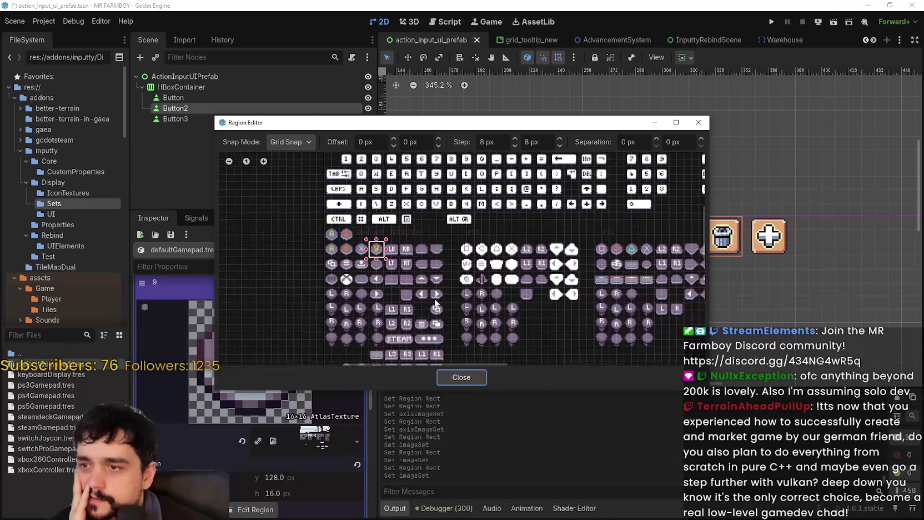
pyautogui.moveTo(560, 307)
pyautogui.mouseDown()
pyautogui.moveTo(486, 256)
pyautogui.moveTo(409, 244)
pyautogui.mouseUp()
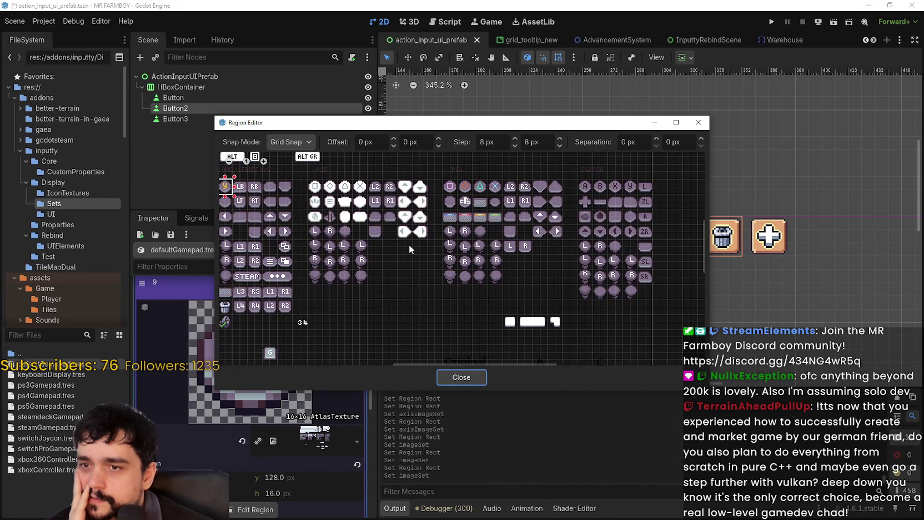
pyautogui.moveTo(415, 234); pyautogui.dragTo(518, 250)
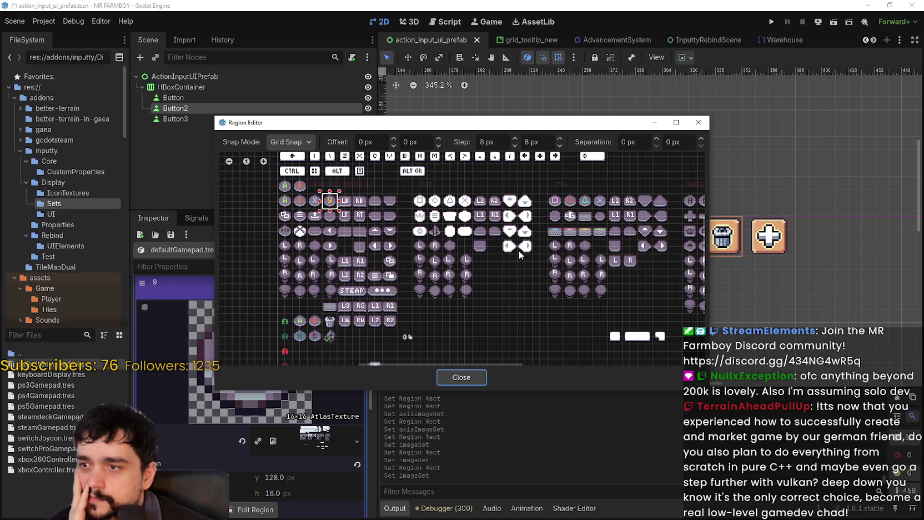
pyautogui.scroll(-3, 518, 250)
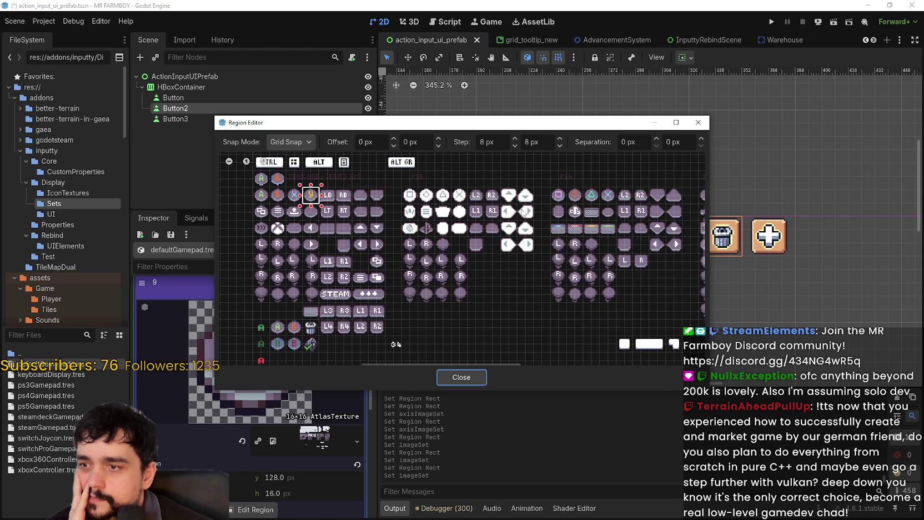
pyautogui.scroll(2, 639, 230)
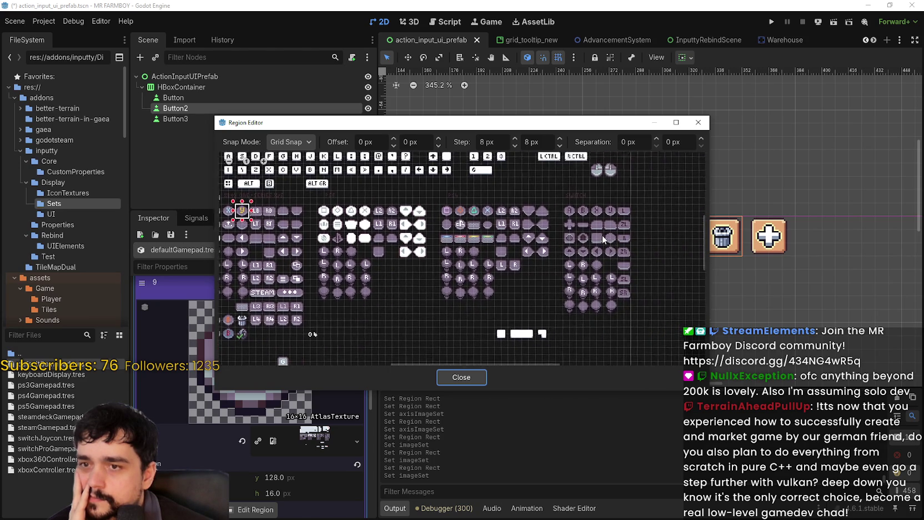
pyautogui.scroll(3, 554, 248)
pyautogui.moveTo(538, 212)
pyautogui.mouseDown()
pyautogui.moveTo(584, 245)
pyautogui.moveTo(565, 248)
pyautogui.moveTo(572, 239)
pyautogui.mouseUp()
pyautogui.click(460, 377)
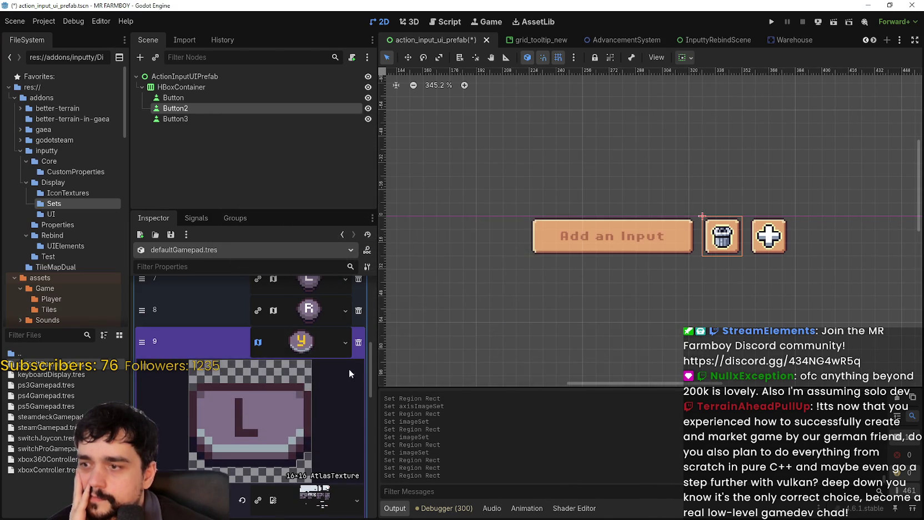
pyautogui.click(303, 342)
# - Give slot 10 a pasted AtlasTexture using the R shoulder icon, and save
pyautogui.click(307, 366)
pyautogui.rightClick(300, 373)
pyautogui.scroll(-1, 338, 488)
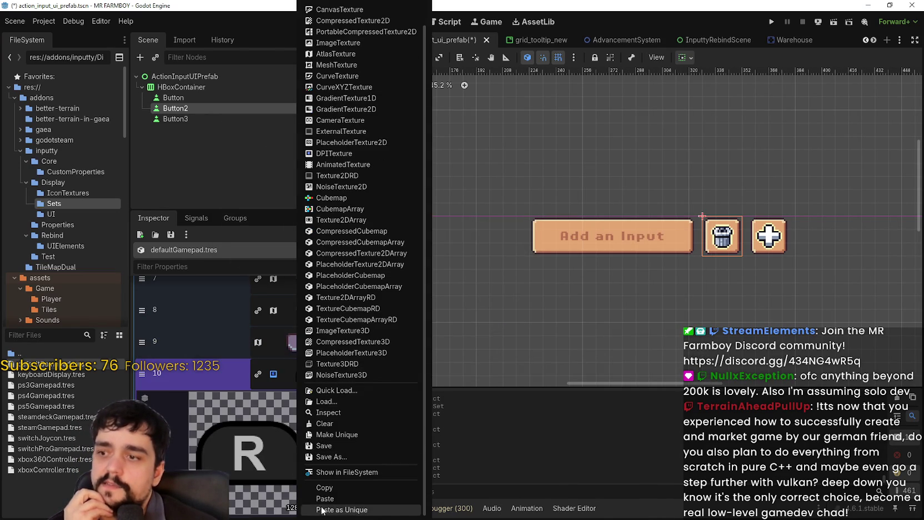
pyautogui.click(337, 499)
pyautogui.click(296, 442)
pyautogui.click(250, 423)
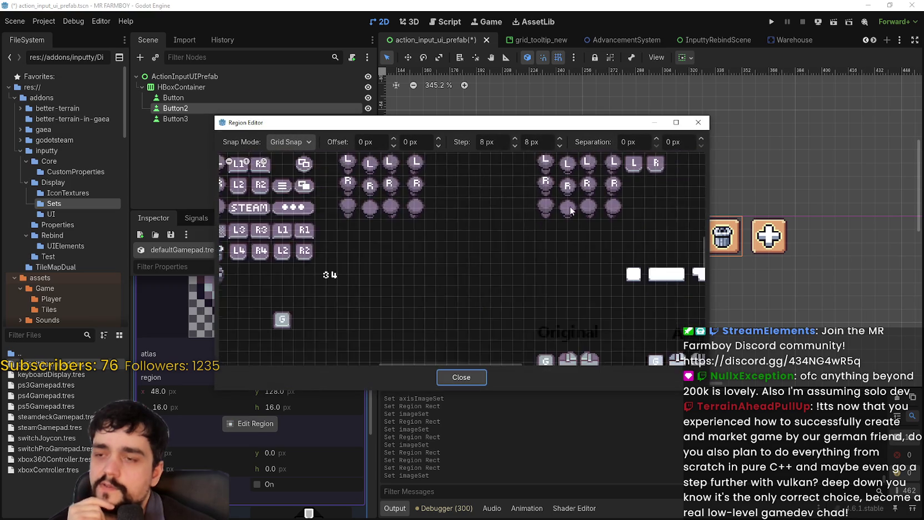
pyautogui.scroll(3, 661, 204)
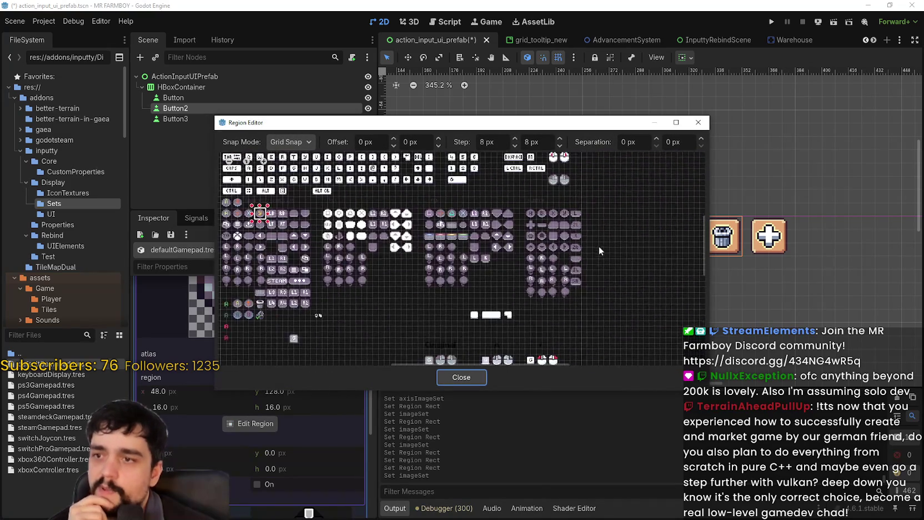
pyautogui.scroll(1, 576, 222)
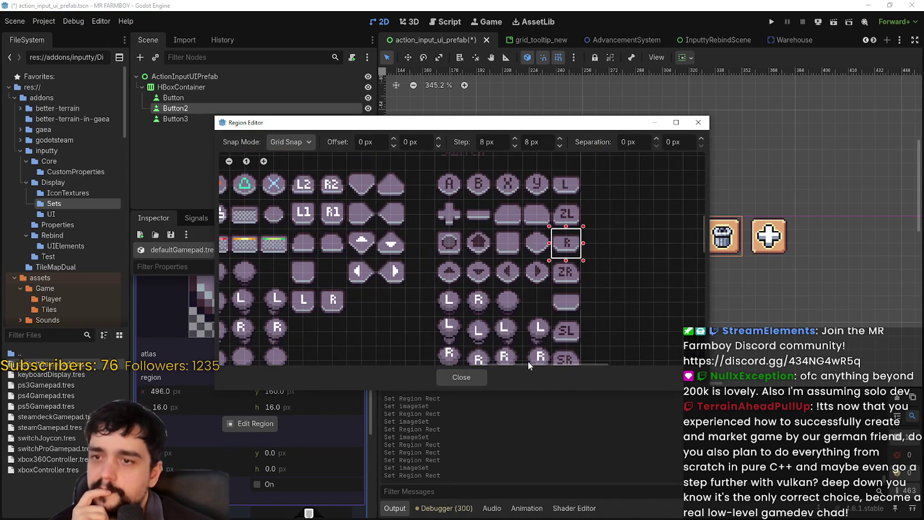
pyautogui.click(461, 378)
pyautogui.scroll(3, 300, 316)
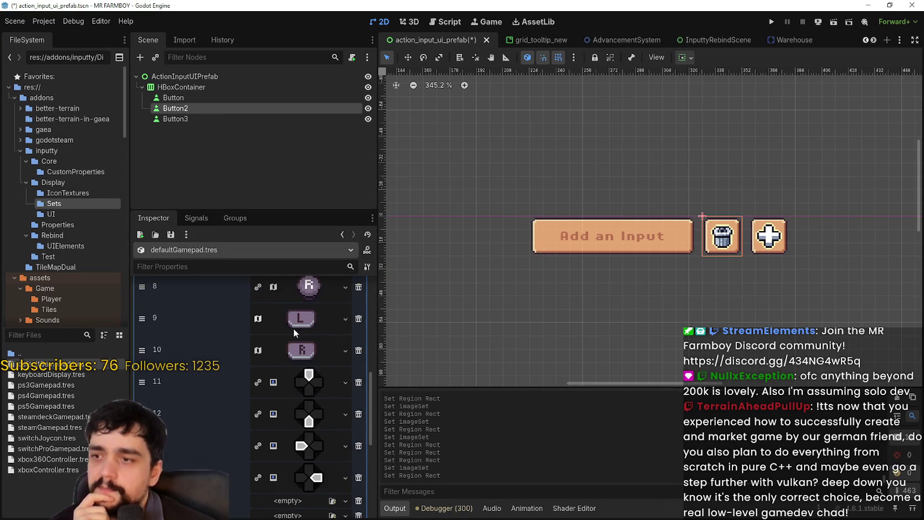
pyautogui.hotkey('ctrl', 's')
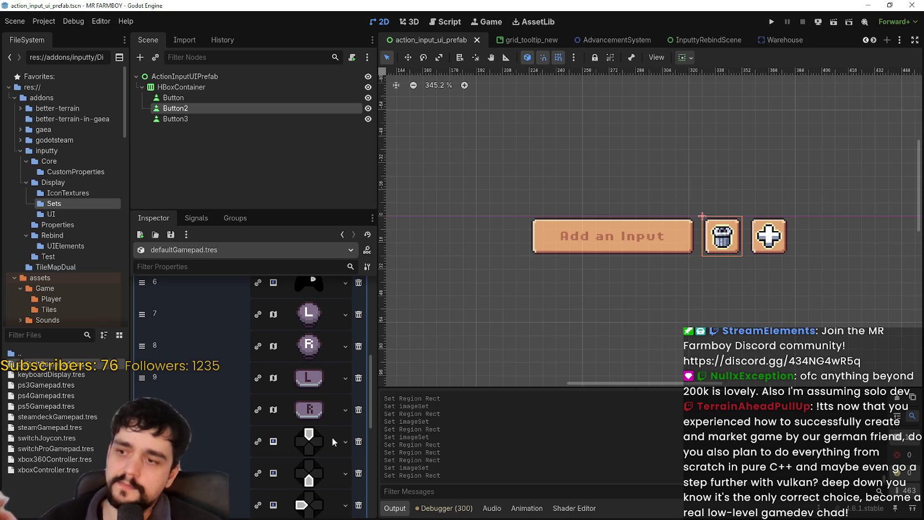
# - Paste the AtlasTexture into slot 11 with the d-pad up icon region
pyautogui.scroll(-3, 335, 393)
pyautogui.click(306, 328)
pyautogui.rightClick(305, 329)
pyautogui.click(332, 499)
pyautogui.scroll(-2, 230, 412)
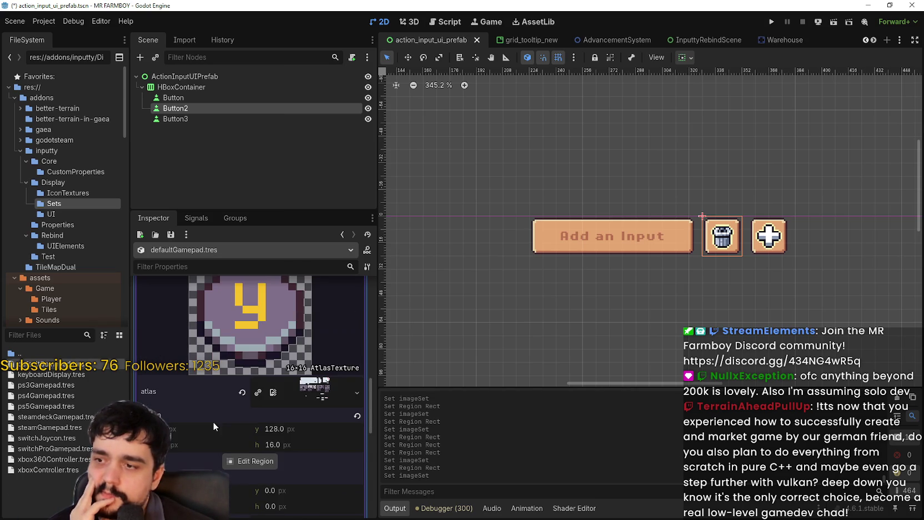
pyautogui.click(240, 464)
pyautogui.scroll(-2, 448, 262)
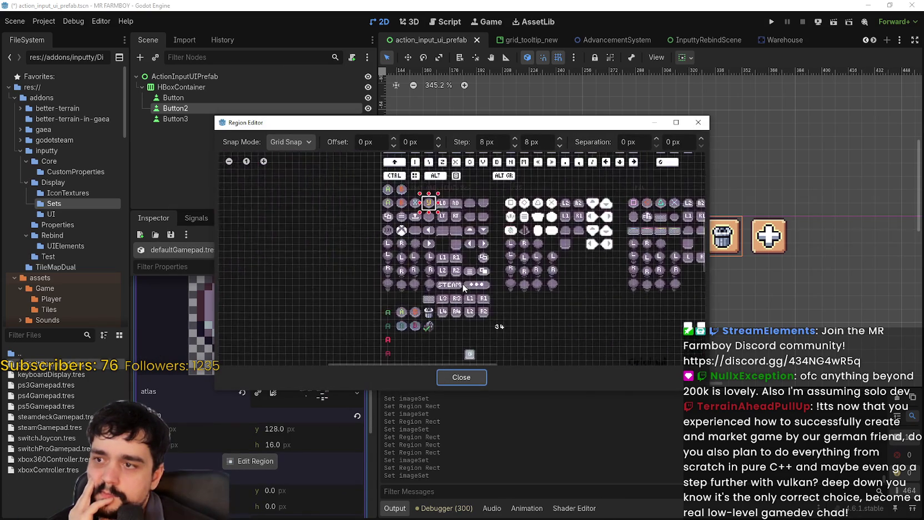
pyautogui.scroll(2, 482, 223)
pyautogui.click(465, 238)
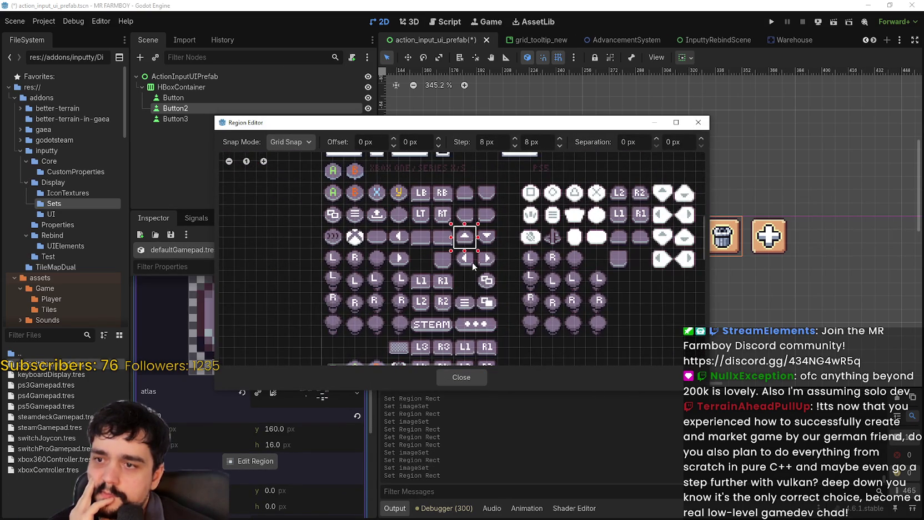
pyautogui.click(464, 380)
pyautogui.scroll(-5, 295, 362)
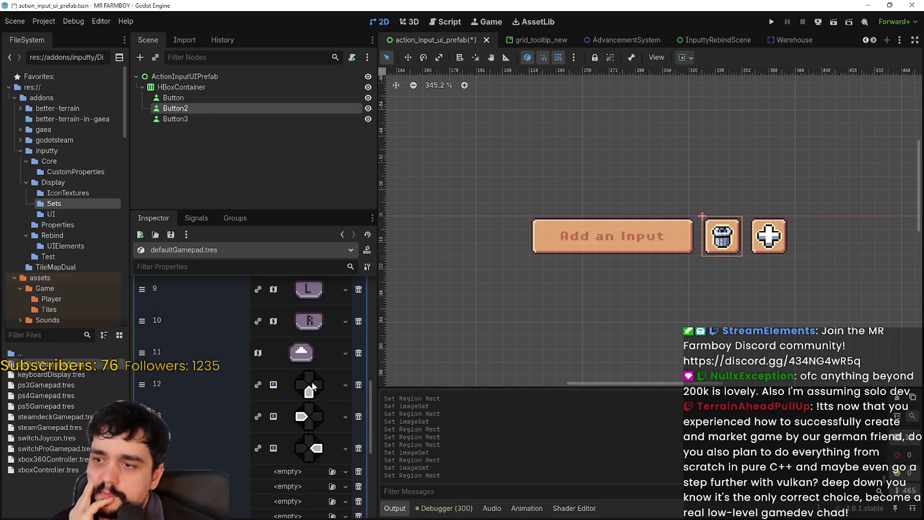
# - Give slot 12 the d-pad down icon AtlasTexture and save the scene
pyautogui.rightClick(298, 384)
pyautogui.scroll(-2, 320, 485)
pyautogui.click(325, 498)
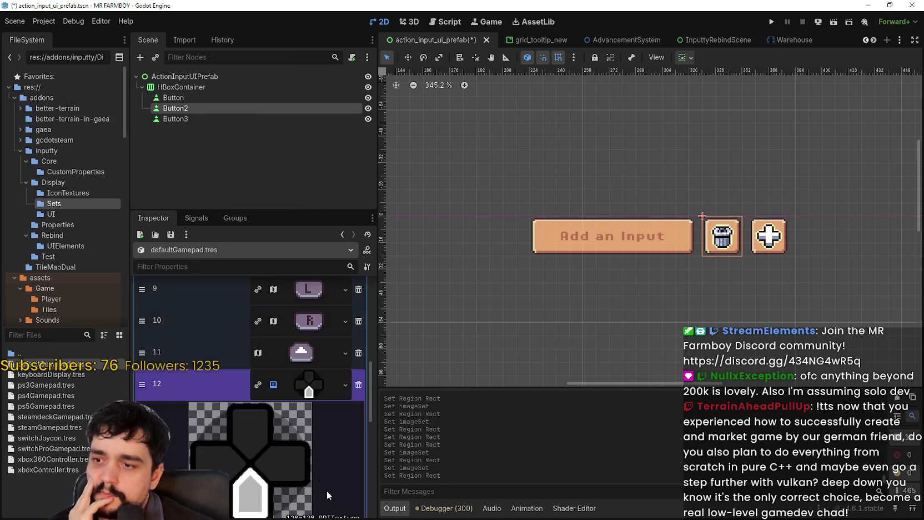
pyautogui.click(255, 492)
pyautogui.scroll(5, 343, 233)
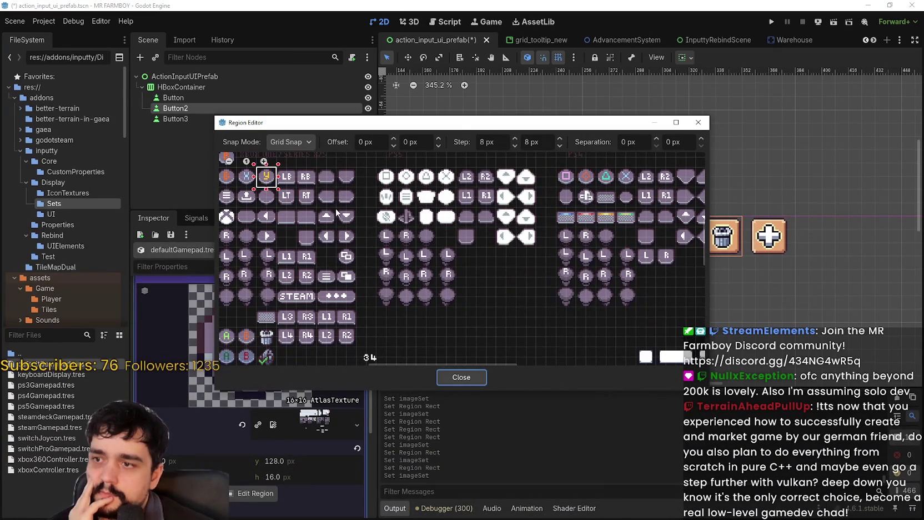
pyautogui.click(352, 223)
pyautogui.click(452, 376)
pyautogui.scroll(-10, 308, 419)
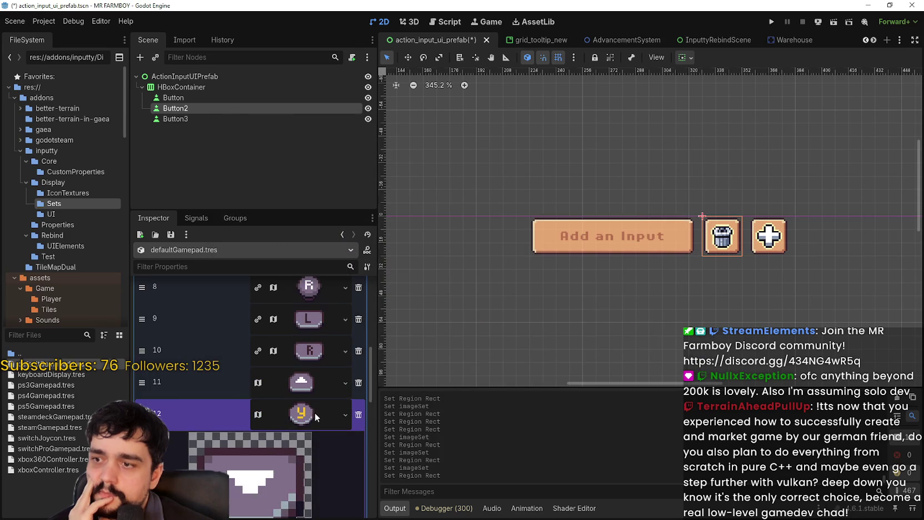
pyautogui.hotkey('ctrl', 's')
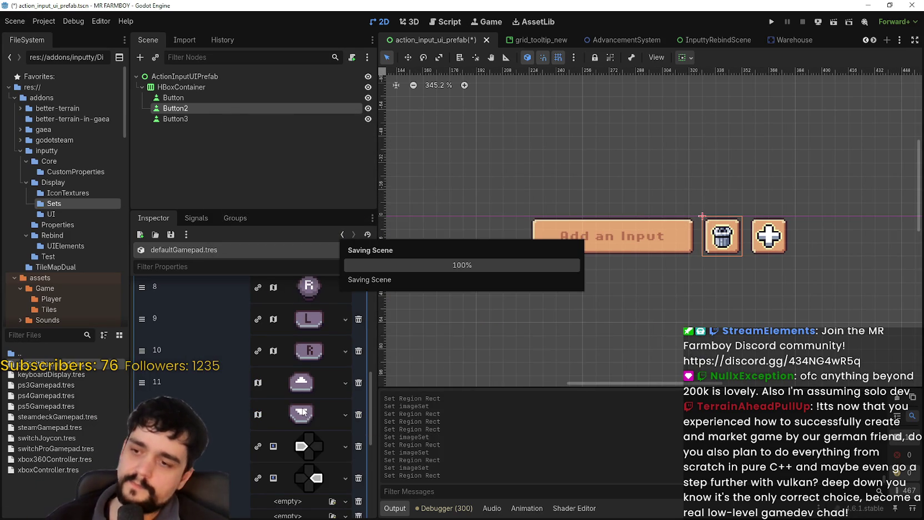
pyautogui.scroll(-2, 303, 413)
# - Paste the AtlasTexture into slot 13 with the d-pad left icon region, and save
pyautogui.click(311, 386)
pyautogui.rightClick(315, 401)
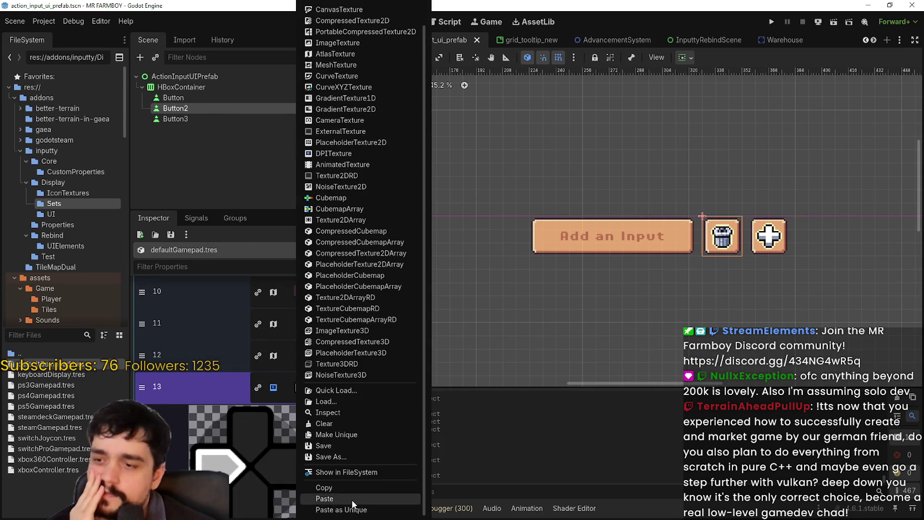
pyautogui.click(351, 498)
pyautogui.scroll(-2, 260, 487)
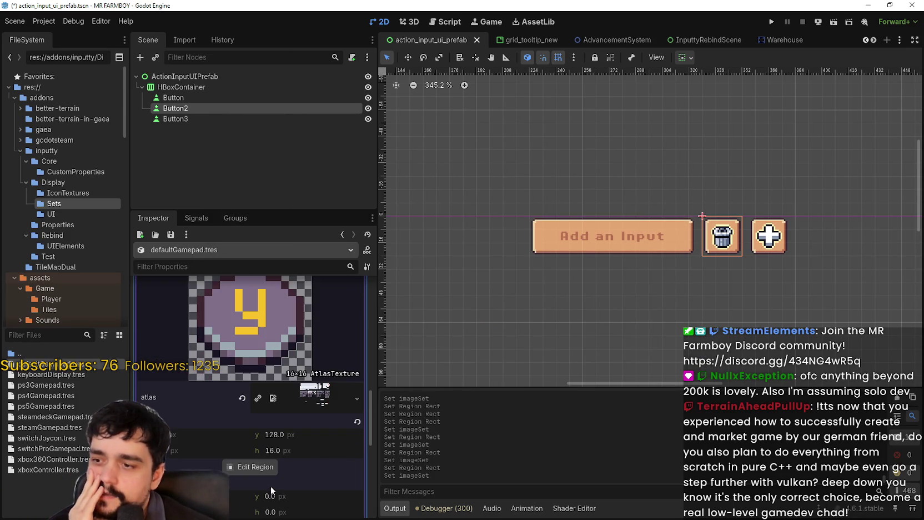
pyautogui.click(264, 468)
pyautogui.scroll(2, 419, 227)
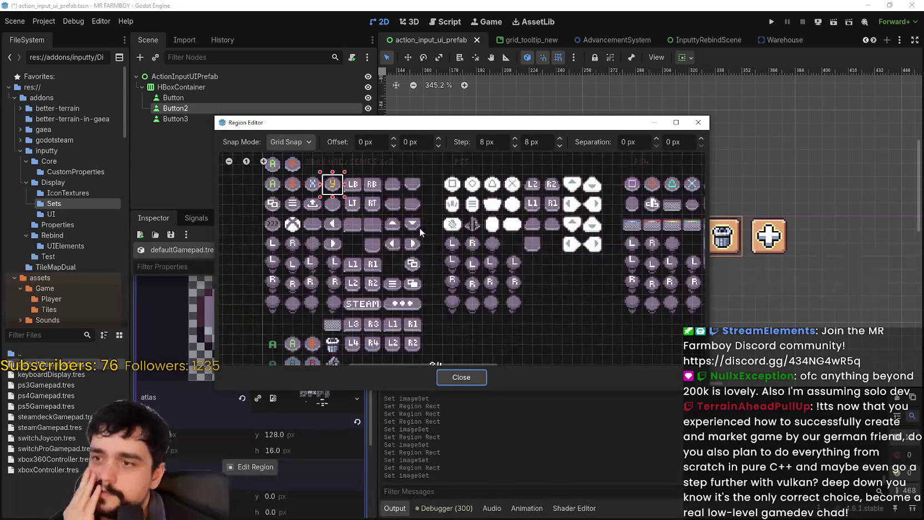
pyautogui.scroll(2, 397, 231)
pyautogui.click(388, 250)
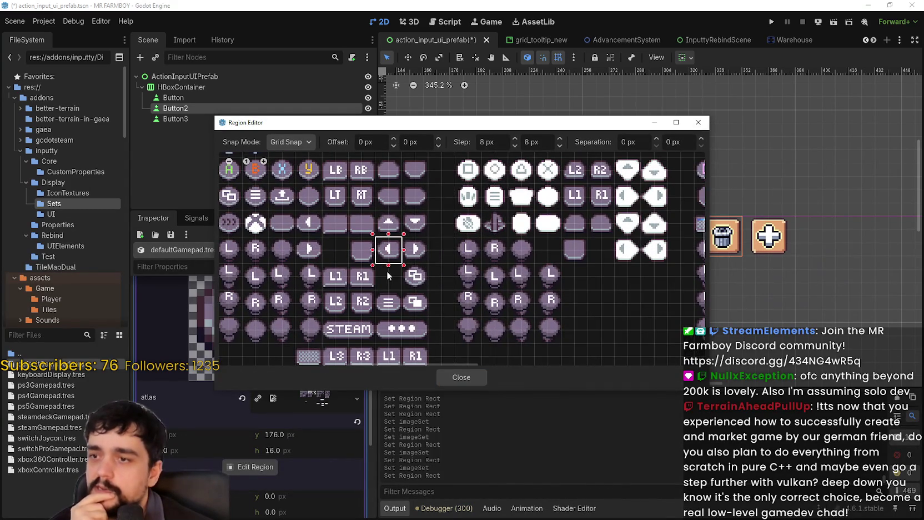
pyautogui.click(462, 377)
pyautogui.scroll(3, 326, 403)
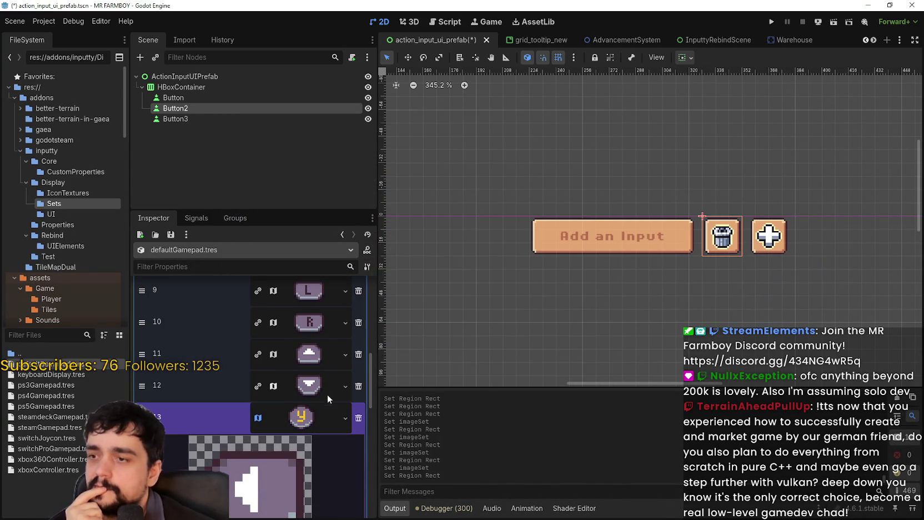
pyautogui.click(303, 426)
pyautogui.hotkey('ctrl', 's')
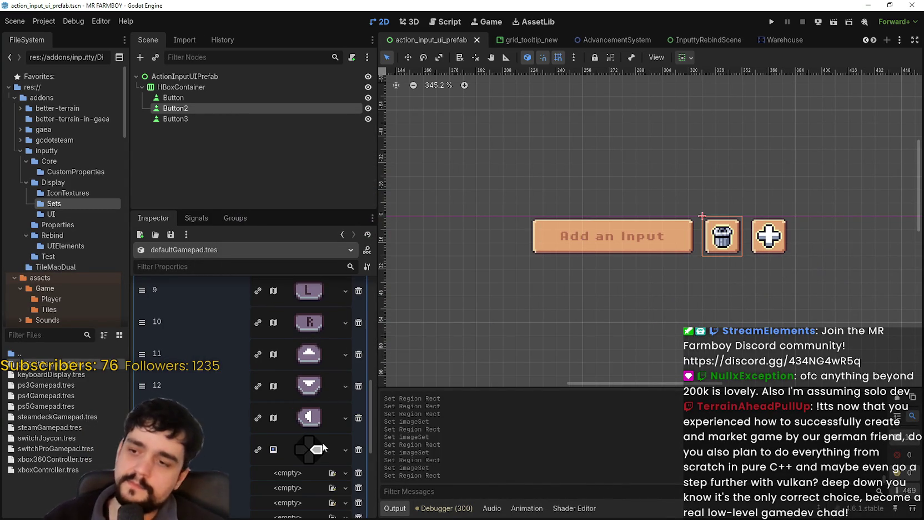
# - Give slot 14 the d-pad right icon AtlasTexture and save the scene
pyautogui.click(312, 451)
pyautogui.rightClick(312, 454)
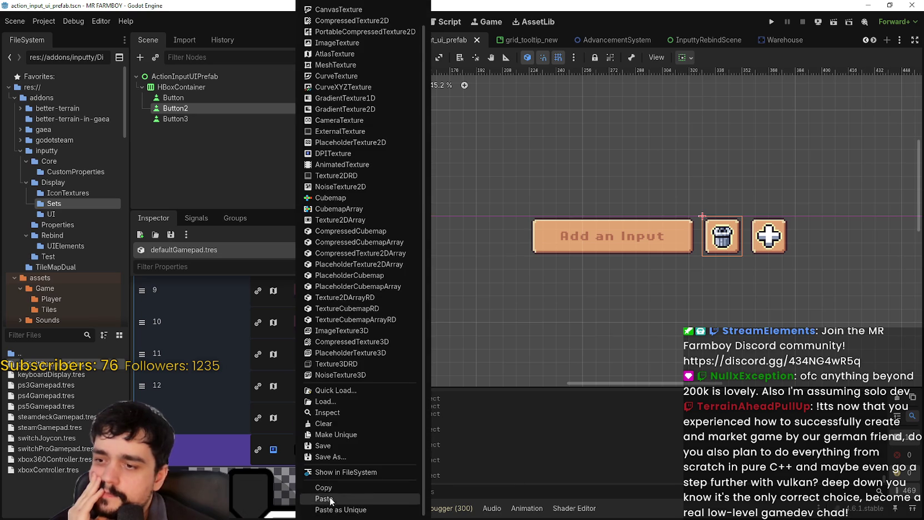
pyautogui.click(333, 504)
pyautogui.click(254, 498)
pyautogui.scroll(4, 355, 243)
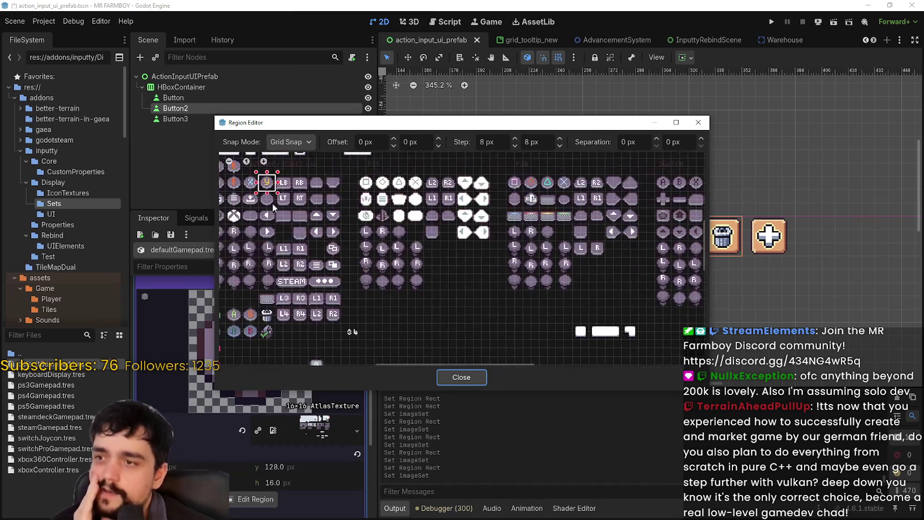
pyautogui.click(374, 255)
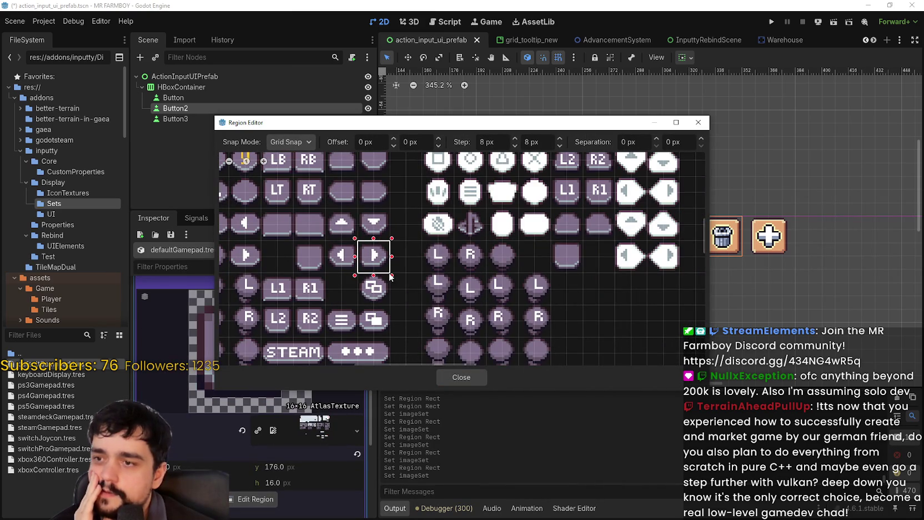
pyautogui.click(448, 376)
pyautogui.click(305, 391)
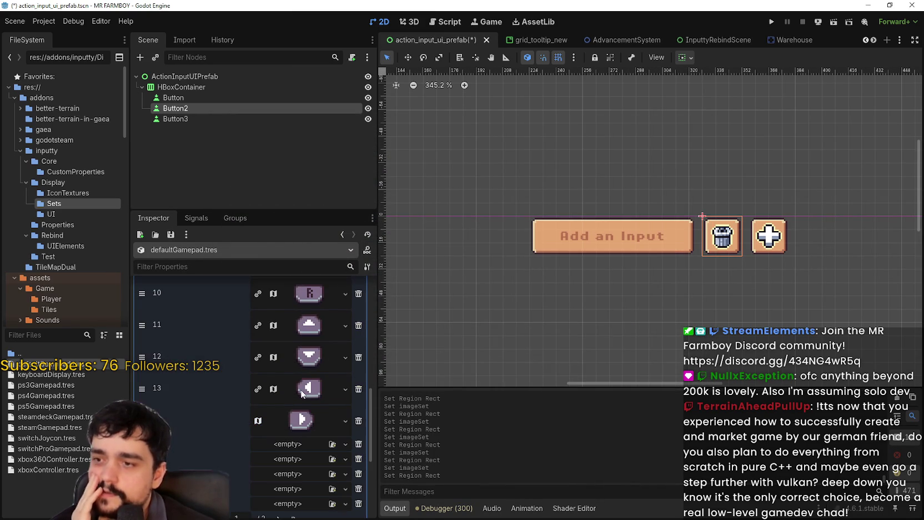
pyautogui.hotkey('ctrl', 's')
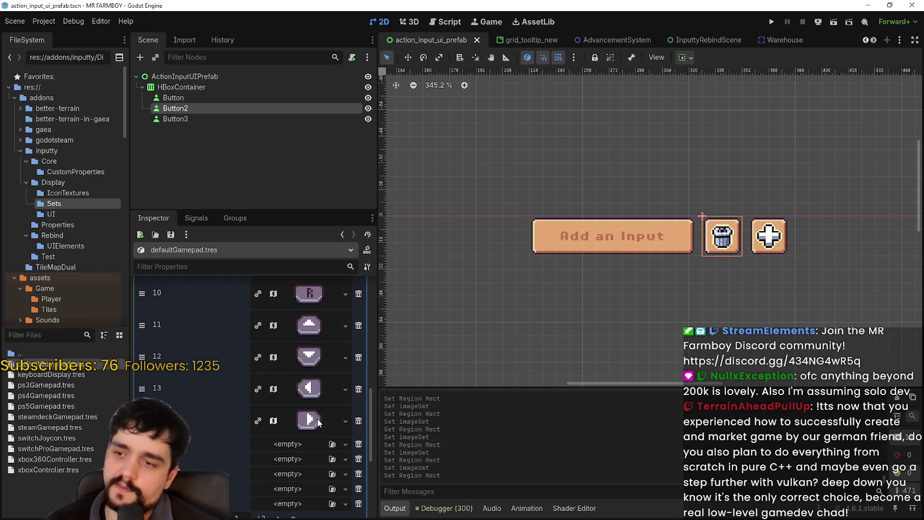
# - Go to page 2/2 of the imageSet array
pyautogui.scroll(4, 309, 380)
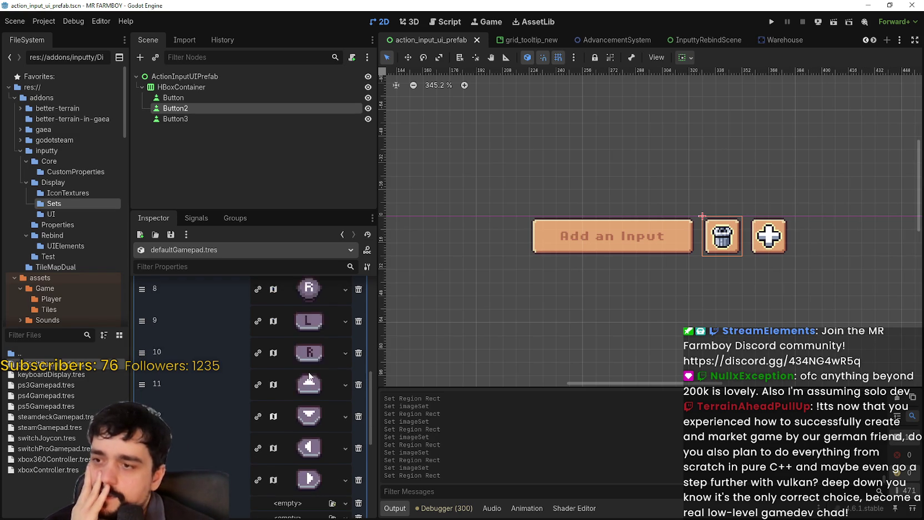
pyautogui.scroll(2, 308, 377)
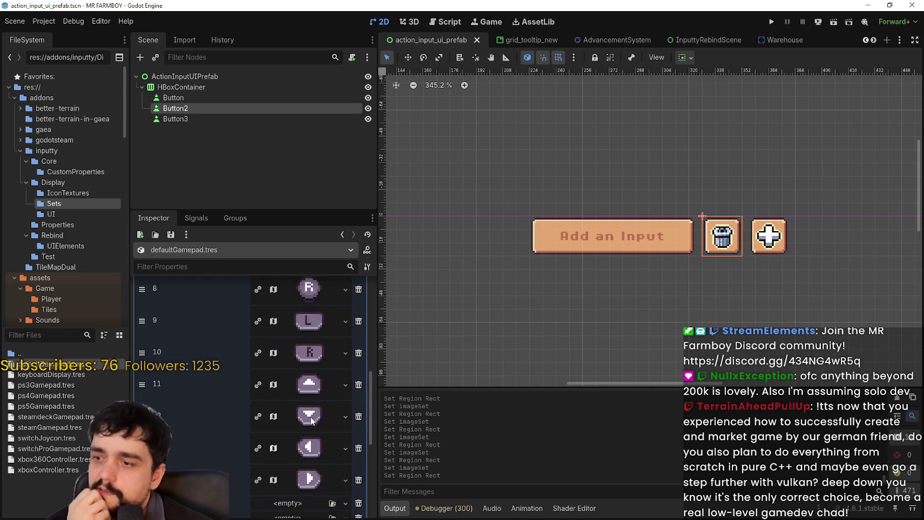
pyautogui.scroll(3, 311, 414)
pyautogui.scroll(-10, 311, 399)
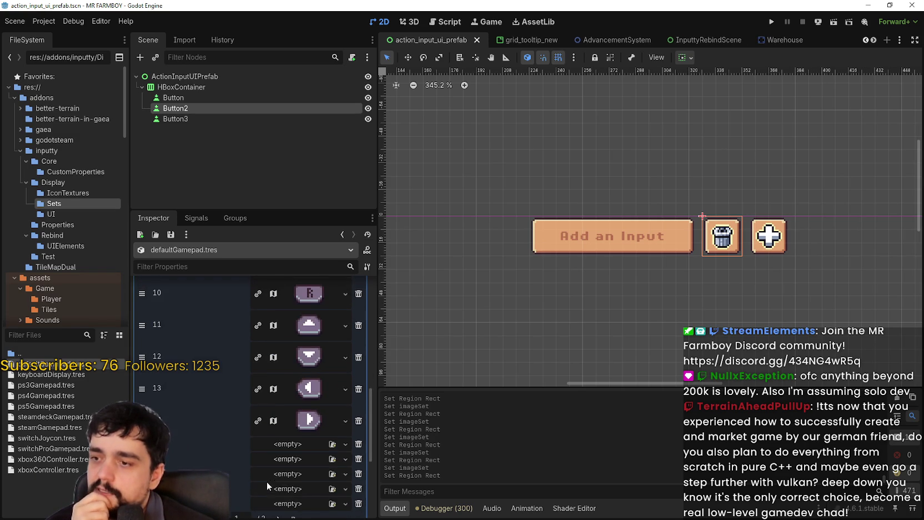
pyautogui.click(277, 488)
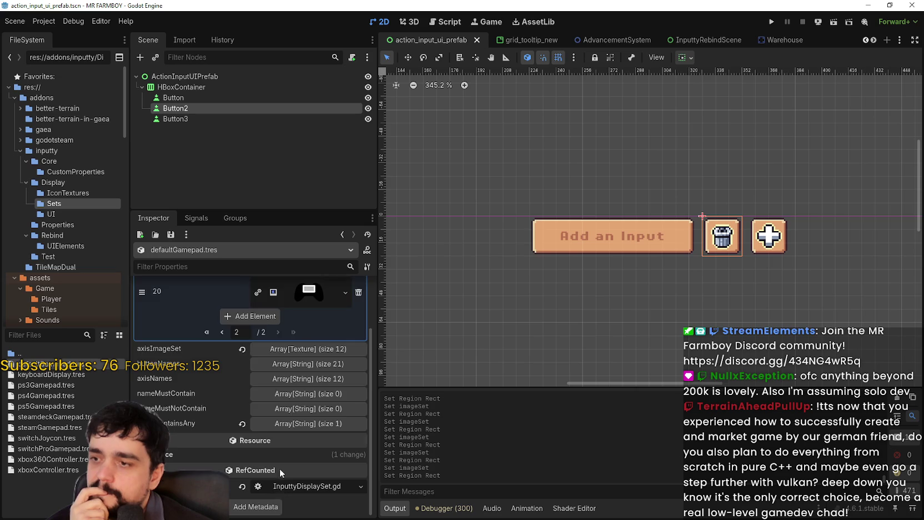
# - Paste the AtlasTexture into element 20 and set its region to the grey touchpad tile
pyautogui.click(313, 317)
pyautogui.rightClick(300, 377)
pyautogui.scroll(-2, 335, 491)
pyautogui.click(280, 318)
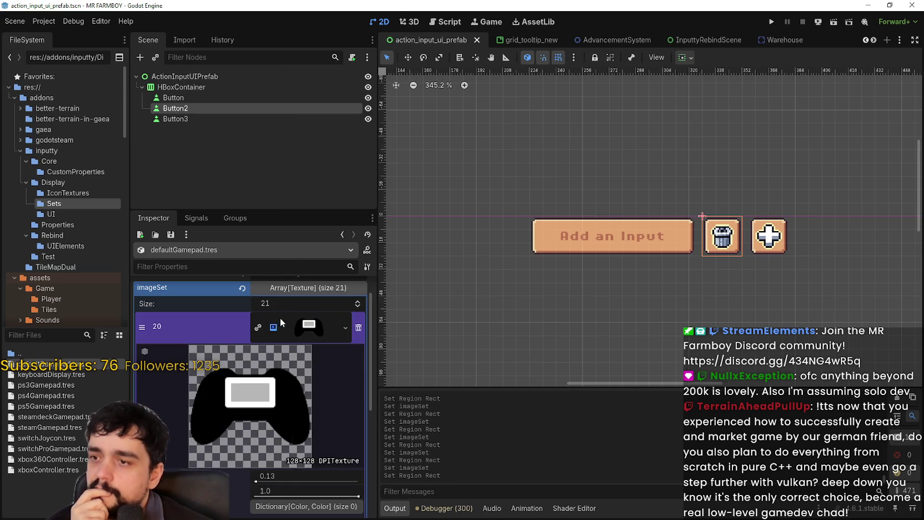
pyautogui.click(300, 328)
pyautogui.click(300, 328)
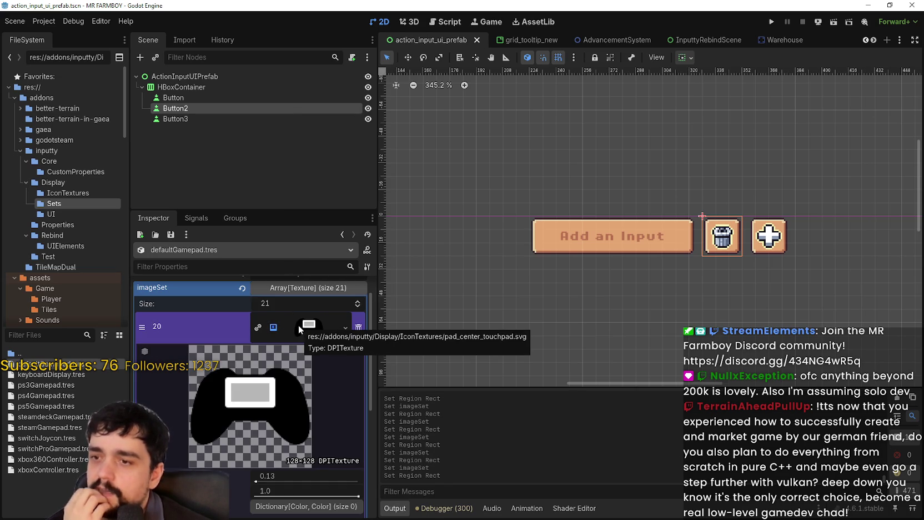
pyautogui.rightClick(324, 331)
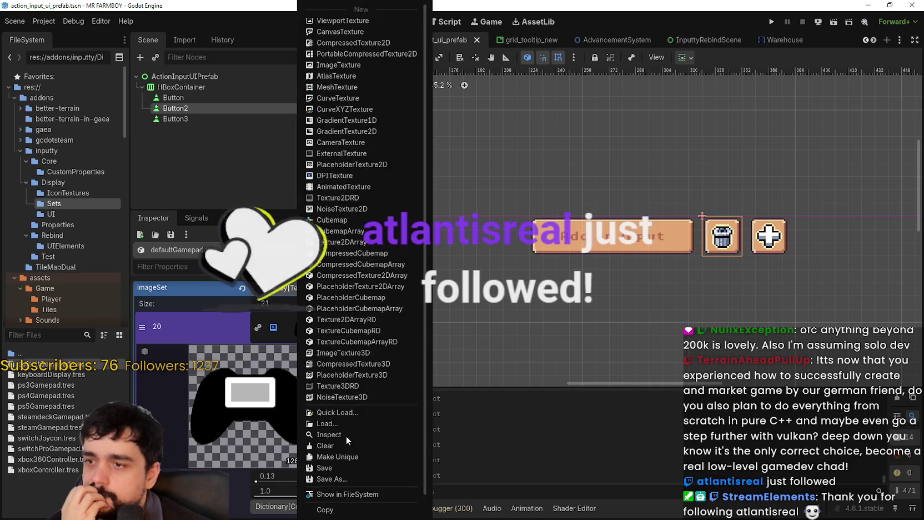
pyautogui.click(325, 499)
pyautogui.click(249, 409)
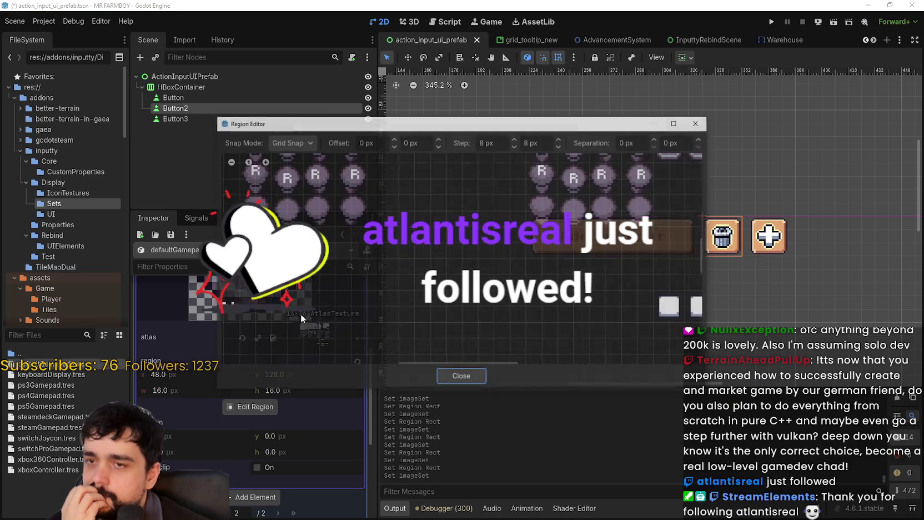
pyautogui.scroll(-5, 287, 313)
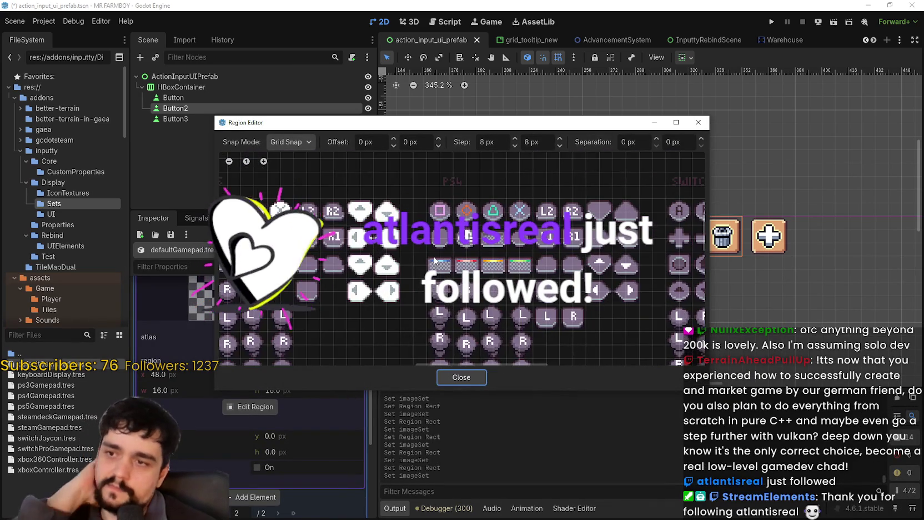
pyautogui.hscroll(-5, 431, 257)
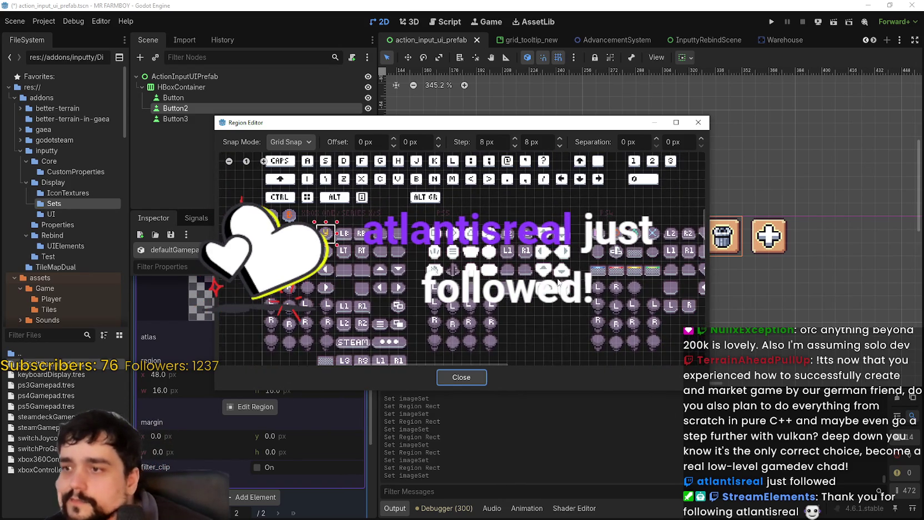
pyautogui.scroll(3, 559, 283)
pyautogui.click(528, 266)
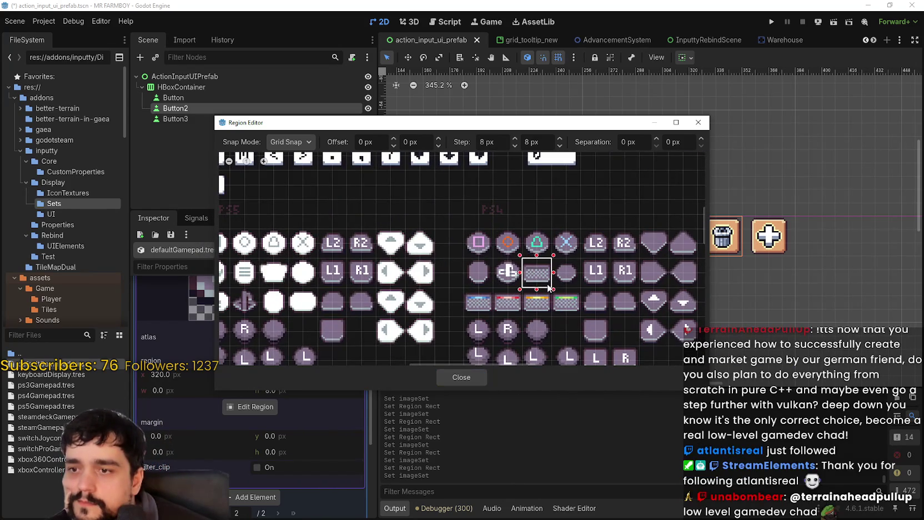
pyautogui.click(461, 377)
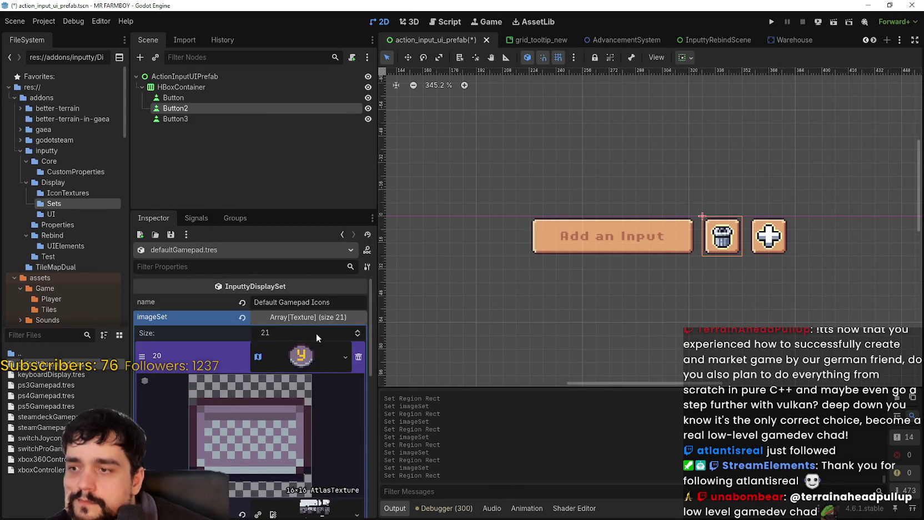
# - Collapse element 20, go back to imageSet page 1, and save defaultGamepad.tres
pyautogui.click(316, 331)
pyautogui.click(223, 396)
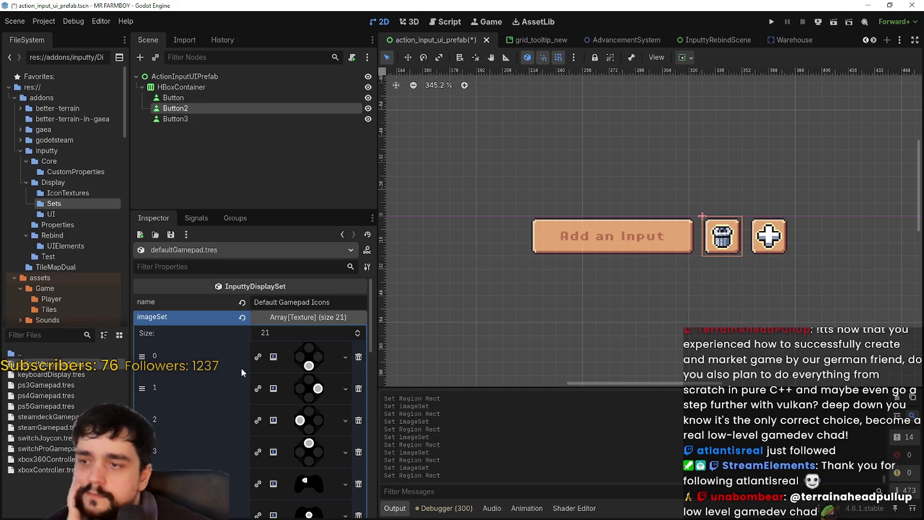
pyautogui.hotkey('ctrl', 's')
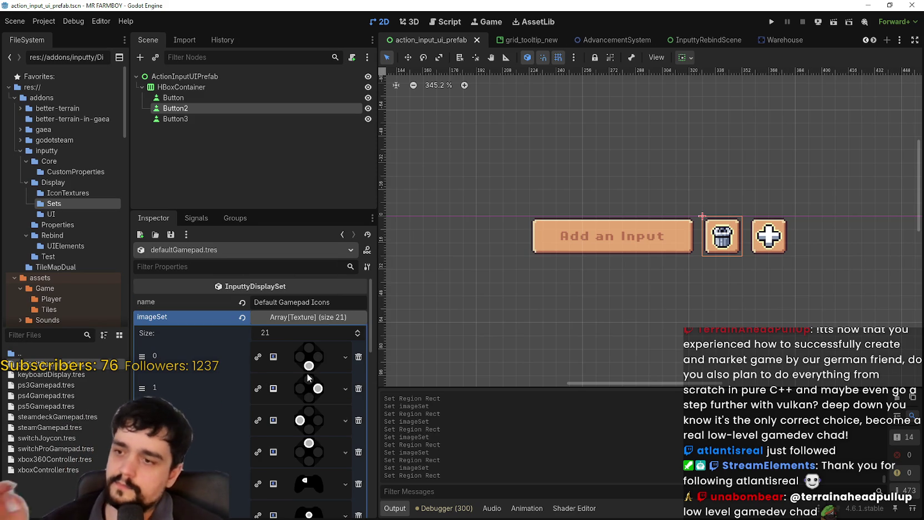
pyautogui.scroll(-3, 308, 361)
pyautogui.scroll(-2, 310, 360)
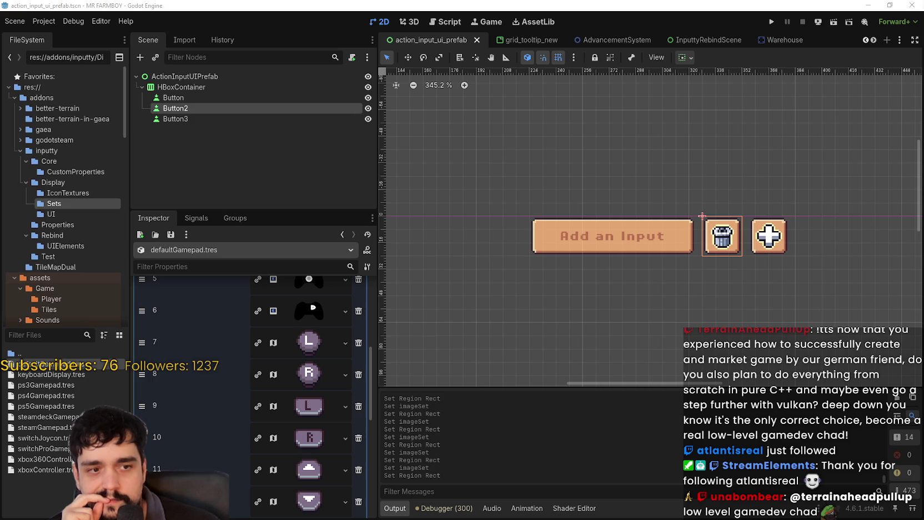
pyautogui.hotkey('alt', 'Tab')
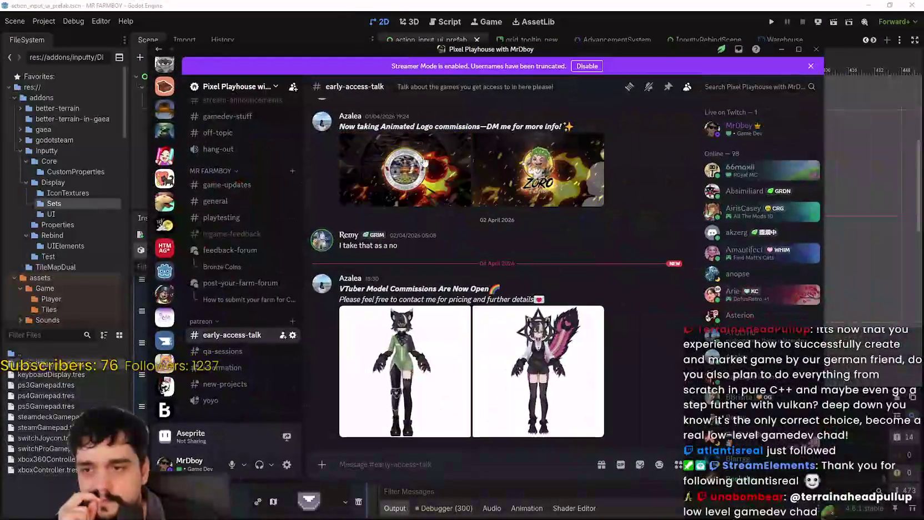
pyautogui.click(416, 380)
pyautogui.click(803, 262)
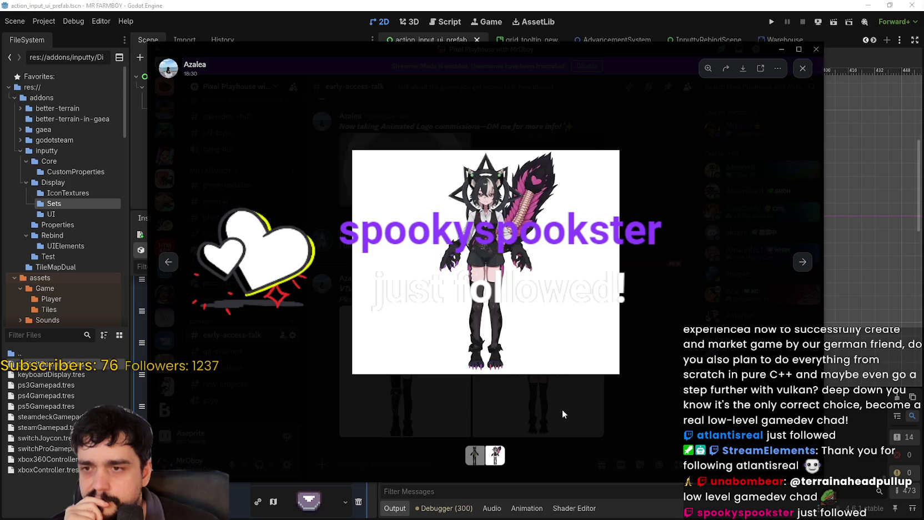
pyautogui.click(738, 379)
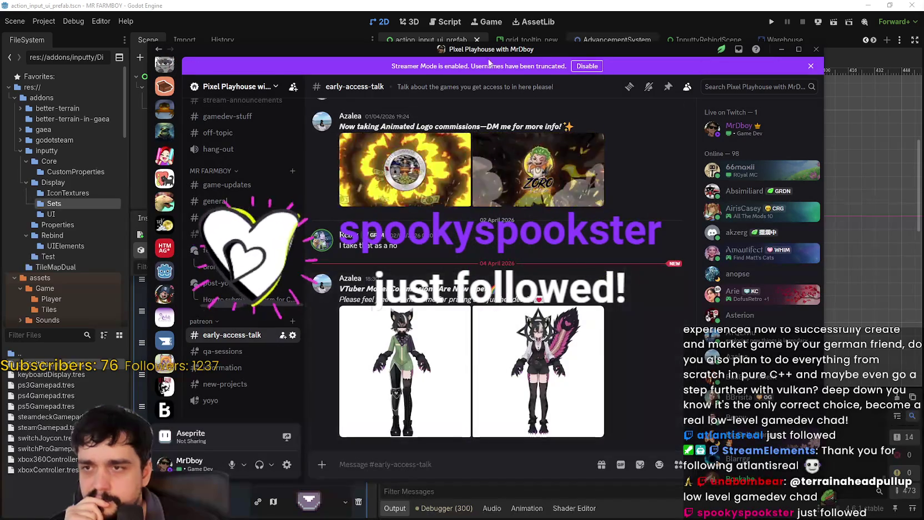
pyautogui.hotkey('alt', 'Tab')
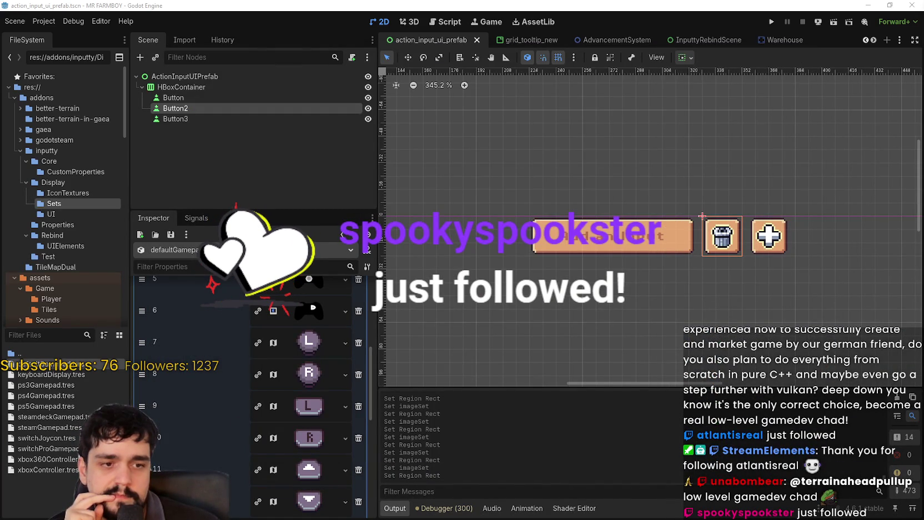
# - Scroll to the top of imageSet, then switch to the MR FARMBOY Steam store page
pyautogui.scroll(-2, 441, 289)
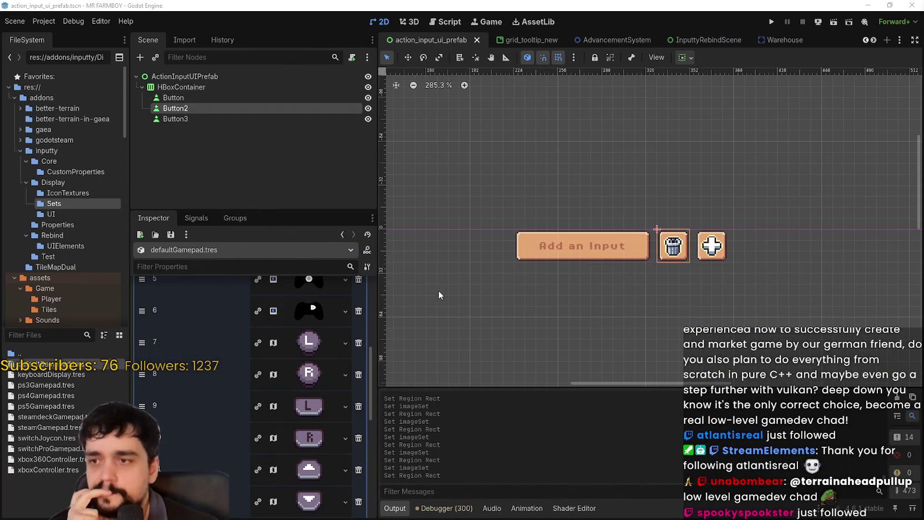
pyautogui.scroll(2, 258, 465)
pyautogui.scroll(3, 258, 465)
pyautogui.scroll(2, 288, 417)
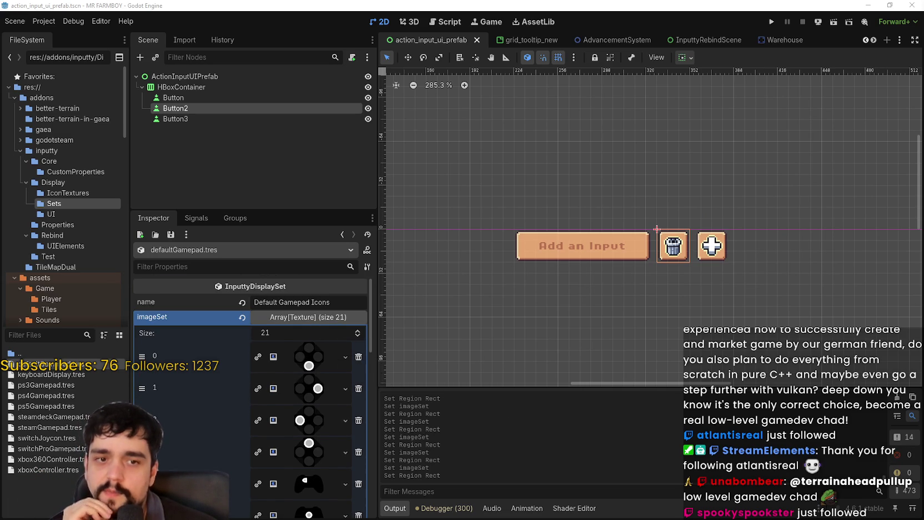
pyautogui.hotkey('alt', 'Tab')
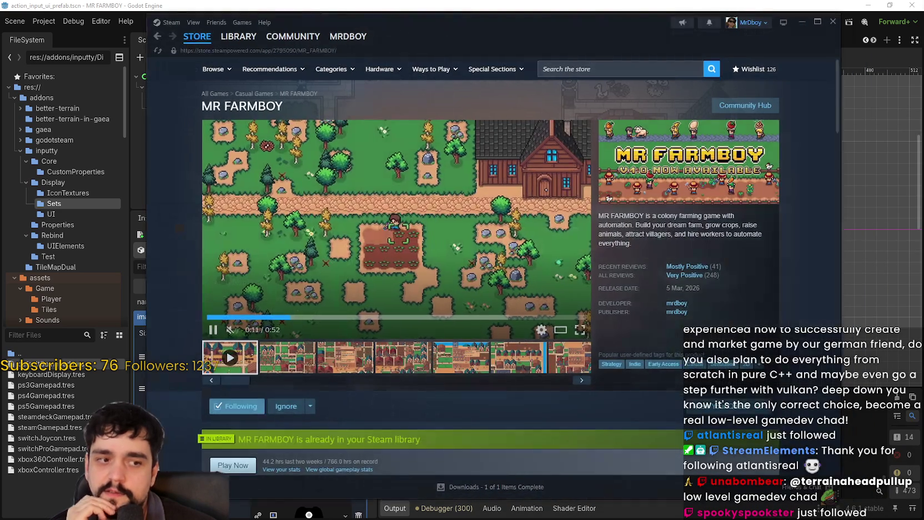
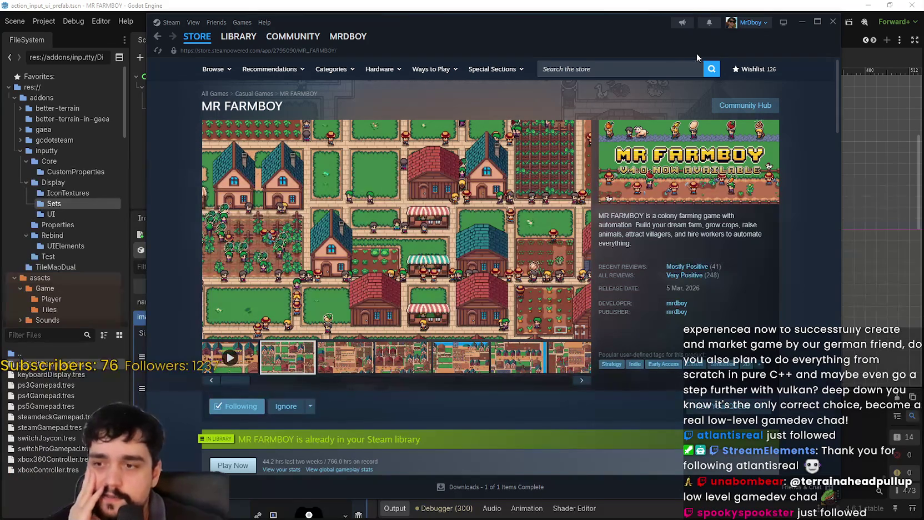
# - View the third MR FARMBOY screenshot, then minimize Steam to get back to Godot
pyautogui.click(349, 365)
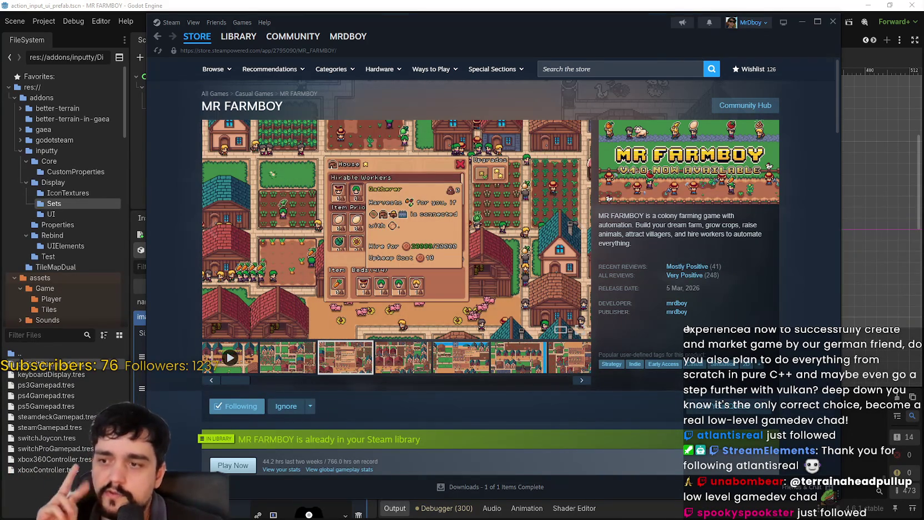
pyautogui.click(802, 25)
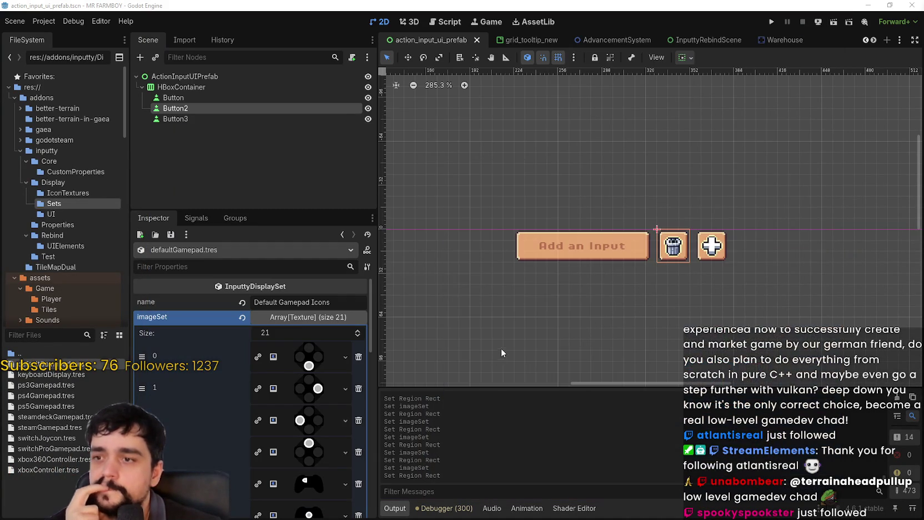
# - Collapse and re-expand the imageSet Array[Texture] list in the Inspector
pyautogui.click(317, 319)
pyautogui.click(316, 319)
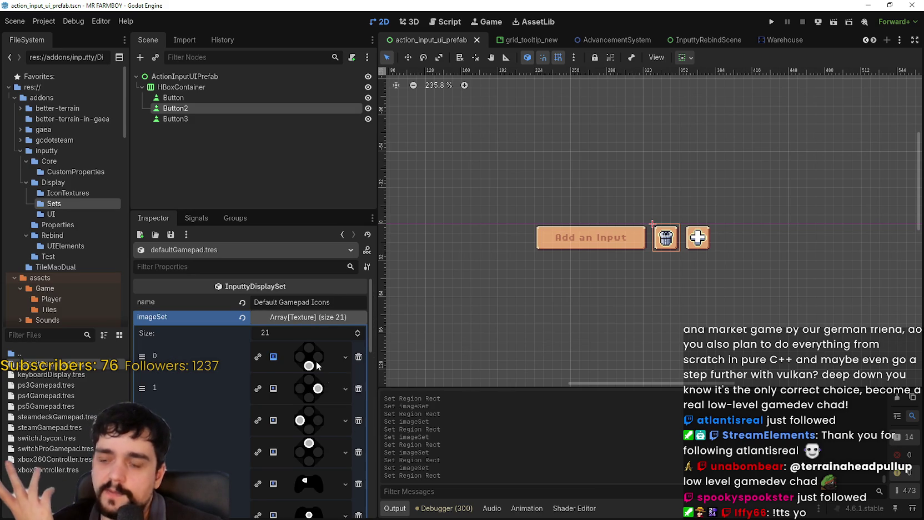
pyautogui.click(308, 316)
pyautogui.click(308, 317)
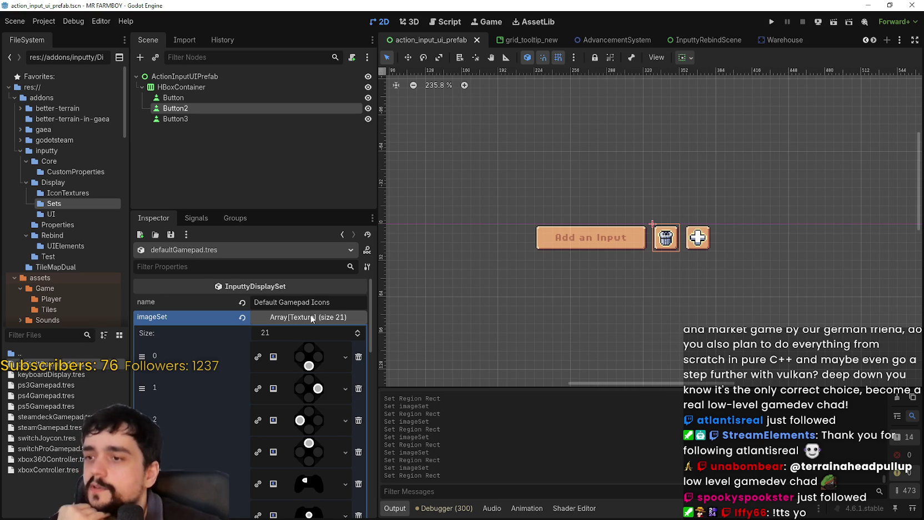
pyautogui.click(312, 318)
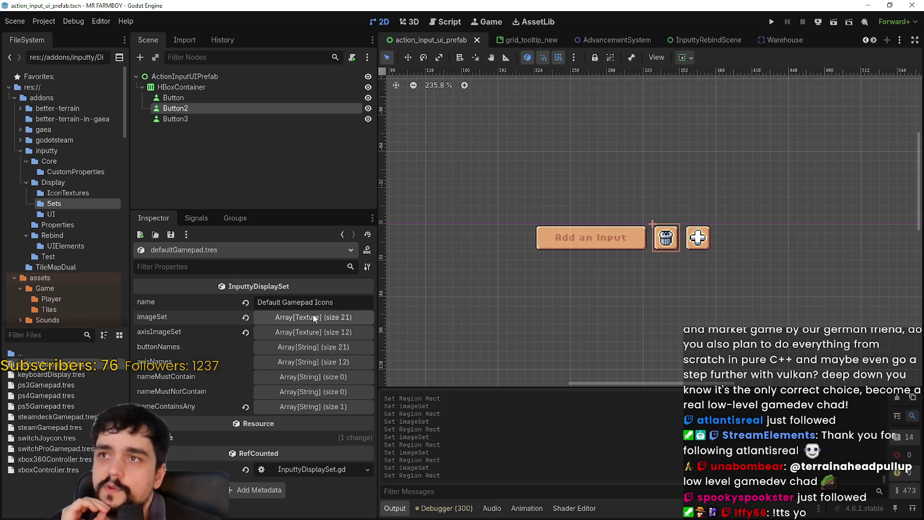
pyautogui.click(320, 318)
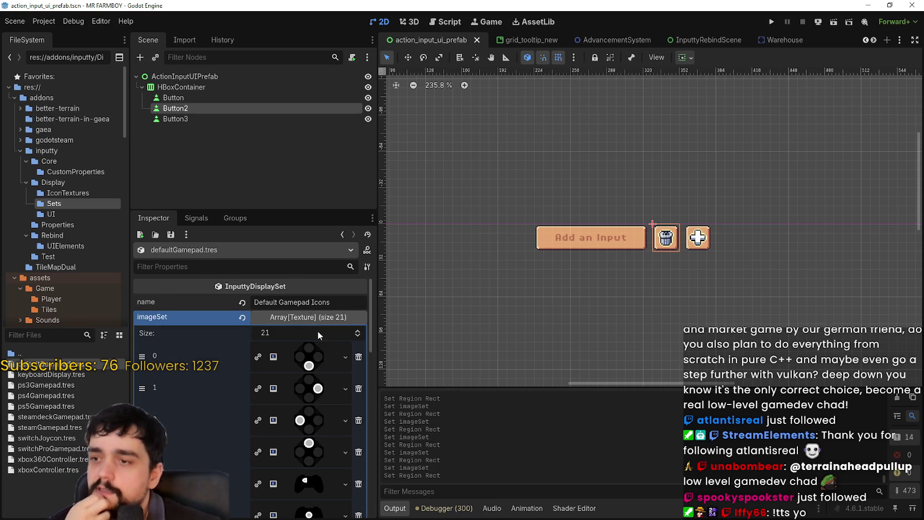
# - Preview imageSet element 0's texture, then expand element 6 and bring up its resource options
pyautogui.click(313, 363)
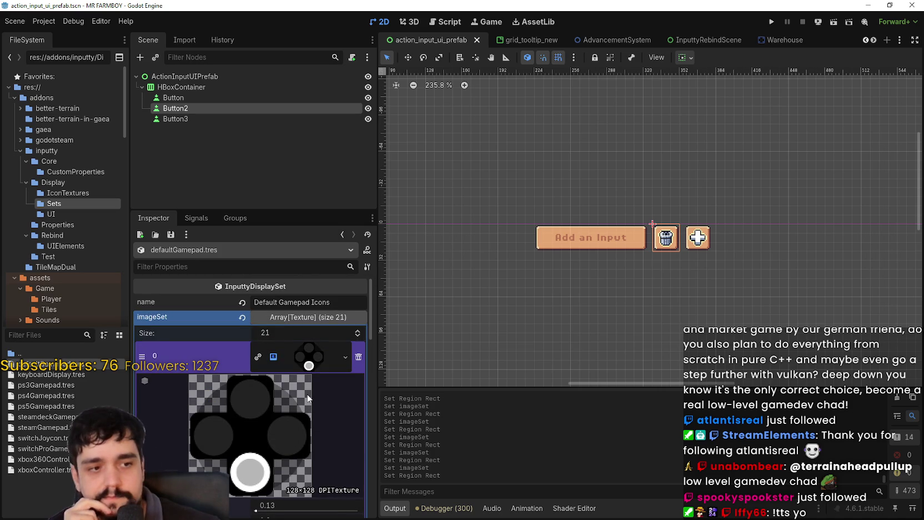
pyautogui.click(298, 363)
pyautogui.scroll(-5, 300, 451)
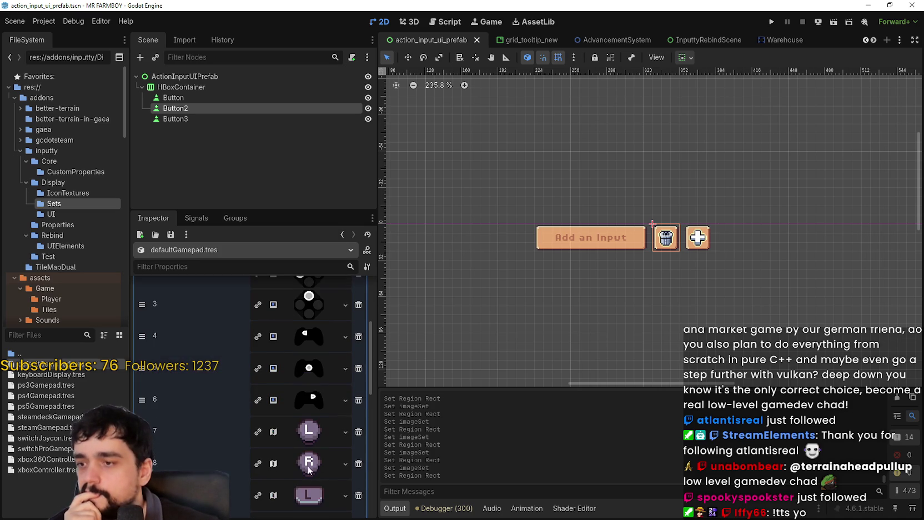
pyautogui.click(312, 409)
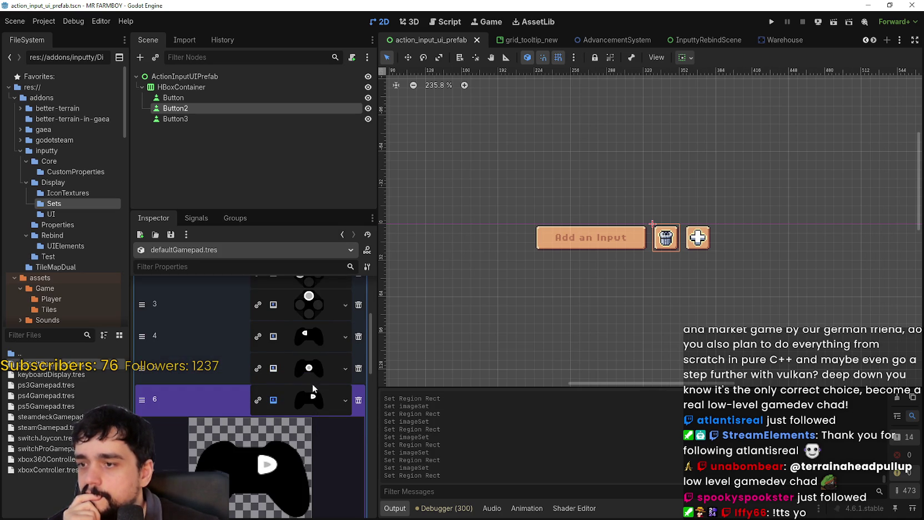
pyautogui.rightClick(313, 407)
pyautogui.scroll(-1, 350, 488)
# - Paste the AtlasTexture into imageSet slot 6 and set its region to the right-arrow icon
pyautogui.click(350, 497)
pyautogui.scroll(-4, 320, 467)
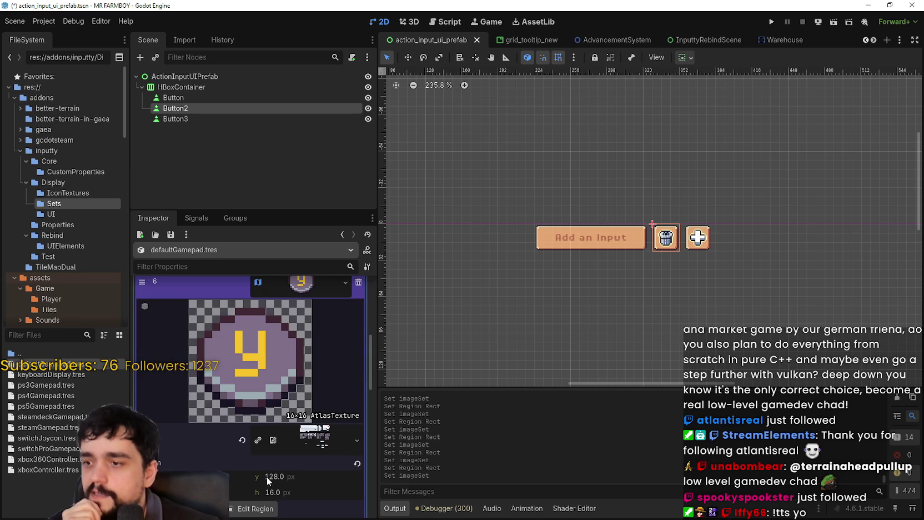
pyautogui.click(255, 509)
pyautogui.scroll(-5, 368, 252)
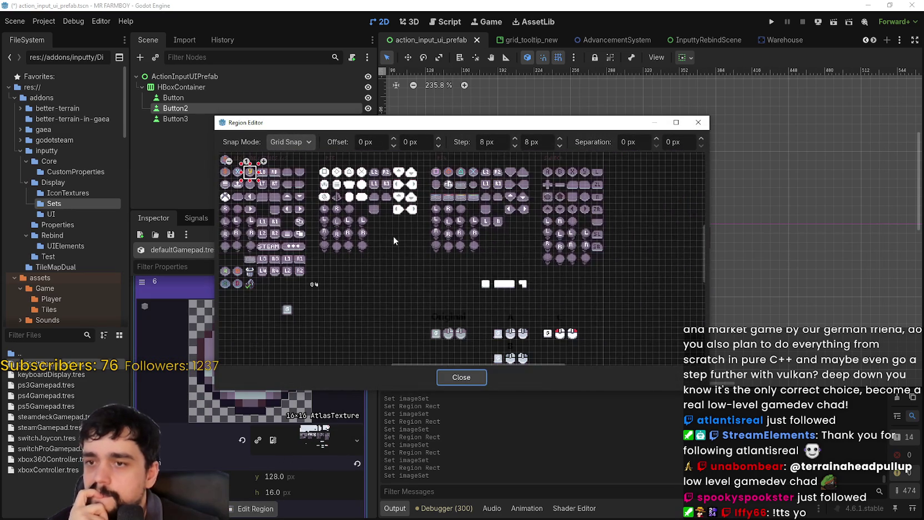
pyautogui.scroll(5, 438, 238)
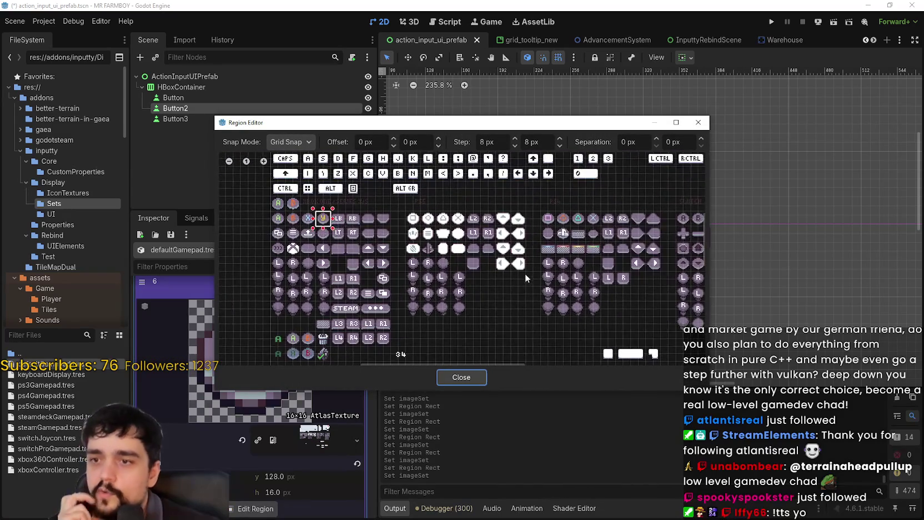
pyautogui.scroll(-2, 523, 269)
pyautogui.scroll(2, 464, 254)
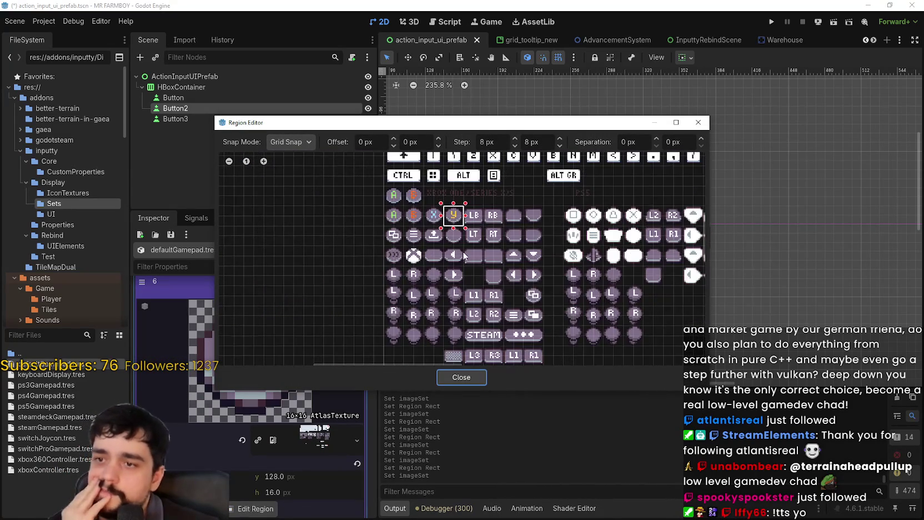
pyautogui.scroll(1, 453, 274)
pyautogui.scroll(1, 459, 263)
pyautogui.moveTo(467, 238)
pyautogui.mouseDown()
pyautogui.moveTo(441, 264)
pyautogui.moveTo(452, 280)
pyautogui.mouseUp()
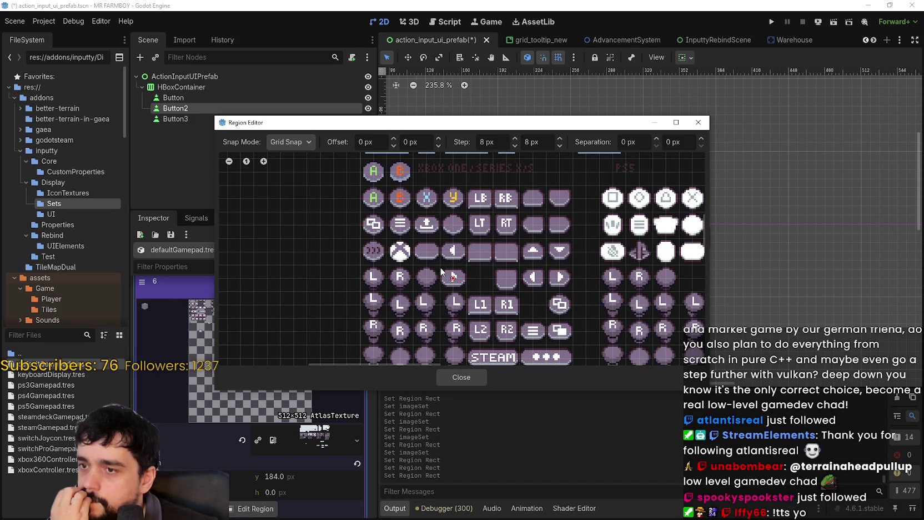
pyautogui.click(462, 377)
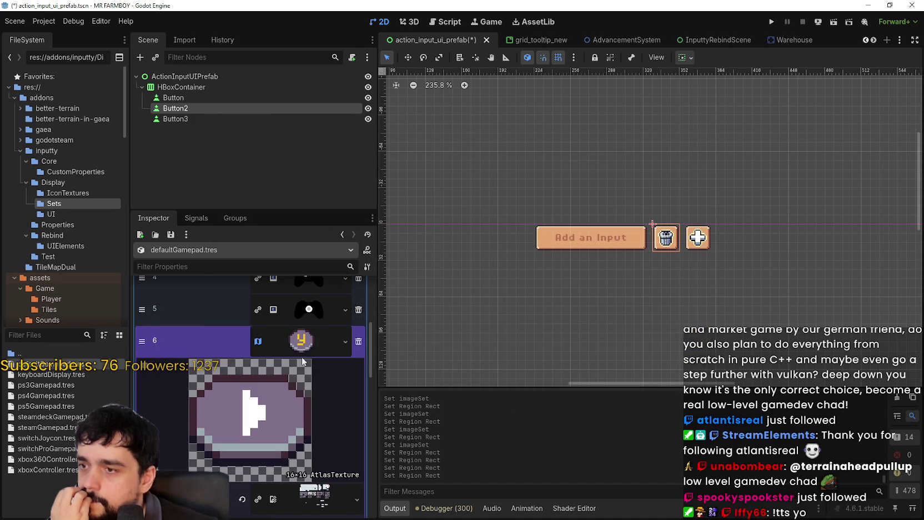
pyautogui.click(308, 344)
# - Paste the AtlasTexture into slot 4 and set its region to the left-arrow icon
pyautogui.scroll(3, 339, 439)
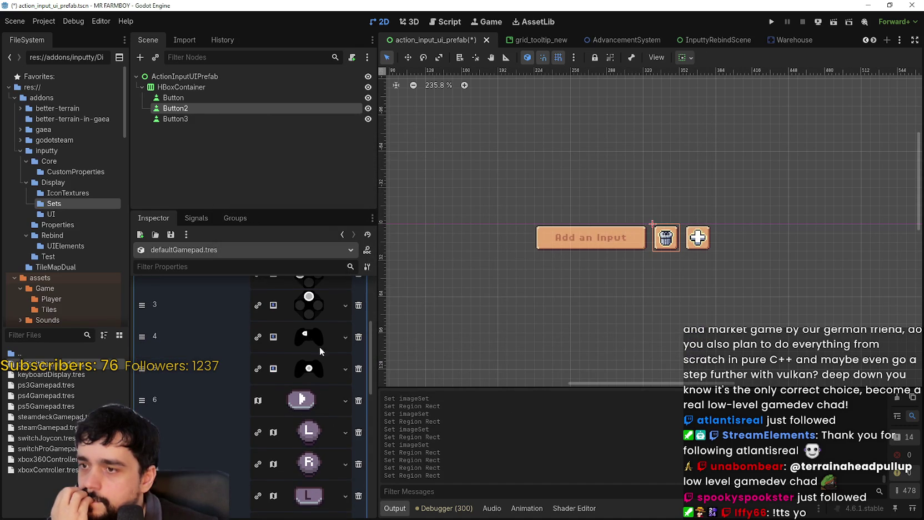
pyautogui.click(315, 340)
pyautogui.rightClick(315, 339)
pyautogui.click(327, 499)
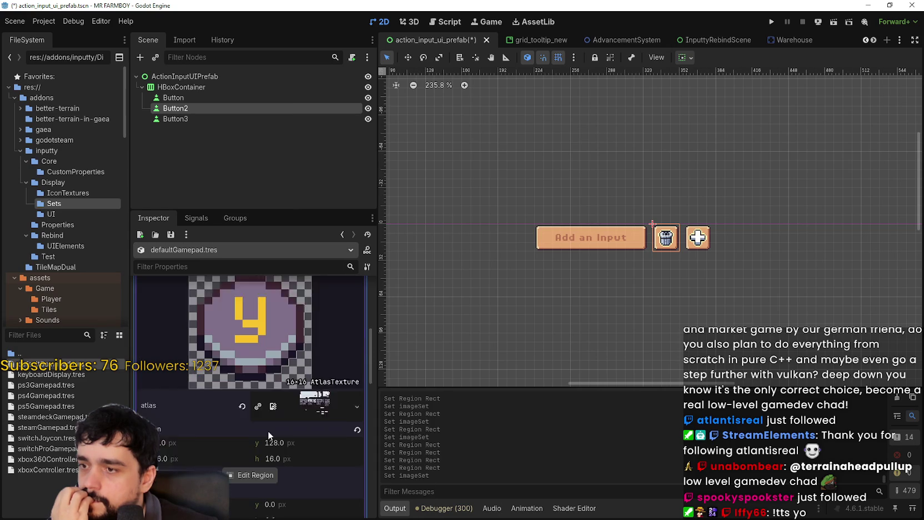
pyautogui.click(259, 446)
pyautogui.scroll(-3, 380, 209)
pyautogui.scroll(4, 320, 207)
pyautogui.scroll(1, 321, 207)
pyautogui.moveTo(321, 207); pyautogui.dragTo(302, 223)
pyautogui.click(460, 380)
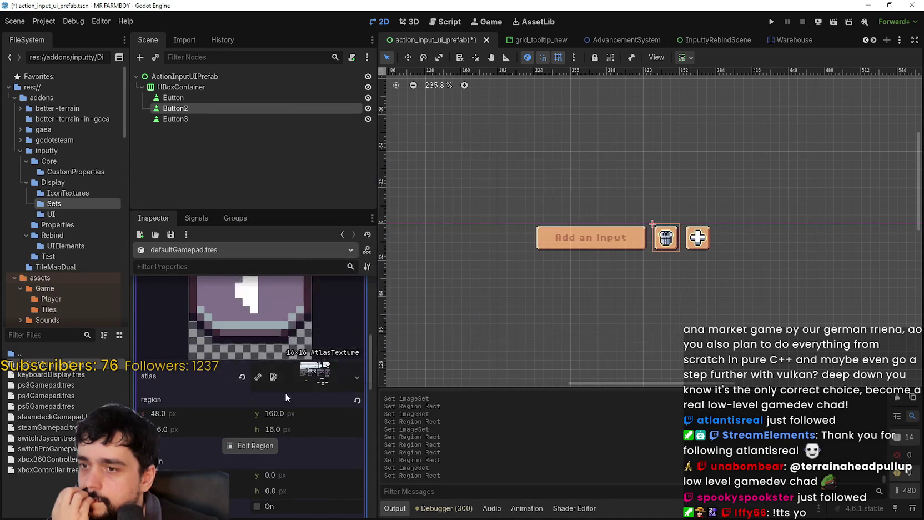
# - Paste the AtlasTexture into slot 5, pick the blank round button region (y 144, h 16), and save
pyautogui.scroll(5, 292, 383)
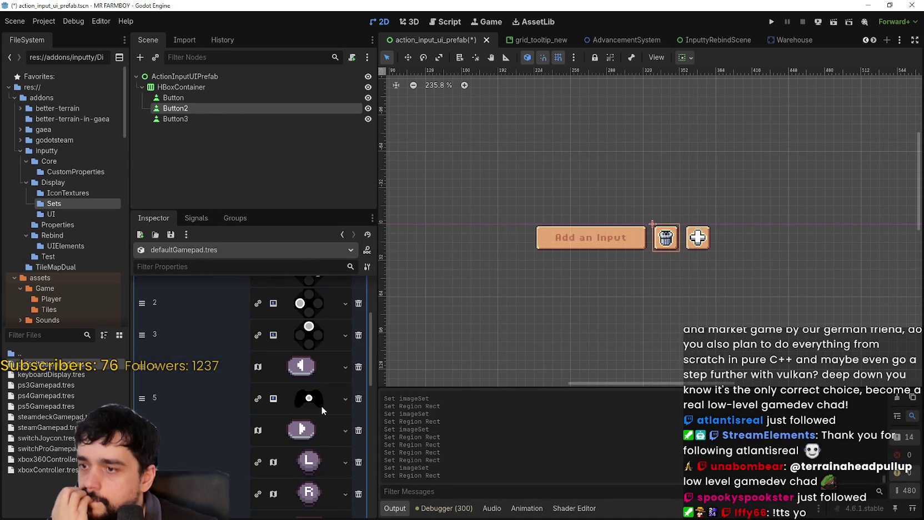
pyautogui.click(321, 401)
pyautogui.rightClick(316, 399)
pyautogui.scroll(-2, 348, 499)
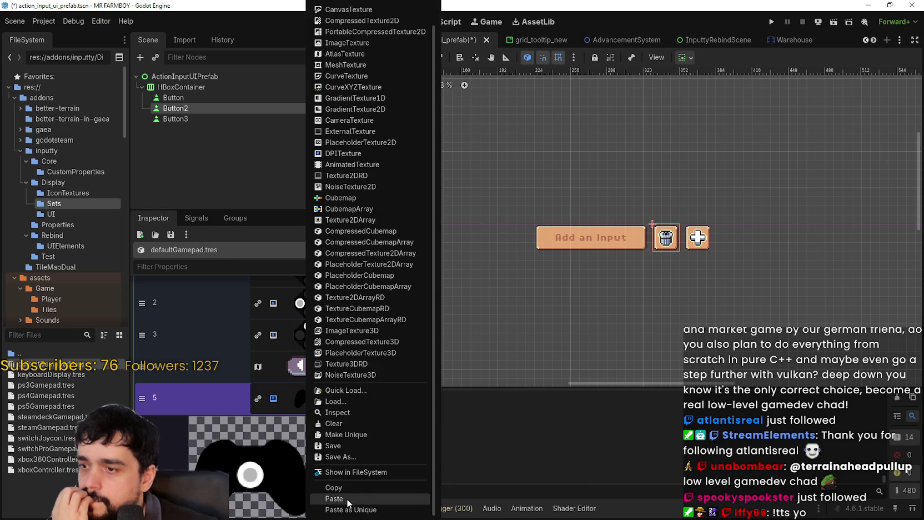
pyautogui.click(347, 499)
pyautogui.click(261, 507)
pyautogui.scroll(-2, 392, 227)
pyautogui.scroll(1, 392, 227)
pyautogui.scroll(-1, 406, 230)
pyautogui.scroll(2, 368, 209)
pyautogui.scroll(1, 369, 210)
pyautogui.scroll(-1, 361, 211)
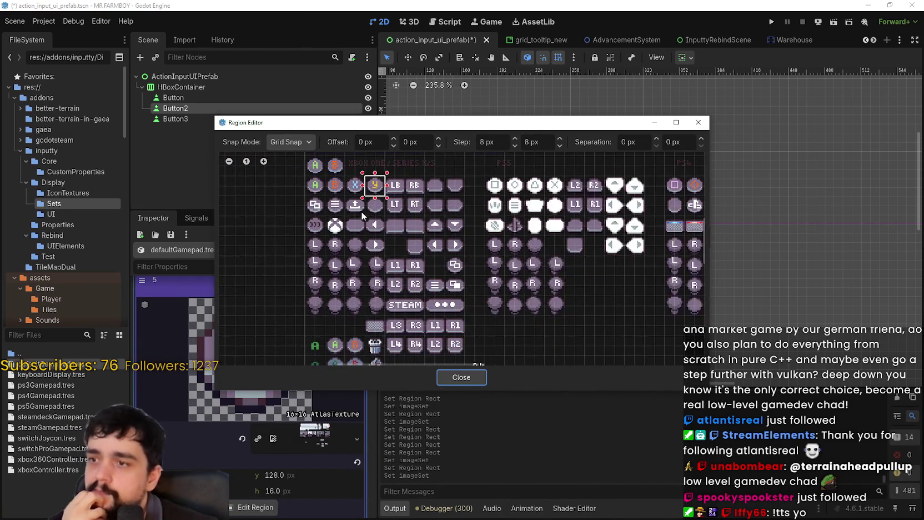
pyautogui.scroll(1, 361, 211)
pyautogui.click(373, 209)
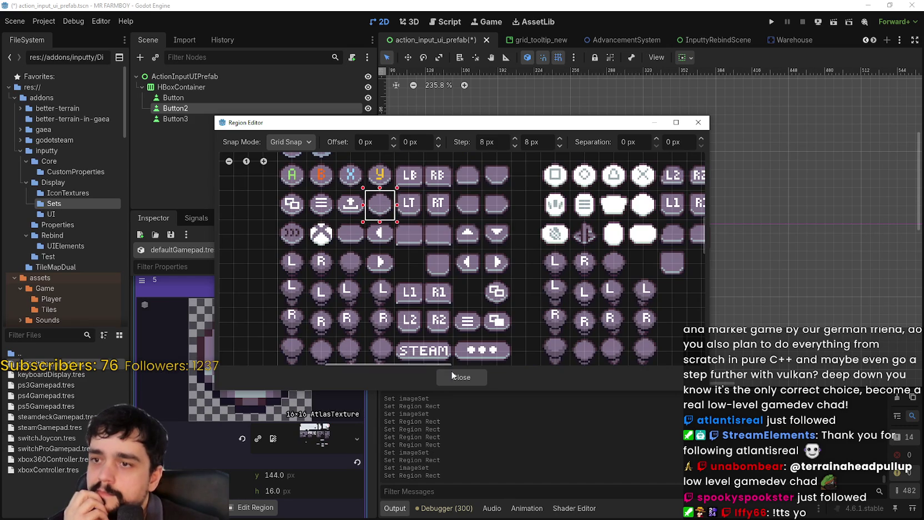
pyautogui.click(461, 377)
pyautogui.click(320, 350)
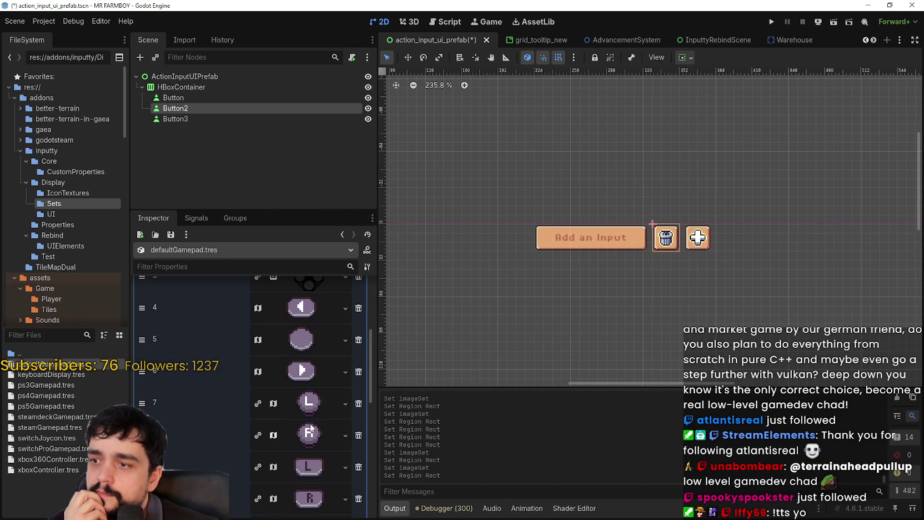
pyautogui.scroll(3, 311, 422)
pyautogui.hotkey('ctrl', 's')
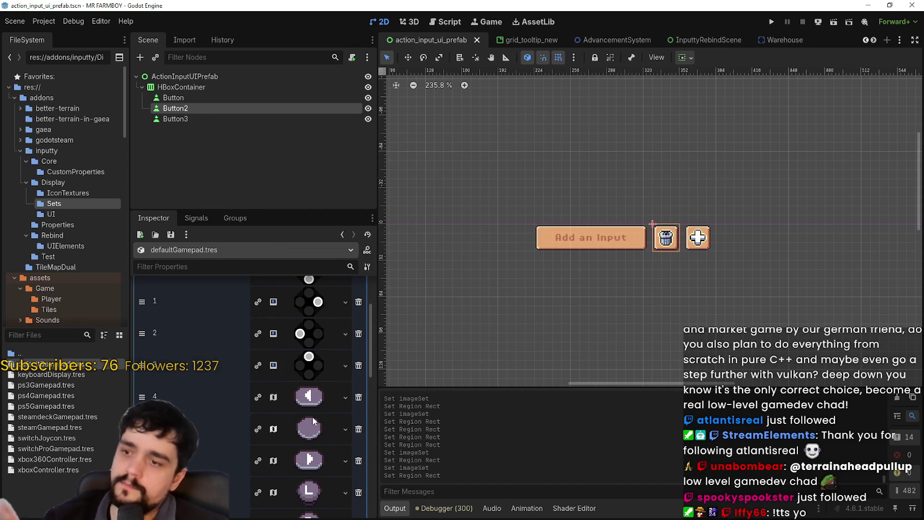
# - Preview the existing texture in imageSet slot 0
pyautogui.scroll(-10, 312, 416)
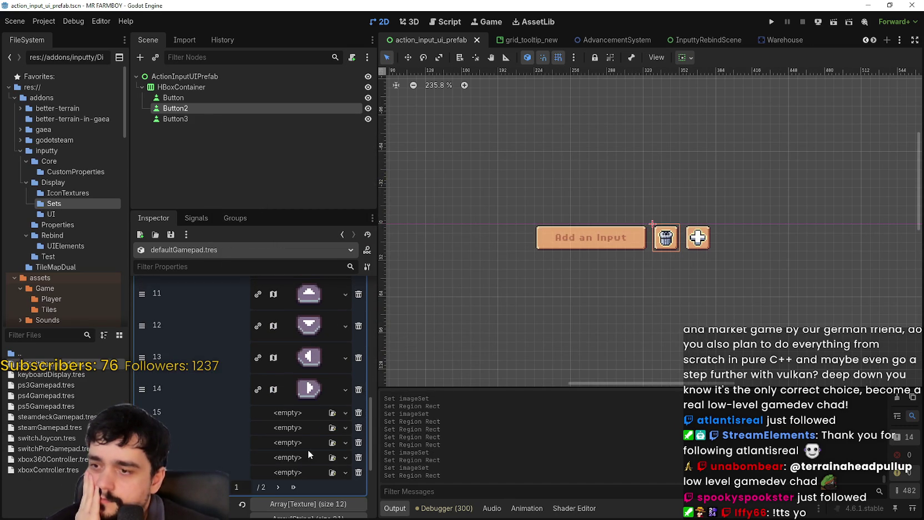
pyautogui.scroll(6, 298, 446)
pyautogui.scroll(5, 329, 449)
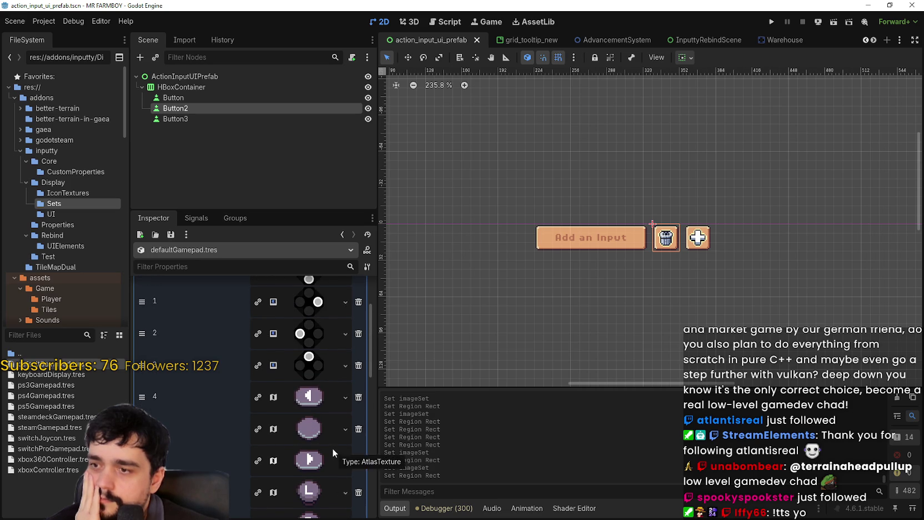
pyautogui.scroll(3, 332, 448)
pyautogui.click(309, 356)
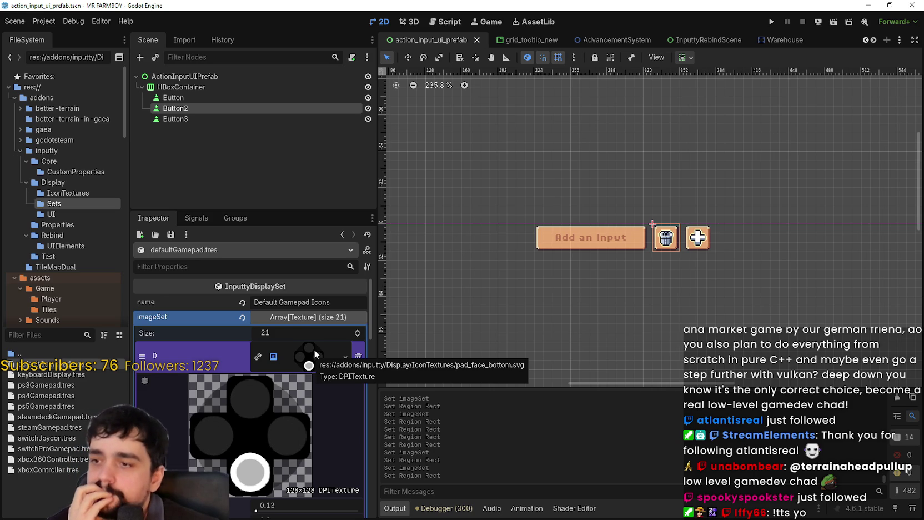
pyautogui.scroll(-3, 290, 374)
pyautogui.scroll(2, 295, 370)
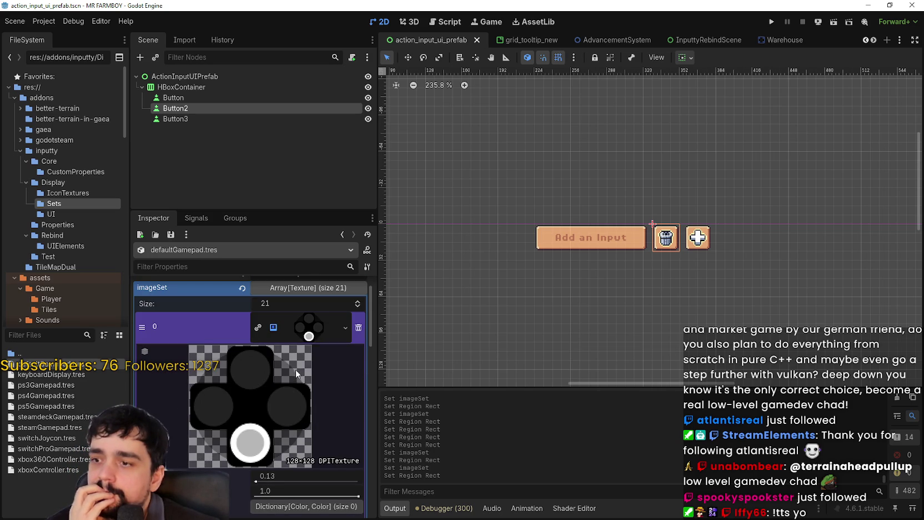
# - Paste the AtlasTexture into slot 0 and select the blank button below the Y icon
pyautogui.rightClick(308, 336)
pyautogui.click(325, 495)
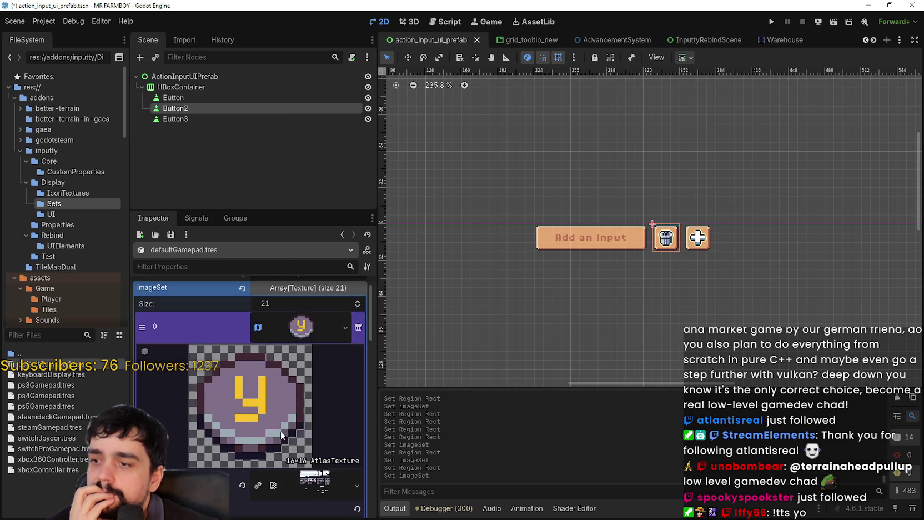
pyautogui.click(245, 466)
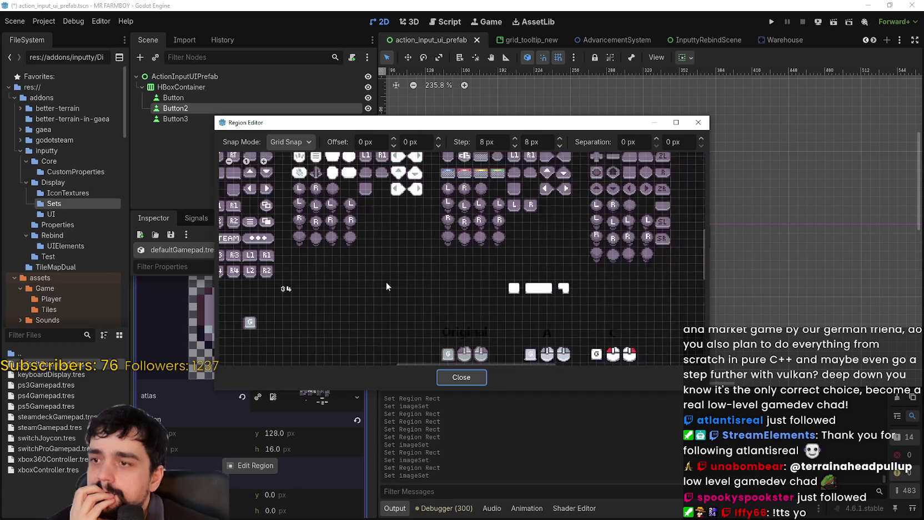
pyautogui.scroll(3, 334, 263)
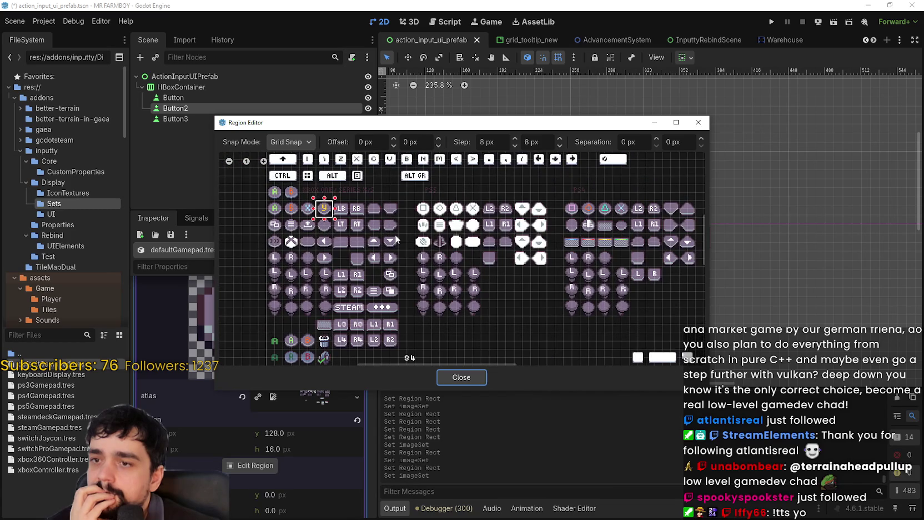
pyautogui.scroll(2, 406, 242)
pyautogui.moveTo(366, 286); pyautogui.dragTo(401, 273)
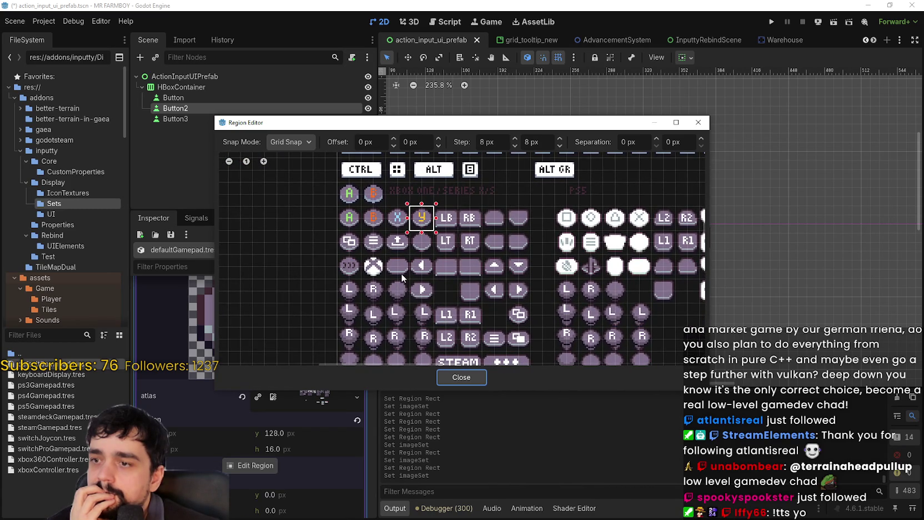
pyautogui.scroll(2, 419, 265)
pyautogui.moveTo(574, 323)
pyautogui.mouseDown()
pyautogui.moveTo(552, 273)
pyautogui.moveTo(562, 181)
pyautogui.moveTo(587, 320)
pyautogui.mouseUp()
pyautogui.scroll(5, 489, 272)
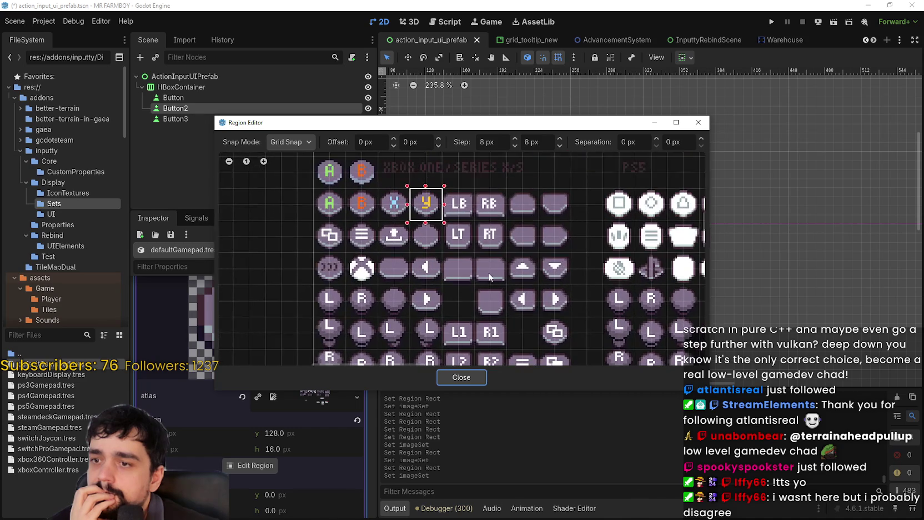
pyautogui.scroll(5, 417, 276)
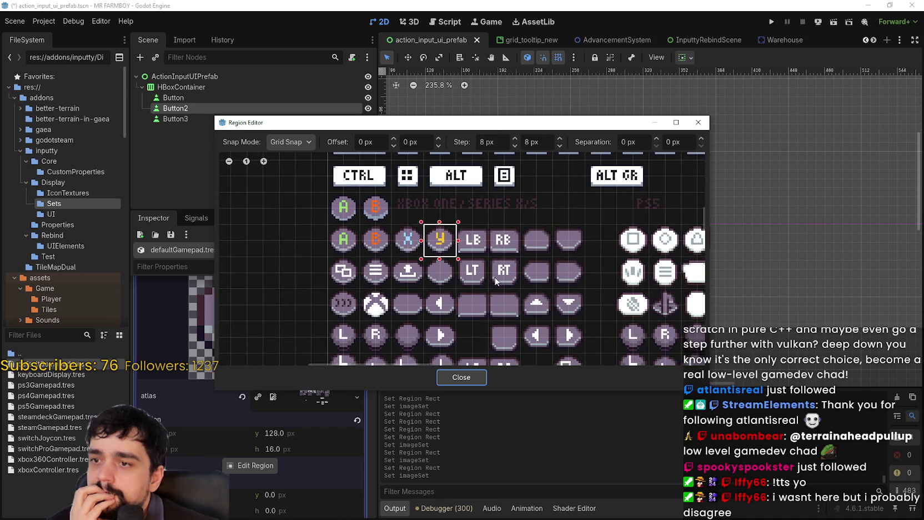
pyautogui.moveTo(468, 198); pyautogui.dragTo(468, 250)
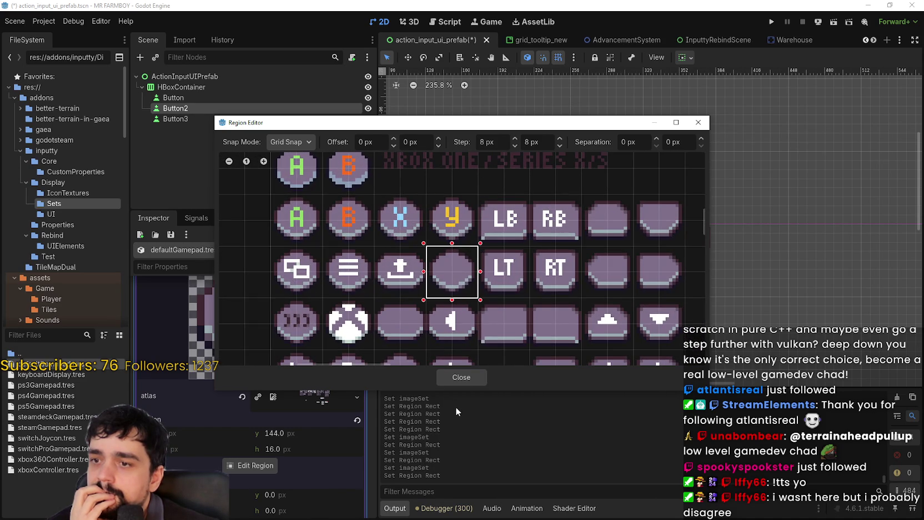
pyautogui.click(444, 376)
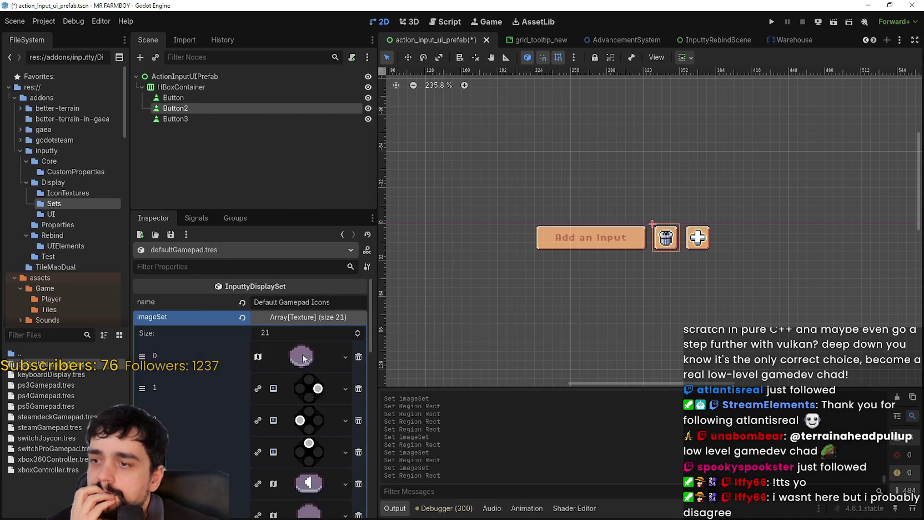
# - Copy slot 0's atlas texture, paste it into three more imageSet slots, and save
pyautogui.click(302, 356)
pyautogui.click(352, 487)
pyautogui.click(306, 394)
pyautogui.scroll(-1, 313, 417)
pyautogui.click(350, 491)
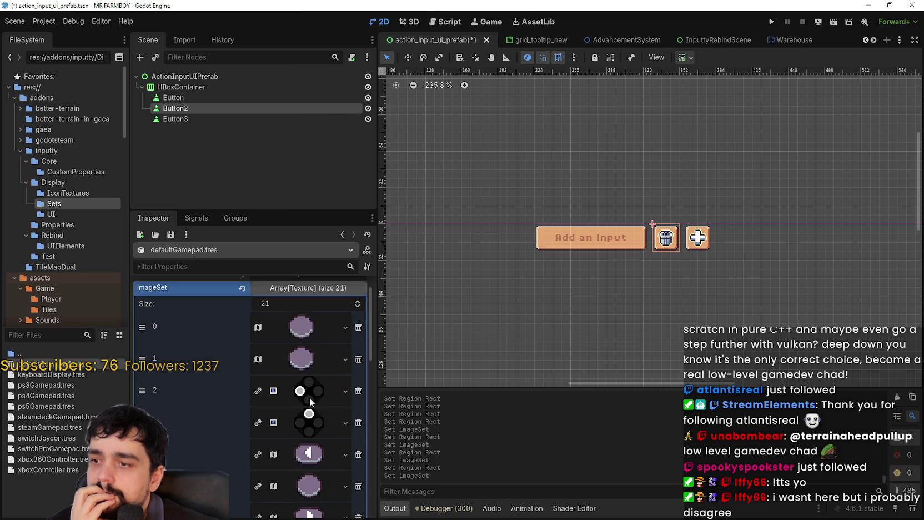
pyautogui.click(310, 396)
pyautogui.scroll(-1, 316, 430)
pyautogui.click(320, 498)
pyautogui.click(309, 454)
pyautogui.click(337, 499)
pyautogui.scroll(-8, 321, 461)
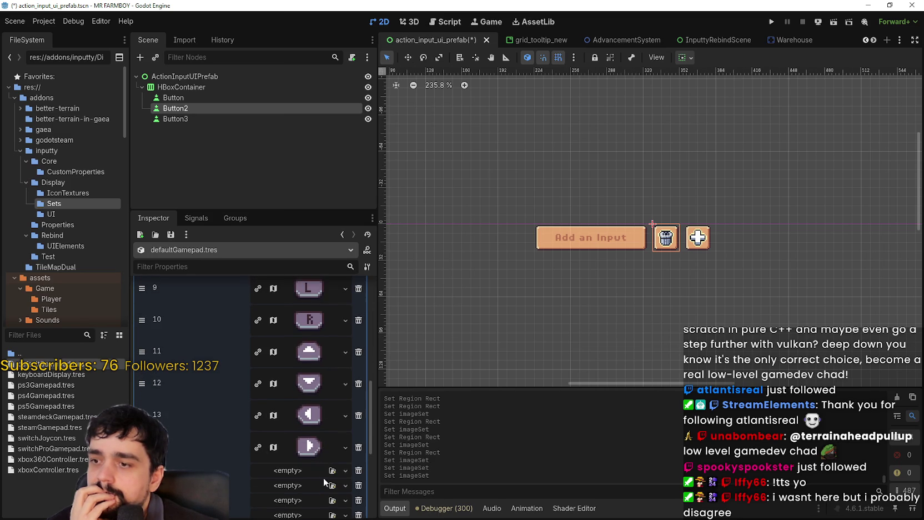
pyautogui.click(279, 486)
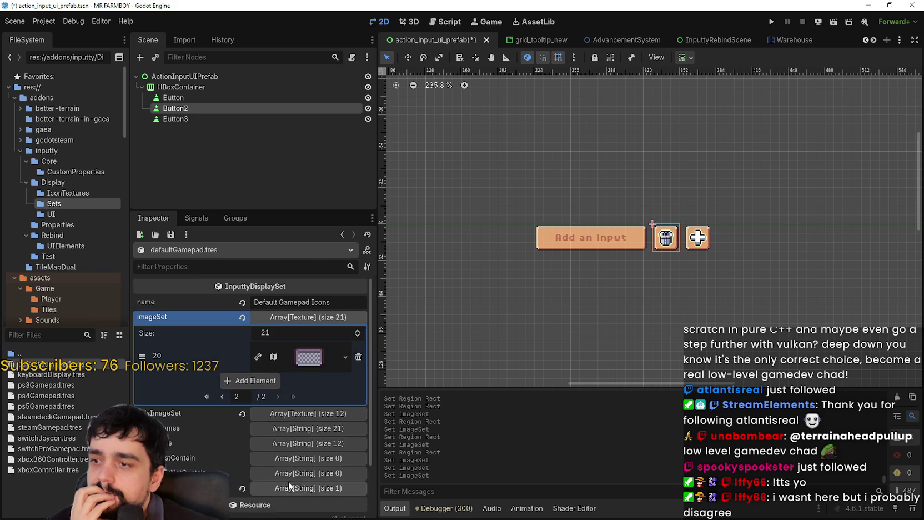
pyautogui.hotkey('ctrl', 's')
# - Expand the 12-item axisImageSet and give axis image 0 the pasted atlas with the L stick icon
pyautogui.click(305, 411)
pyautogui.scroll(-5, 306, 413)
pyautogui.scroll(5, 304, 411)
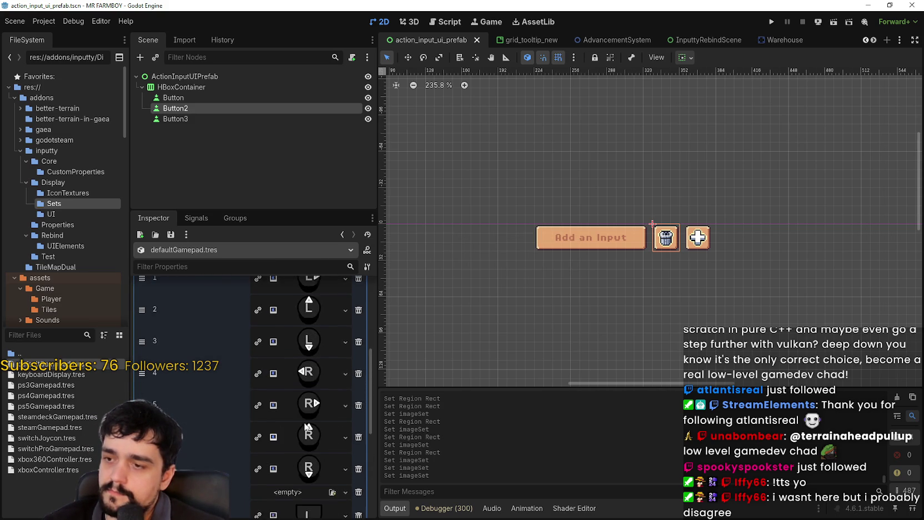
pyautogui.rightClick(305, 333)
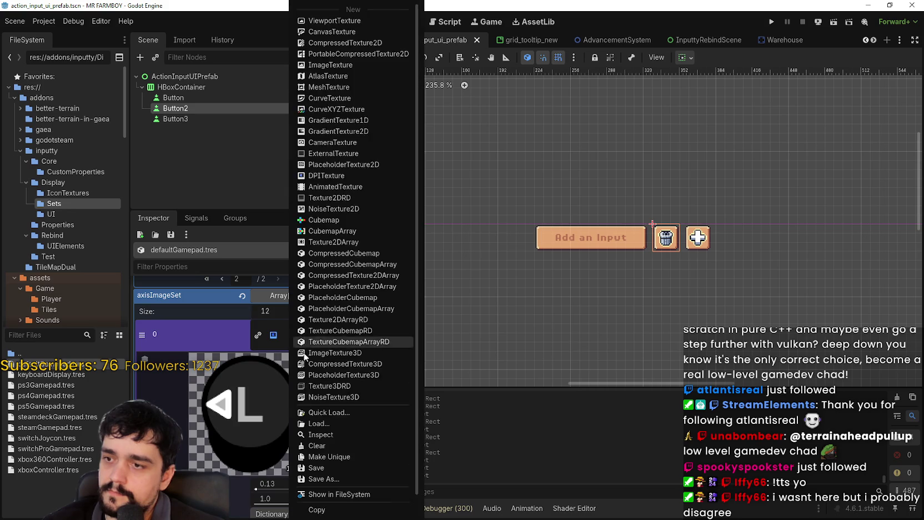
pyautogui.scroll(-1, 348, 494)
pyautogui.click(344, 496)
pyautogui.scroll(-3, 300, 439)
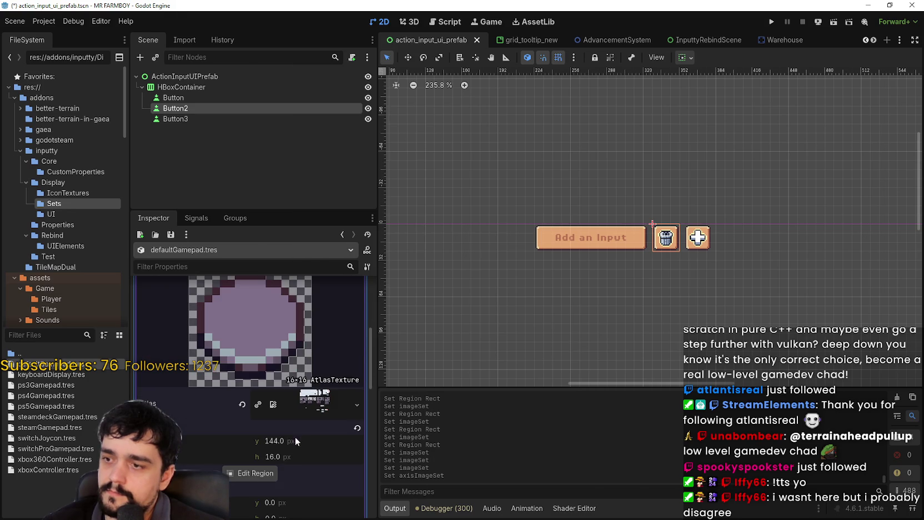
pyautogui.click(267, 473)
pyautogui.scroll(-3, 354, 306)
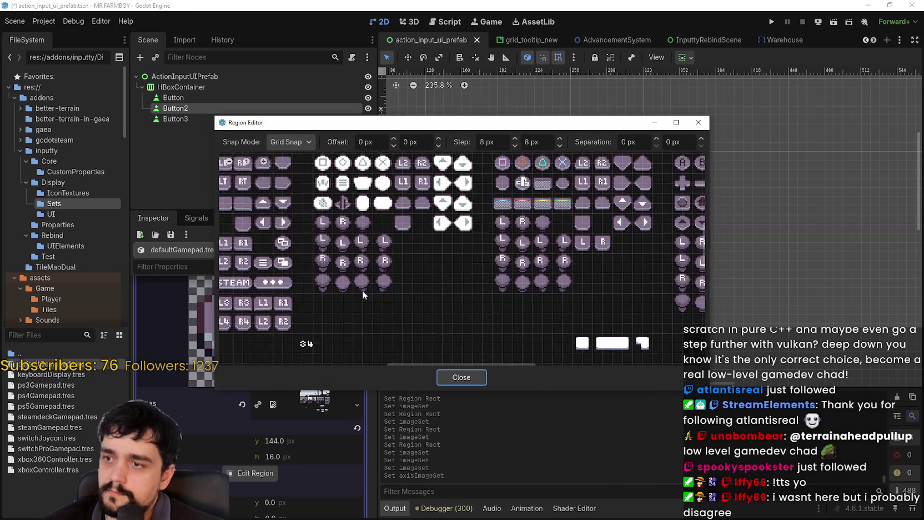
pyautogui.scroll(-2, 467, 286)
pyautogui.scroll(2, 369, 260)
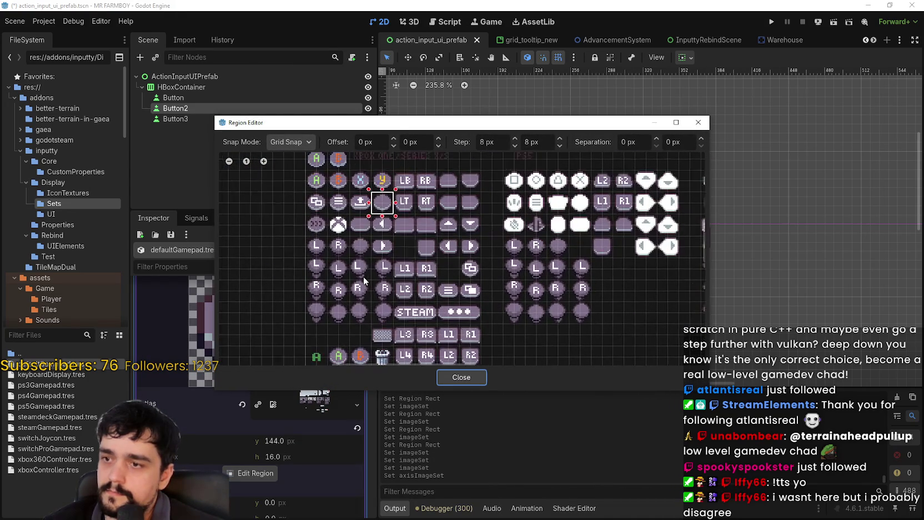
pyautogui.click(368, 259)
pyautogui.click(466, 378)
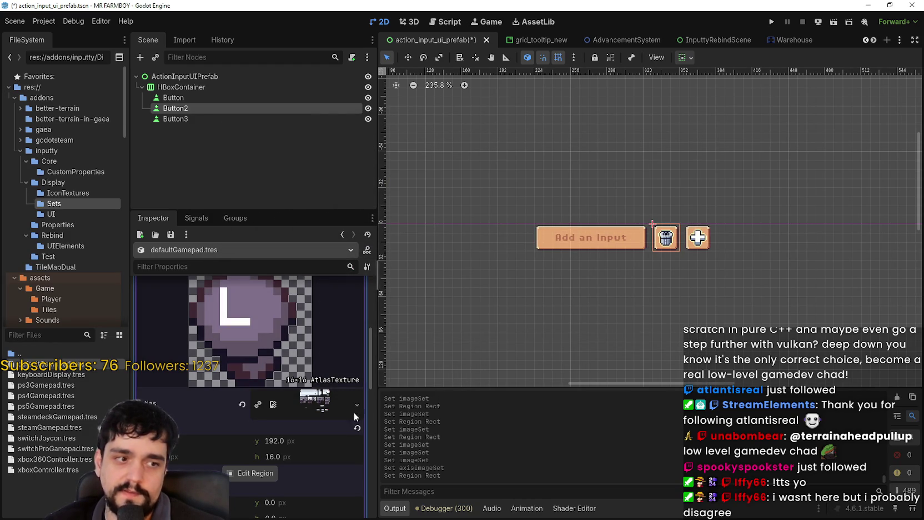
pyautogui.click(275, 368)
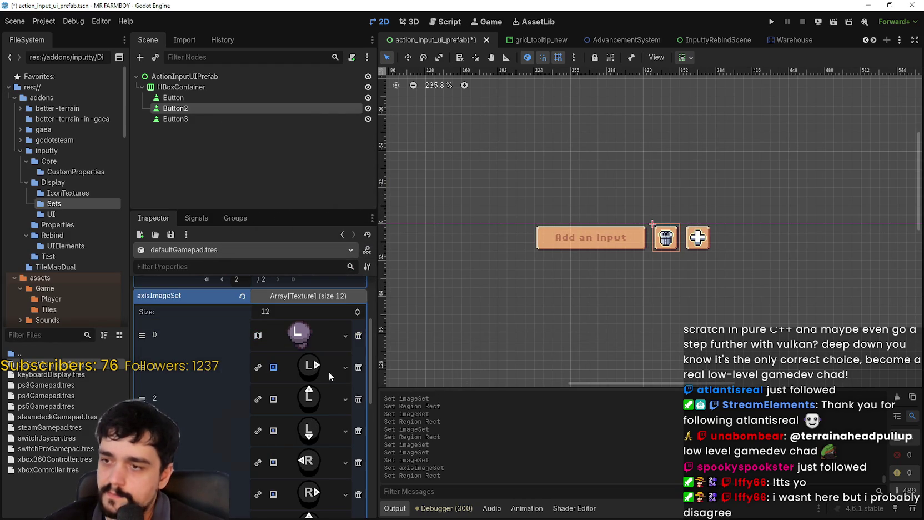
# - Give axis image 1 the pasted atlas texture with the L icon region, and save
pyautogui.click(345, 367)
pyautogui.scroll(-2, 322, 444)
pyautogui.click(317, 463)
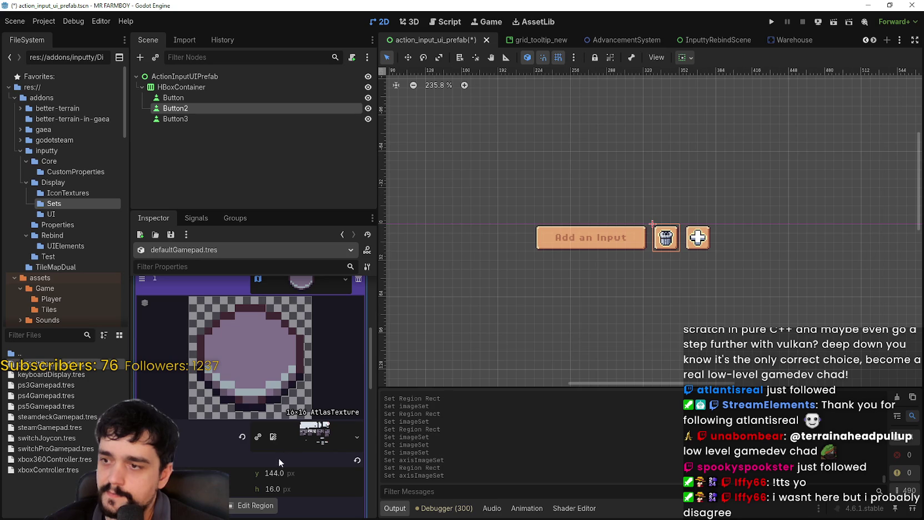
pyautogui.click(252, 505)
pyautogui.scroll(3, 372, 257)
pyautogui.moveTo(369, 245)
pyautogui.mouseDown()
pyautogui.moveTo(390, 255)
pyautogui.moveTo(388, 265)
pyautogui.mouseUp()
pyautogui.click(452, 377)
pyautogui.click(316, 343)
pyautogui.hotkey('ctrl', 's')
# - Give axis image 2 the pasted atlas texture with the L icon region, and save
pyautogui.click(319, 366)
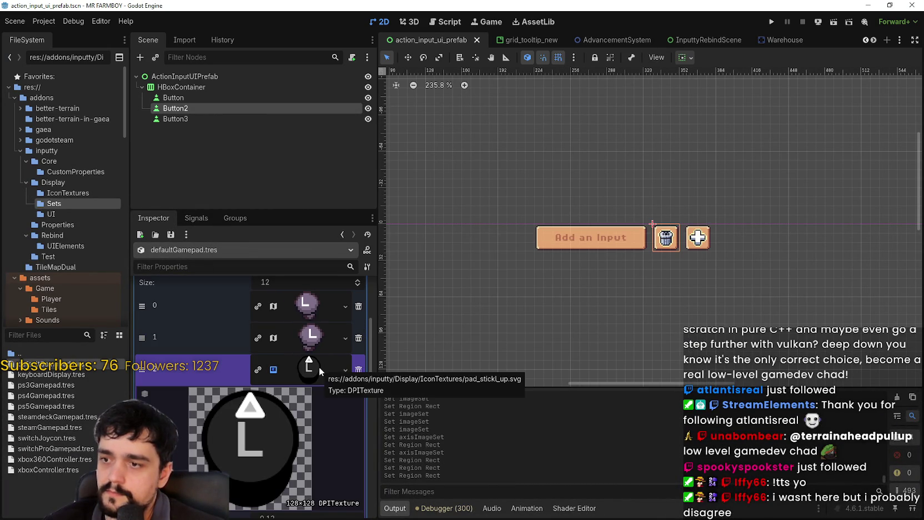
pyautogui.scroll(-3, 312, 381)
pyautogui.scroll(1, 300, 361)
pyautogui.rightClick(304, 314)
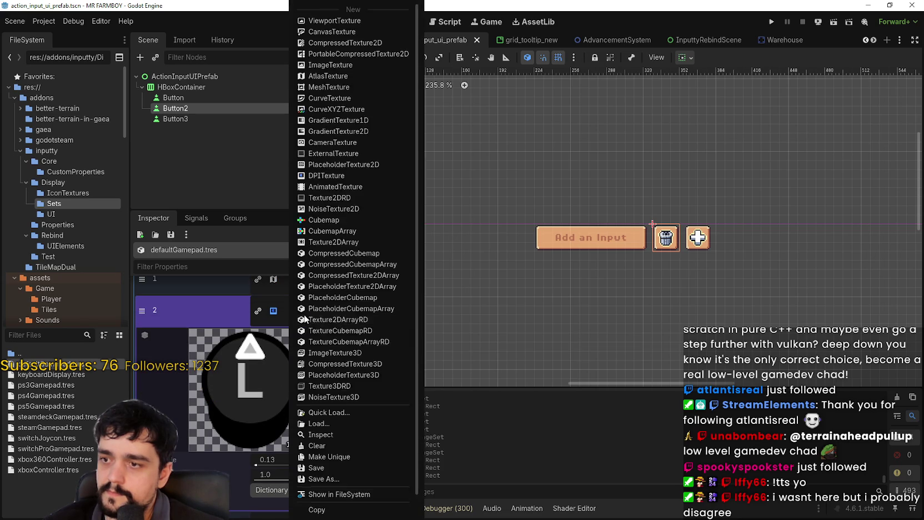
pyautogui.click(298, 468)
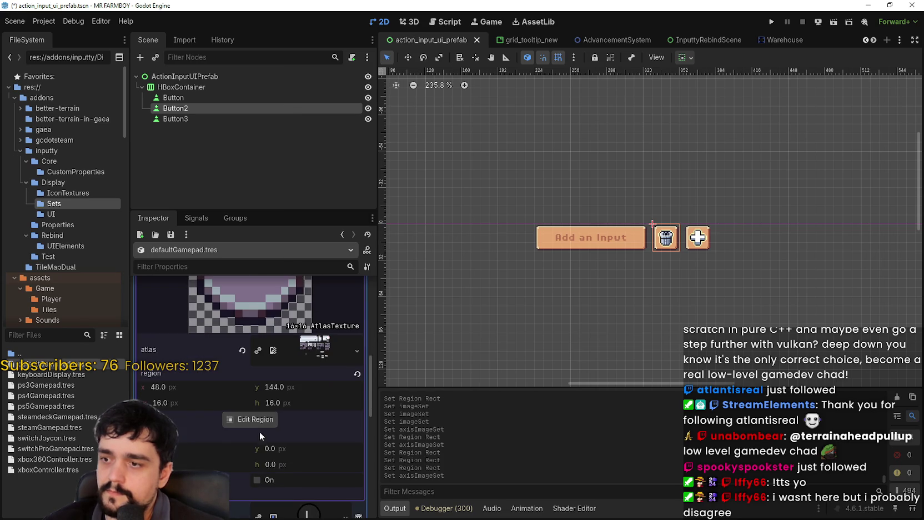
pyautogui.click(253, 419)
pyautogui.scroll(-3, 343, 298)
pyautogui.scroll(2, 345, 283)
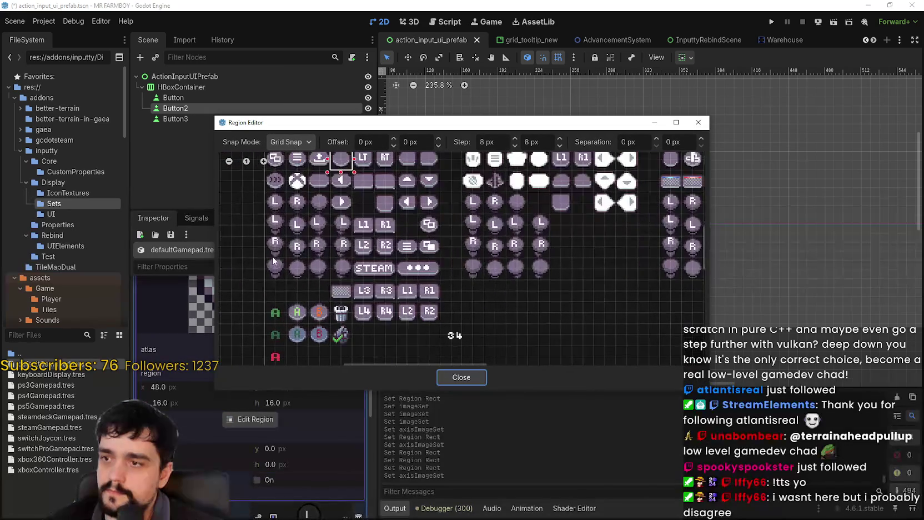
pyautogui.moveTo(262, 232); pyautogui.dragTo(285, 216)
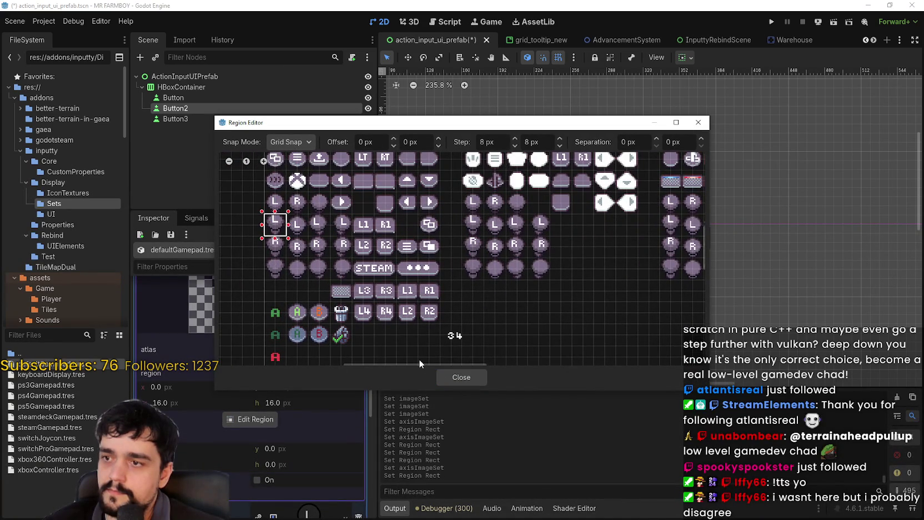
pyautogui.click(467, 379)
pyautogui.scroll(-5, 311, 315)
pyautogui.hotkey('ctrl', 's')
# - Give axis image 3 the pasted atlas texture with the L icon region (y 192), and save
pyautogui.click(318, 351)
pyautogui.rightClick(301, 422)
pyautogui.scroll(-2, 345, 488)
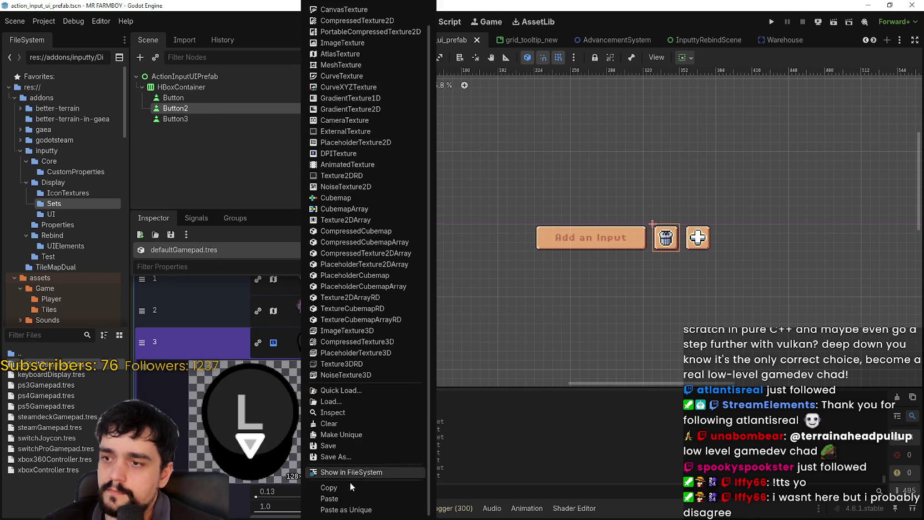
pyautogui.click(344, 499)
pyautogui.click(254, 448)
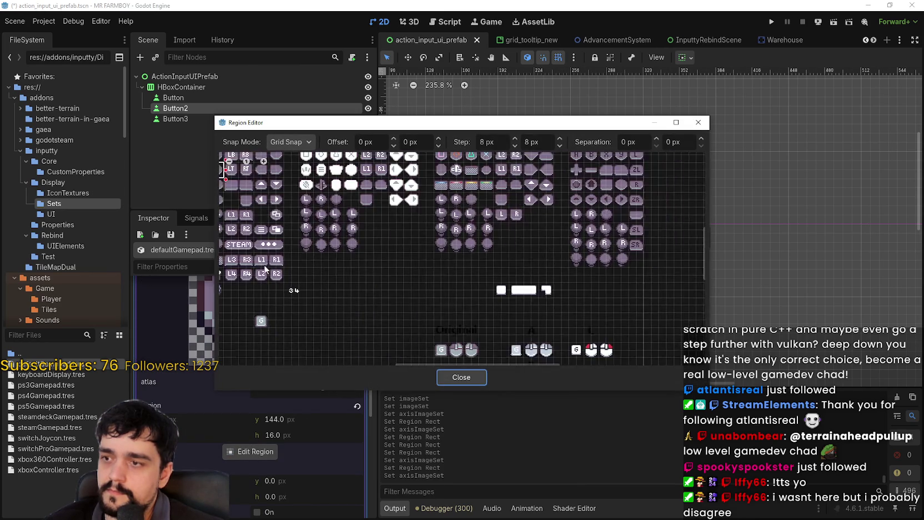
pyautogui.scroll(1, 352, 248)
pyautogui.click(338, 249)
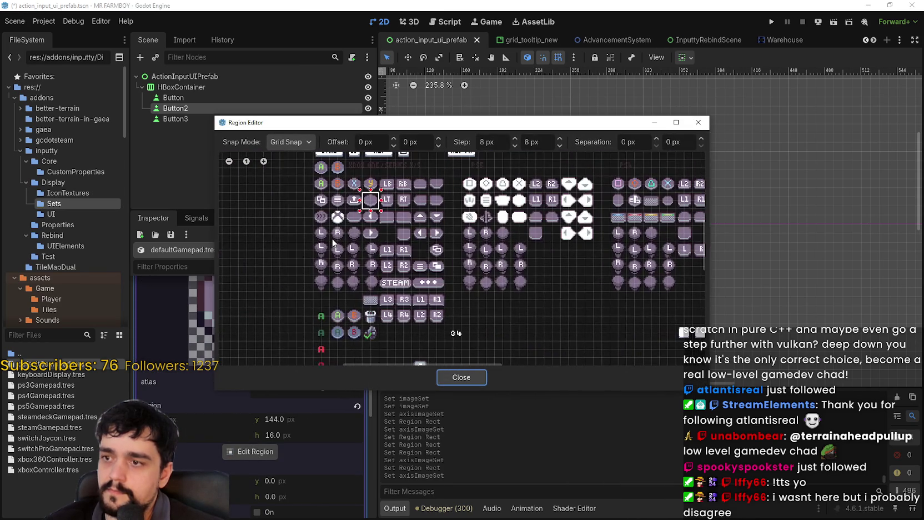
pyautogui.click(456, 377)
pyautogui.click(295, 320)
pyautogui.hotkey('ctrl', 's')
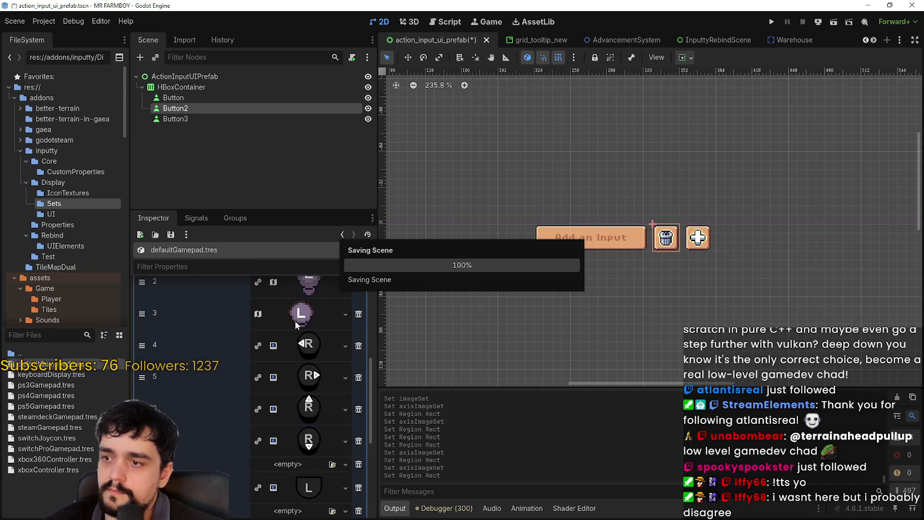
# - Paste the atlas texture into image entry 4, set its region to the R icon, and save
pyautogui.rightClick(310, 345)
pyautogui.scroll(-1, 363, 479)
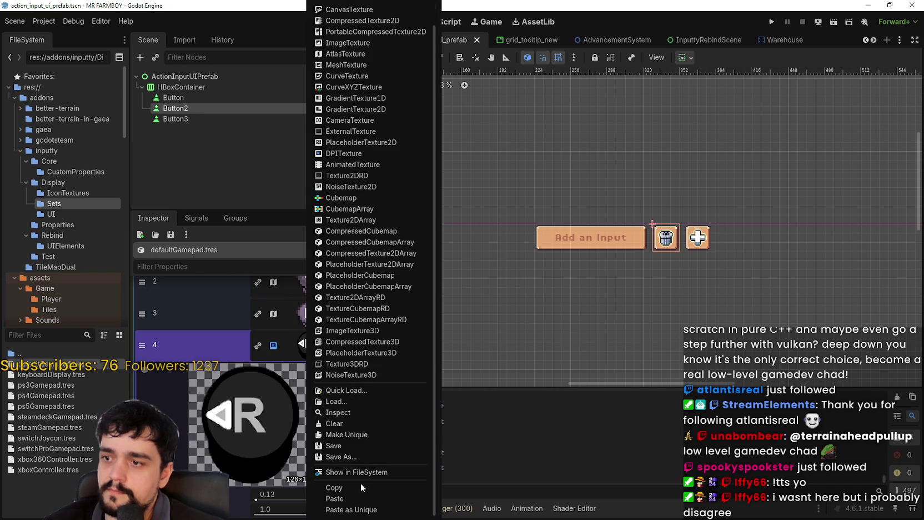
pyautogui.click(352, 498)
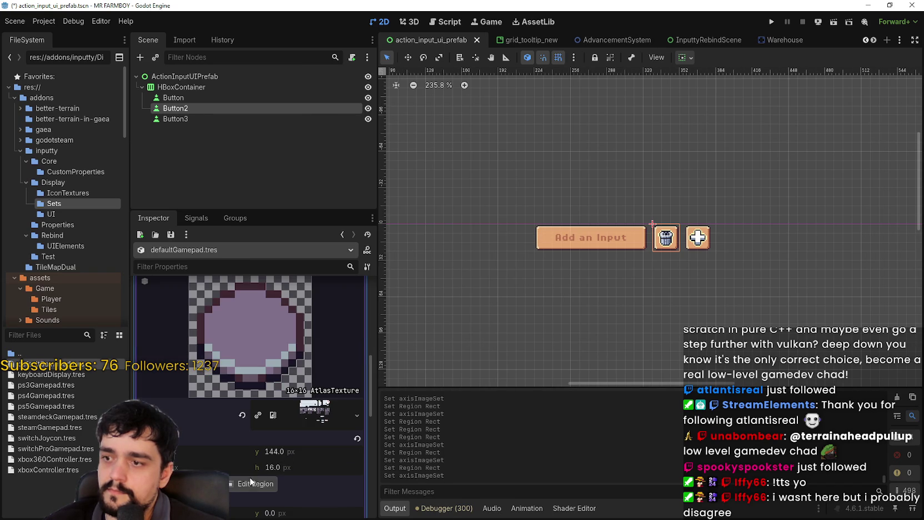
pyautogui.click(250, 483)
pyautogui.scroll(5, 389, 267)
pyautogui.moveTo(400, 245)
pyautogui.mouseDown()
pyautogui.moveTo(376, 261)
pyautogui.moveTo(387, 231)
pyautogui.mouseUp()
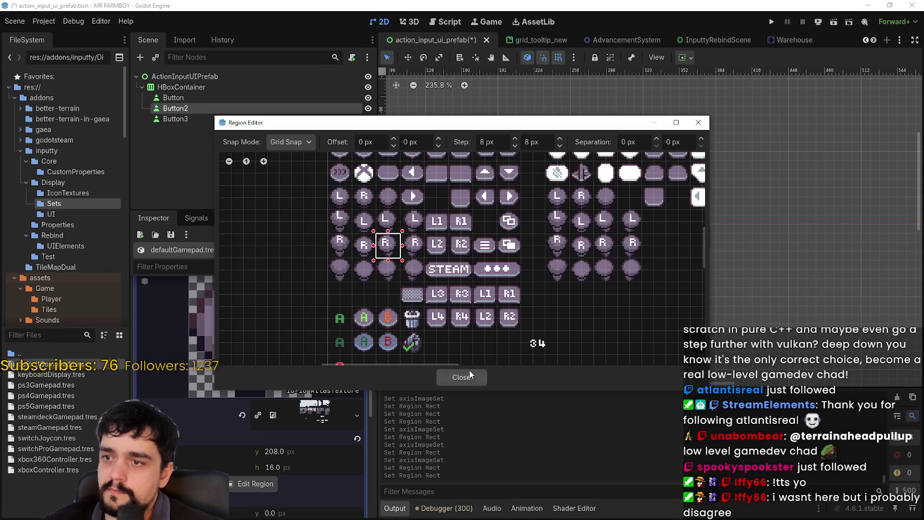
pyautogui.click(470, 376)
pyautogui.scroll(-5, 322, 355)
pyautogui.hotkey('ctrl', 's')
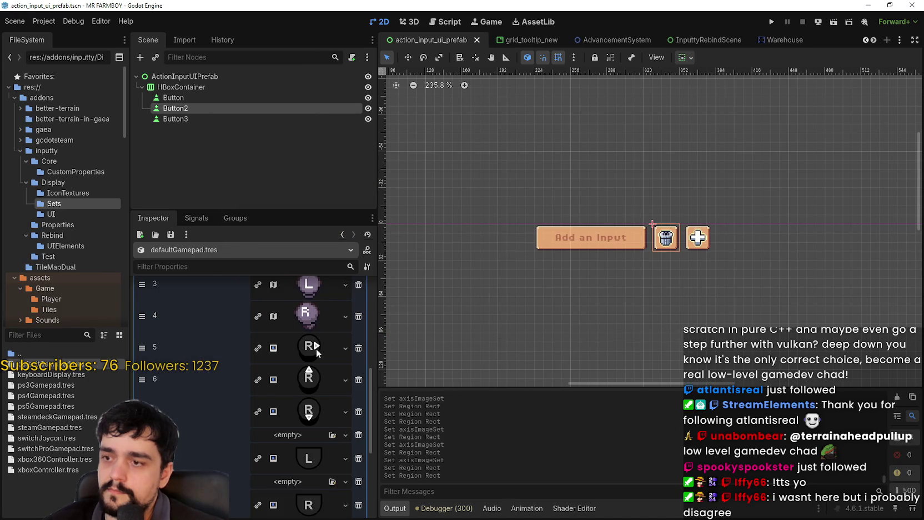
# - Give entry 5 the pasted atlas texture framed on the R icon, then save
pyautogui.click(316, 348)
pyautogui.rightClick(316, 348)
pyautogui.scroll(-2, 326, 413)
pyautogui.click(325, 499)
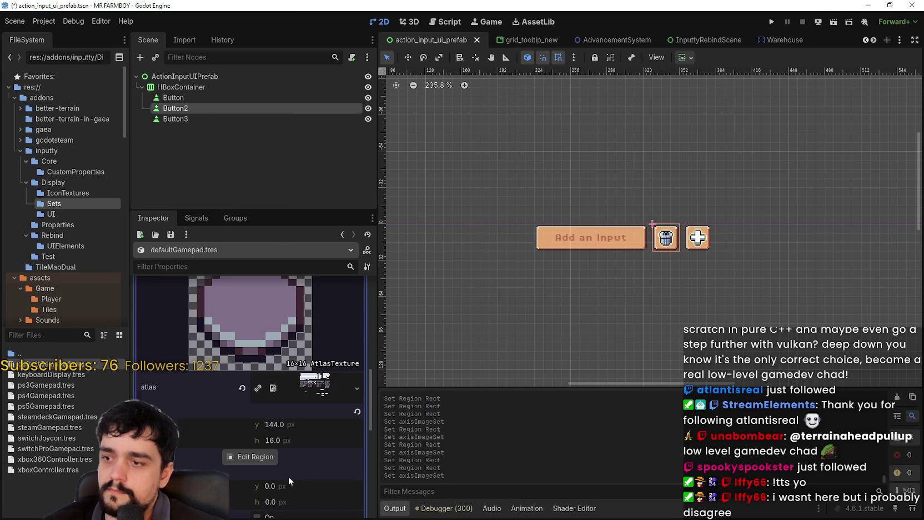
pyautogui.click(255, 456)
pyautogui.scroll(2, 341, 253)
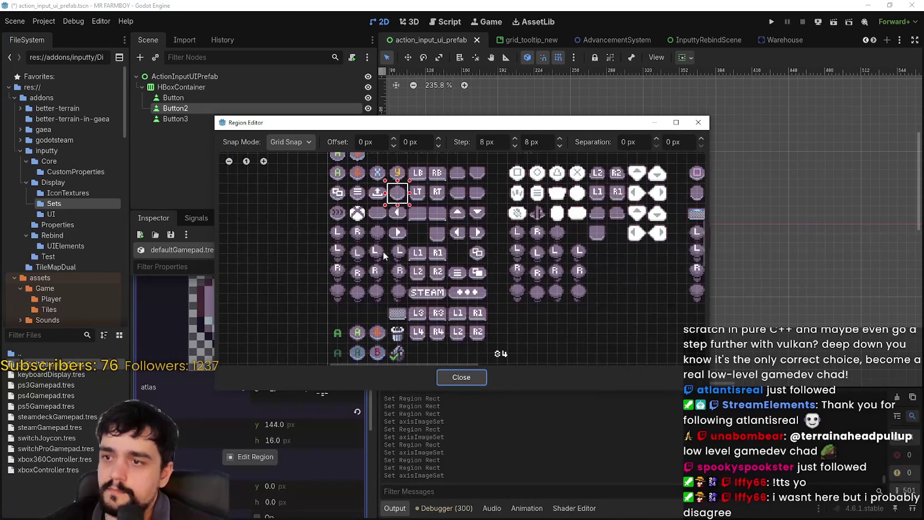
pyautogui.moveTo(401, 280); pyautogui.dragTo(406, 282)
pyautogui.click(461, 378)
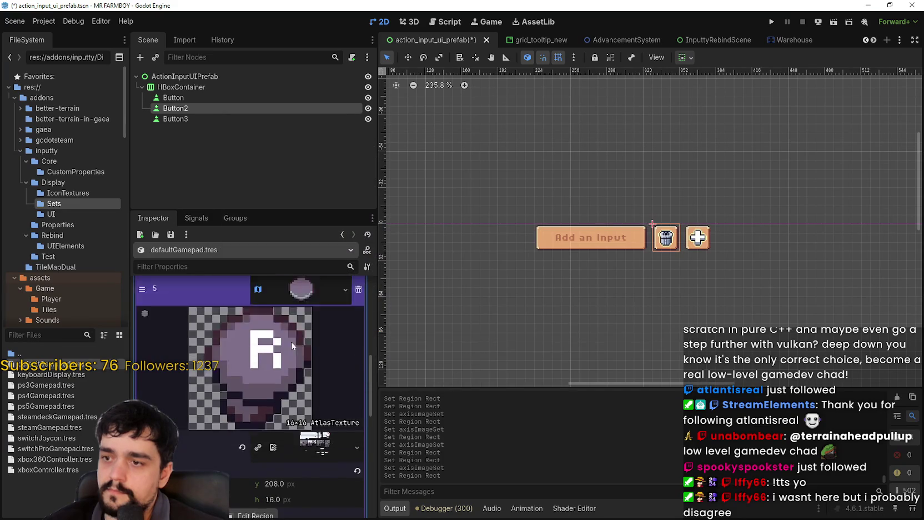
pyautogui.hotkey('ctrl', 's')
# - Give entry 6 the pasted atlas texture with its region moved onto the R icon, then save
pyautogui.click(313, 378)
pyautogui.rightClick(312, 378)
pyautogui.scroll(-1, 311, 477)
pyautogui.click(311, 485)
pyautogui.scroll(-1, 270, 486)
pyautogui.click(254, 509)
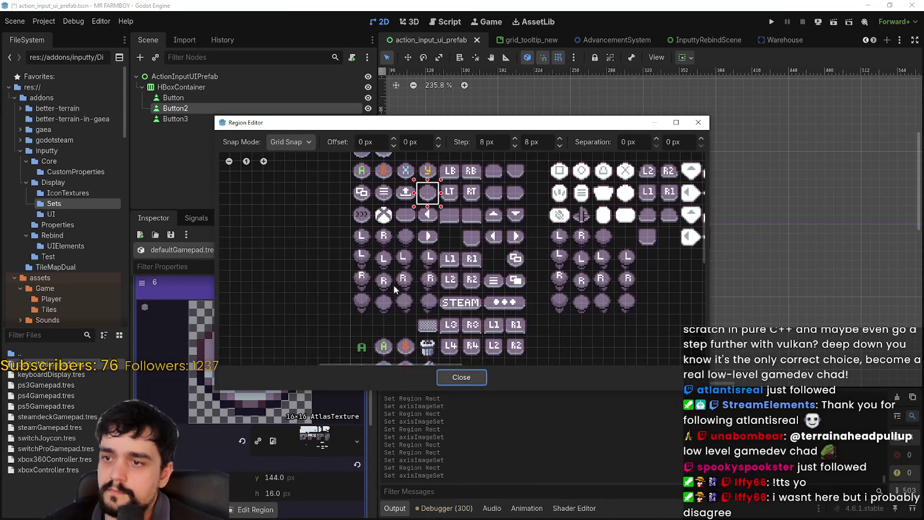
pyautogui.moveTo(357, 294); pyautogui.dragTo(374, 270)
pyautogui.click(454, 377)
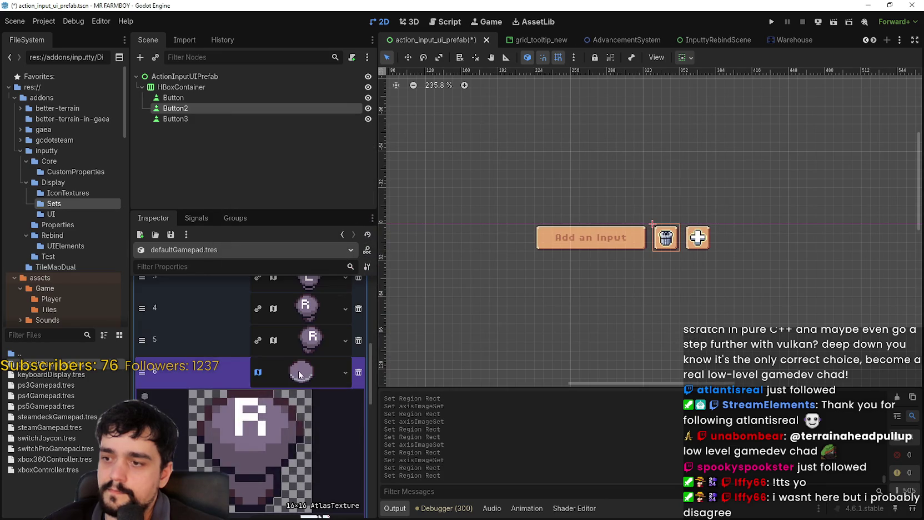
pyautogui.click(300, 372)
pyautogui.hotkey('ctrl', 's')
# - Give entry 7 the pasted atlas texture with the R icon region, then save
pyautogui.click(310, 403)
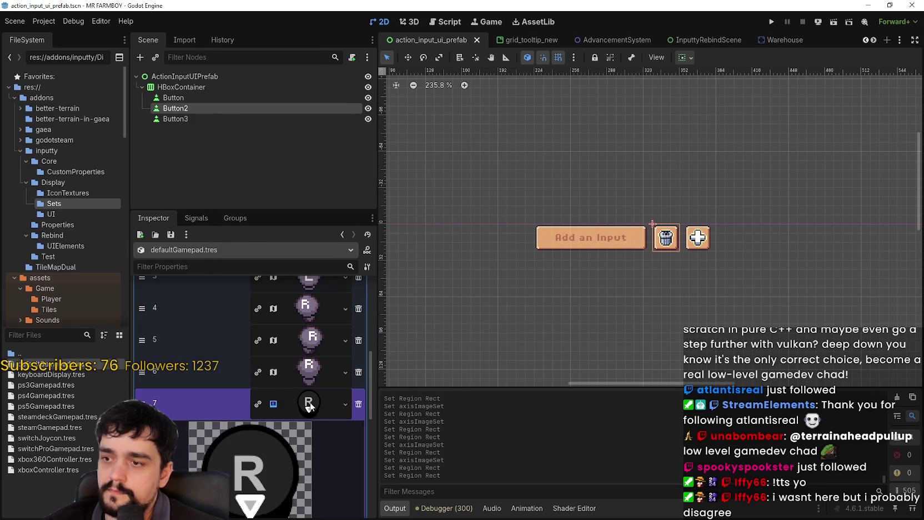
pyautogui.scroll(-1, 310, 401)
pyautogui.rightClick(302, 368)
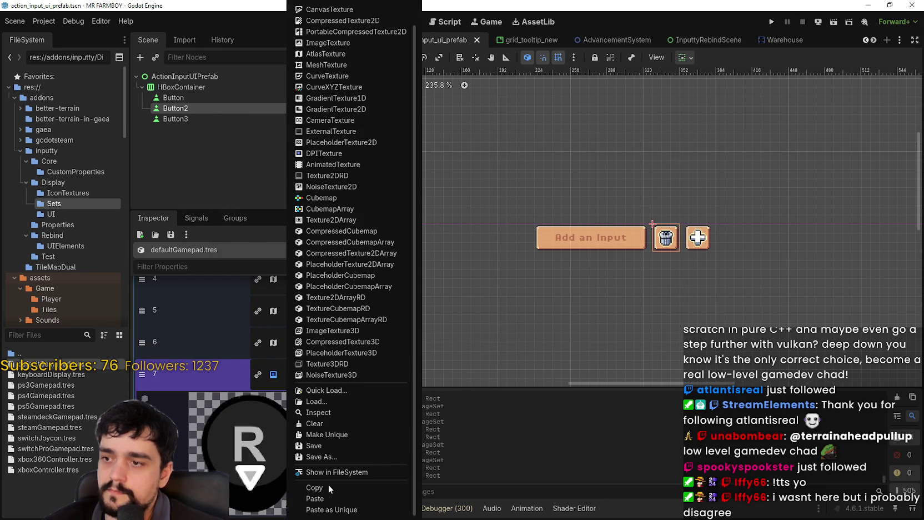
pyautogui.click(329, 494)
pyautogui.click(257, 485)
pyautogui.scroll(3, 320, 283)
pyautogui.click(280, 230)
pyautogui.click(461, 377)
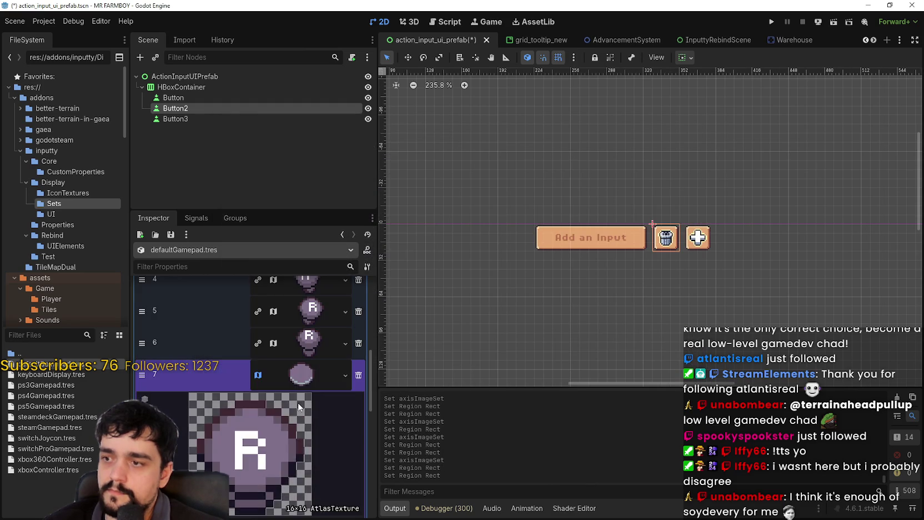
pyautogui.click(306, 385)
pyautogui.hotkey('ctrl', 's')
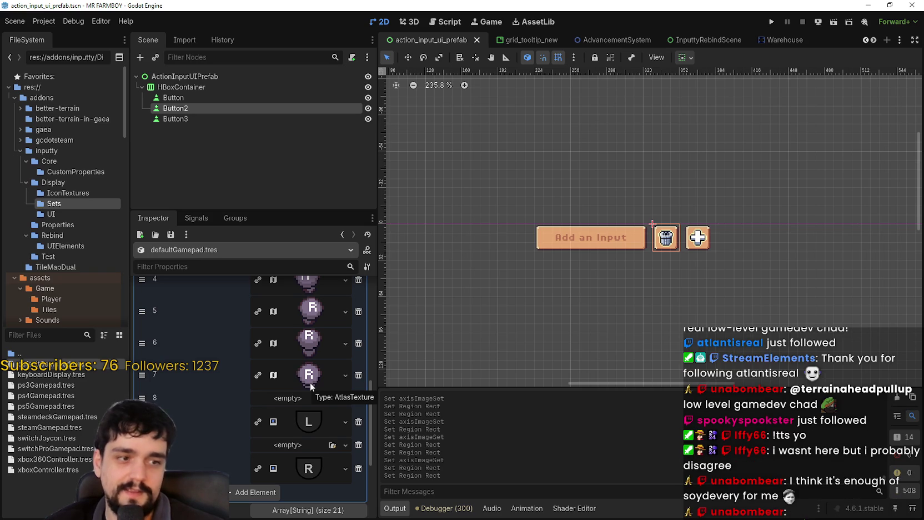
# - Paste the atlas texture into entry 9, frame the Switch L icon as its region, and save
pyautogui.scroll(-2, 306, 386)
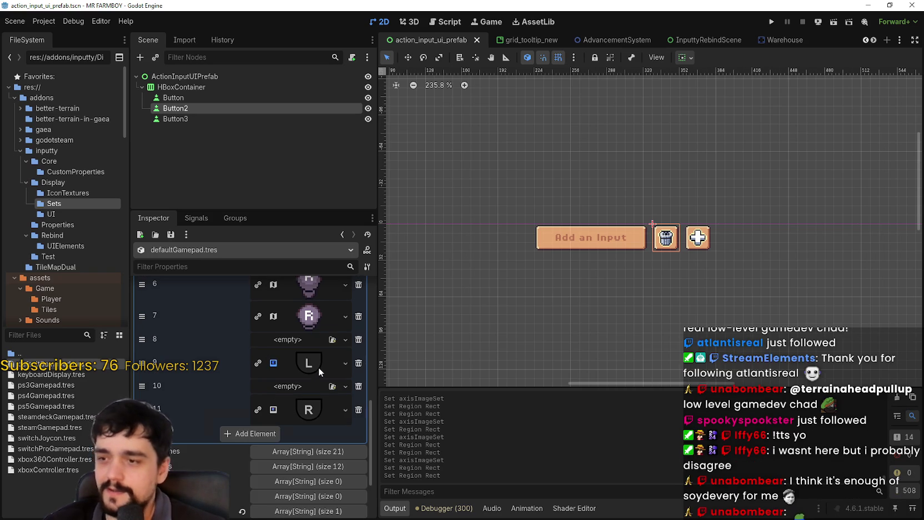
pyautogui.click(318, 367)
pyautogui.rightClick(304, 381)
pyautogui.click(333, 498)
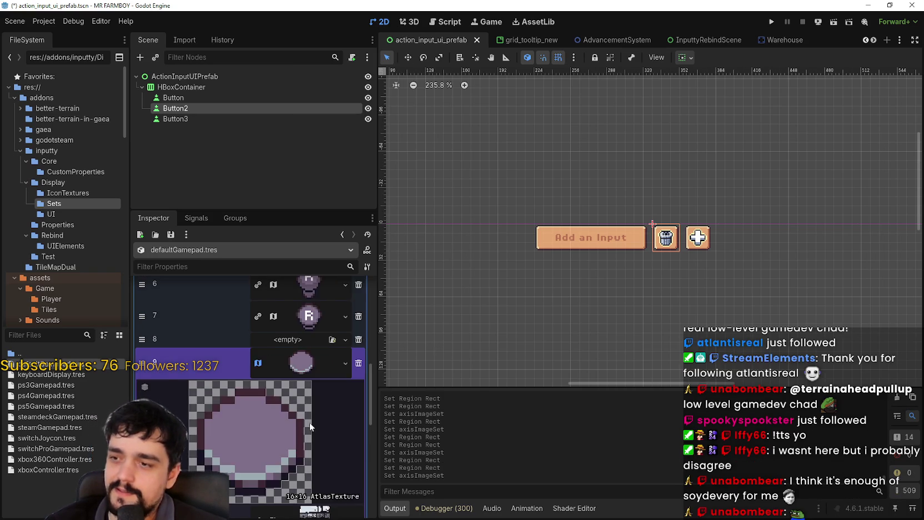
pyautogui.click(239, 442)
pyautogui.scroll(-3, 316, 295)
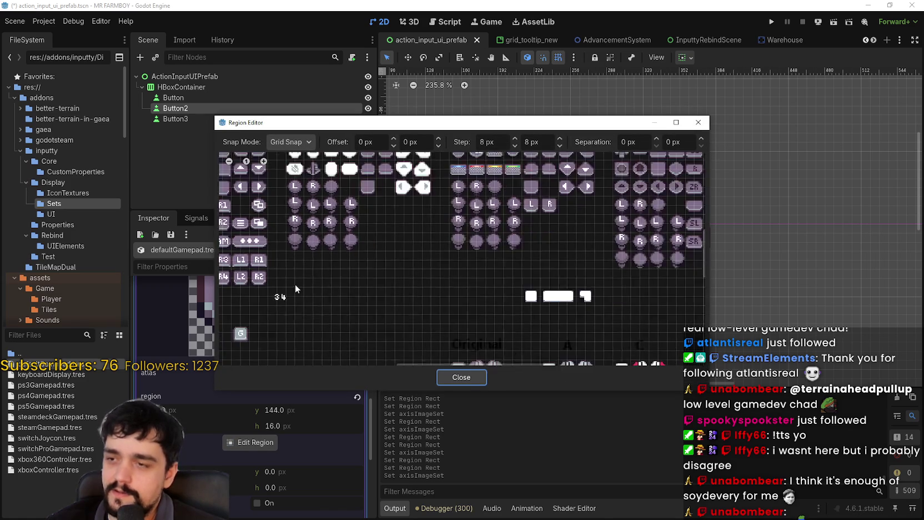
pyautogui.scroll(2, 467, 262)
pyautogui.hscroll(10, 551, 283)
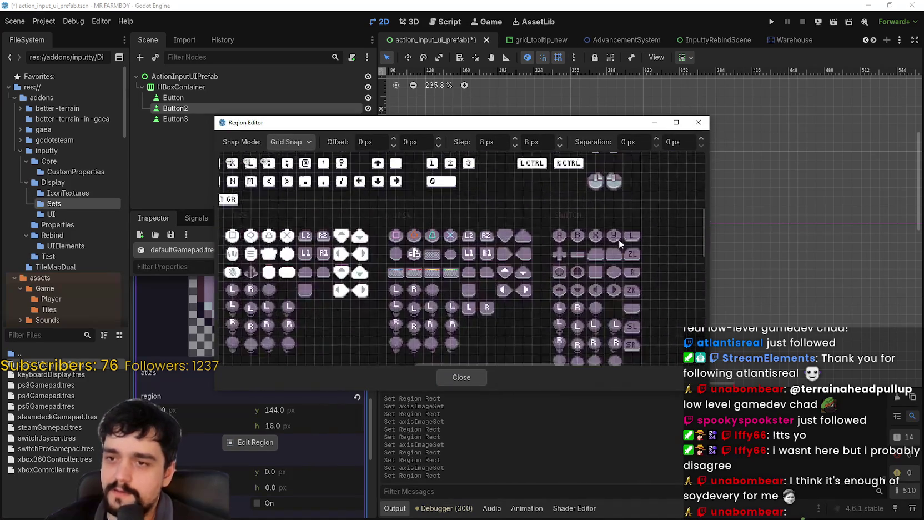
pyautogui.scroll(-1, 616, 237)
pyautogui.scroll(3, 618, 227)
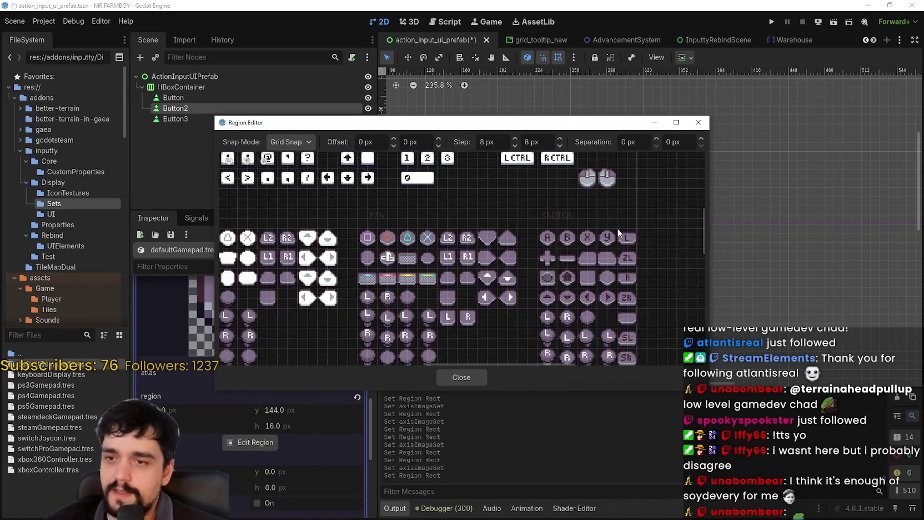
pyautogui.moveTo(619, 229); pyautogui.dragTo(645, 251)
pyautogui.scroll(-1, 645, 253)
pyautogui.scroll(-1, 635, 265)
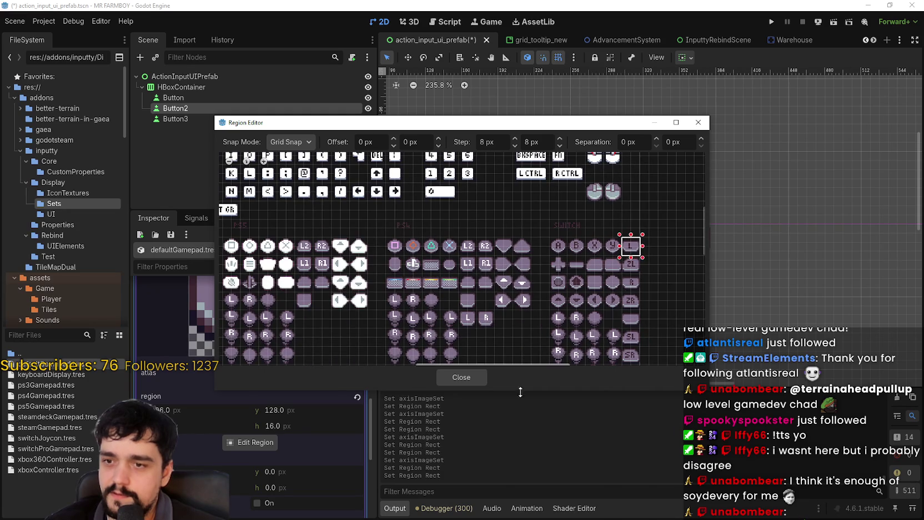
pyautogui.click(461, 377)
pyautogui.click(314, 321)
pyautogui.hotkey('ctrl', 's')
# - Paste the atlas texture into entry 11, frame the Switch R icon as its region, and save
pyautogui.click(312, 353)
pyautogui.rightClick(308, 352)
pyautogui.click(325, 473)
pyautogui.scroll(-4, 325, 474)
pyautogui.click(253, 463)
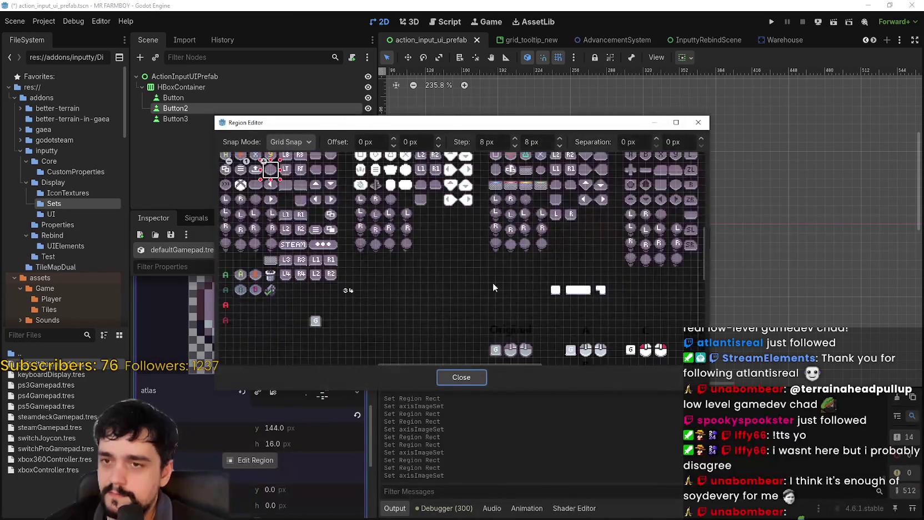
pyautogui.scroll(5, 498, 283)
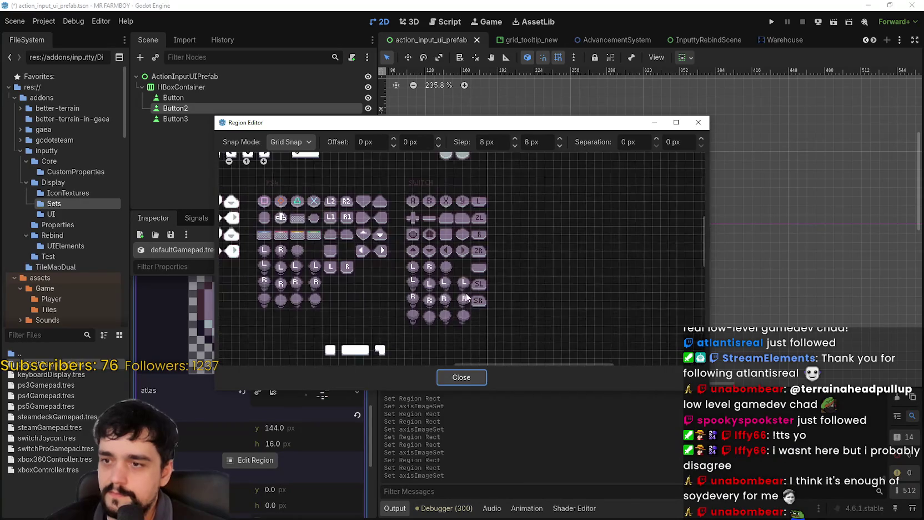
pyautogui.scroll(3, 471, 272)
pyautogui.moveTo(469, 241); pyautogui.dragTo(496, 271)
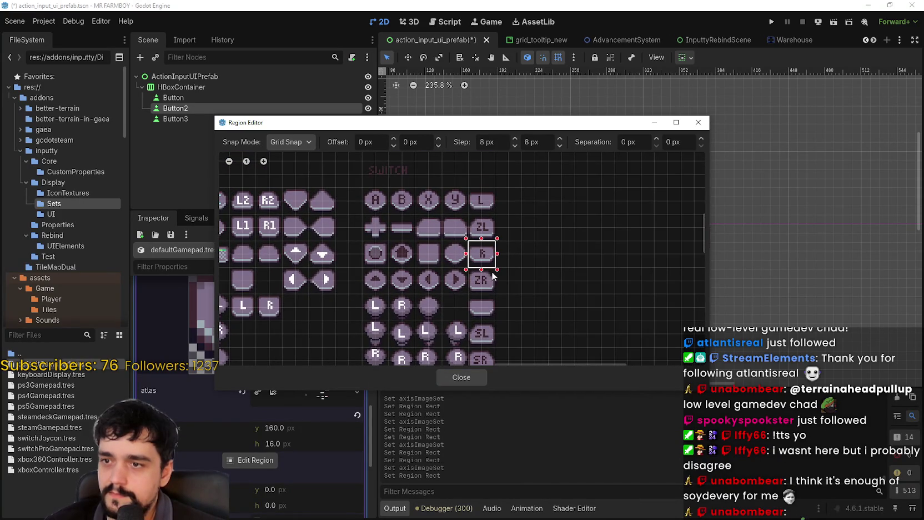
pyautogui.click(466, 380)
pyautogui.click(311, 385)
pyautogui.hotkey('ctrl', 's')
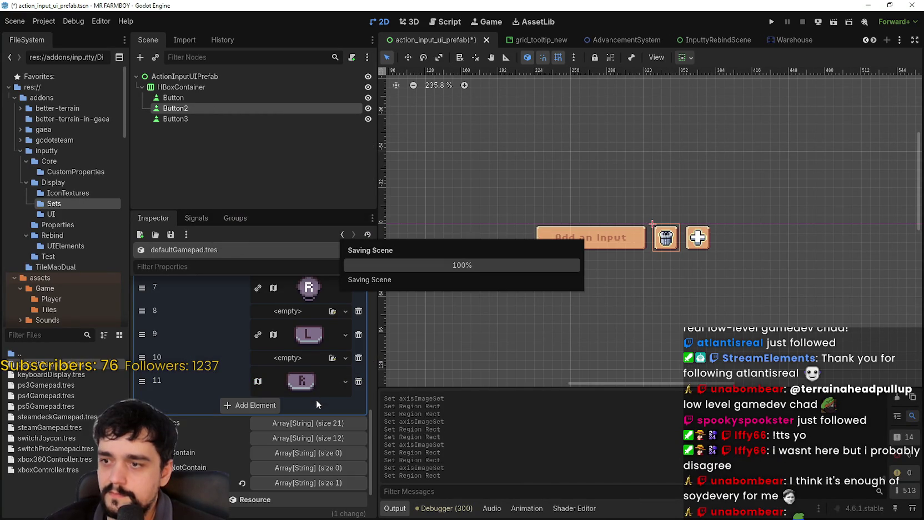
pyautogui.click(336, 483)
pyautogui.scroll(10, 333, 472)
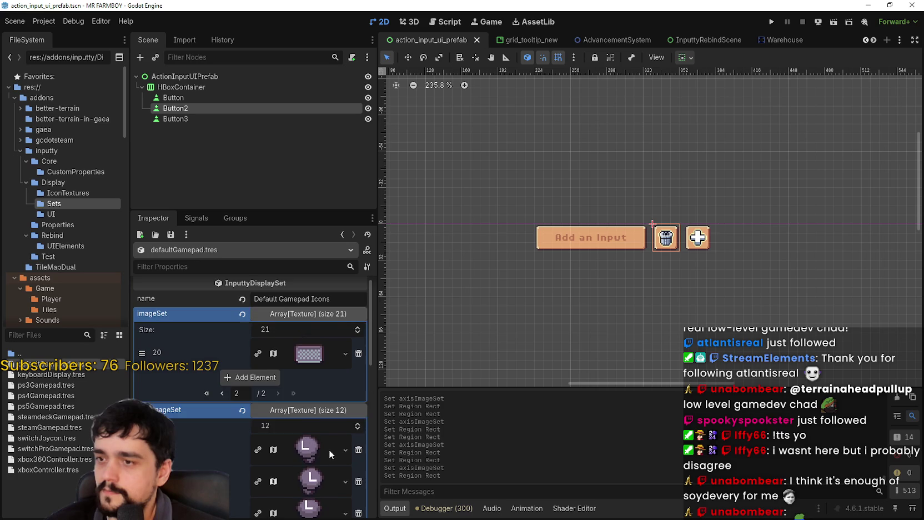
# - Collapse the axisImageSet and imageSet lists and save the scene
pyautogui.click(315, 411)
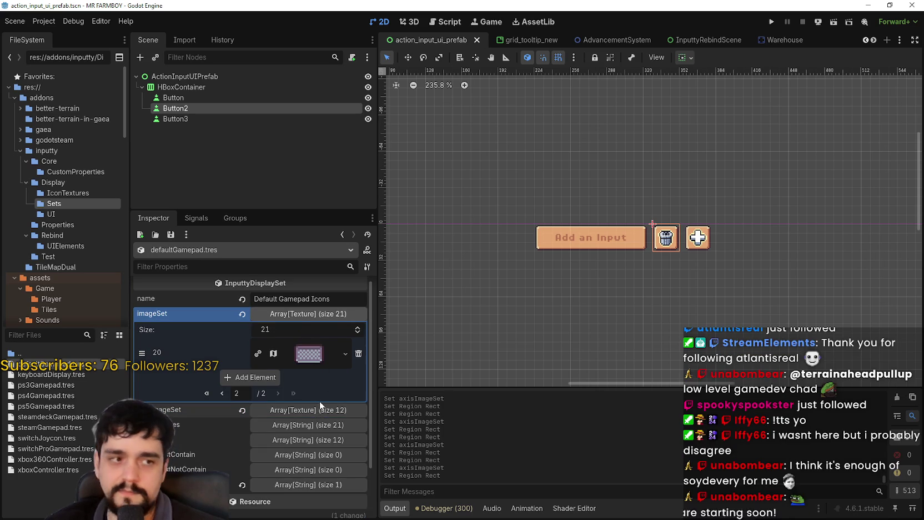
pyautogui.click(222, 393)
pyautogui.scroll(-8, 306, 411)
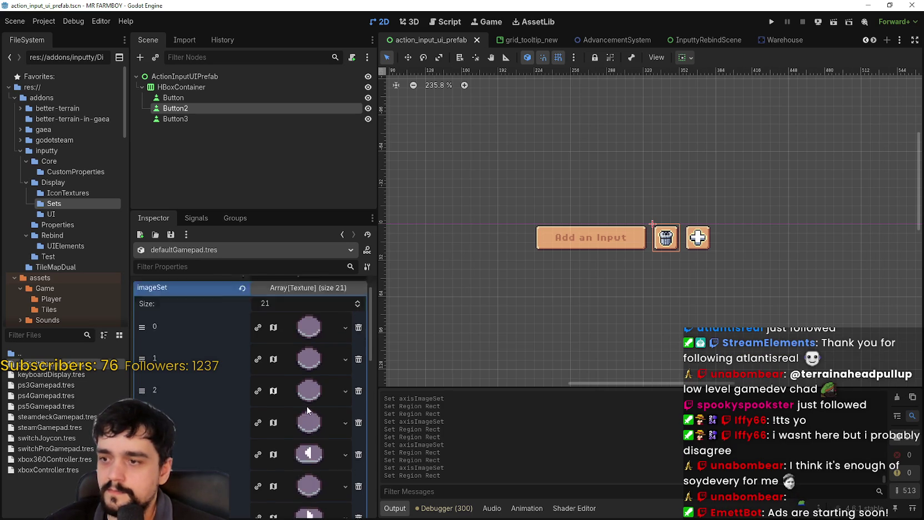
pyautogui.hotkey('ctrl', 's')
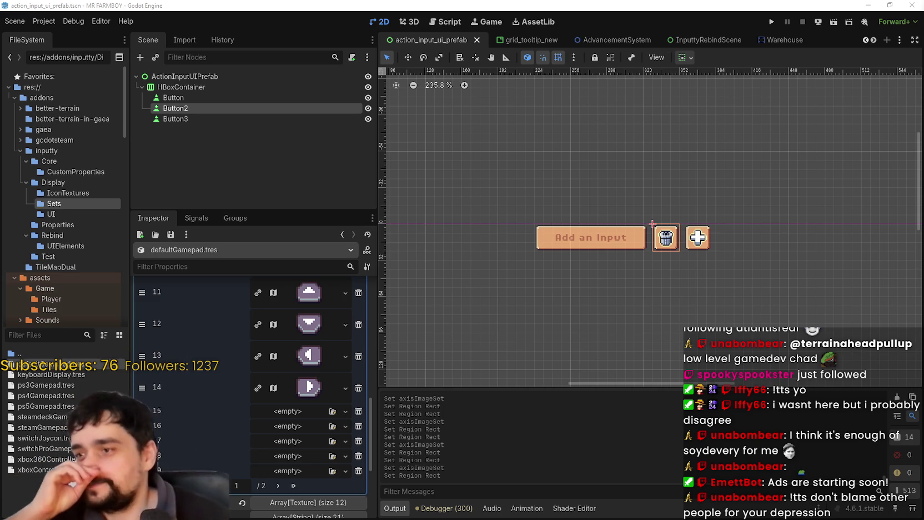
pyautogui.scroll(5, 196, 374)
pyautogui.scroll(4, 210, 367)
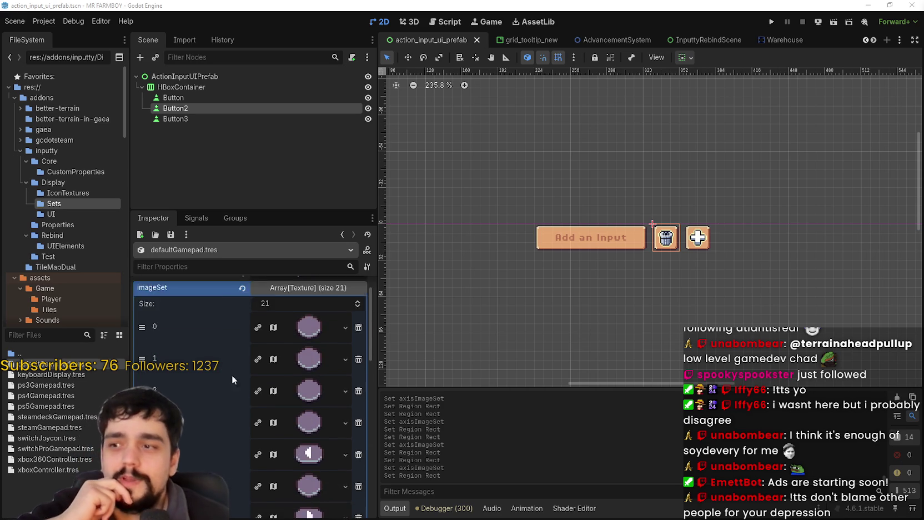
pyautogui.click(305, 316)
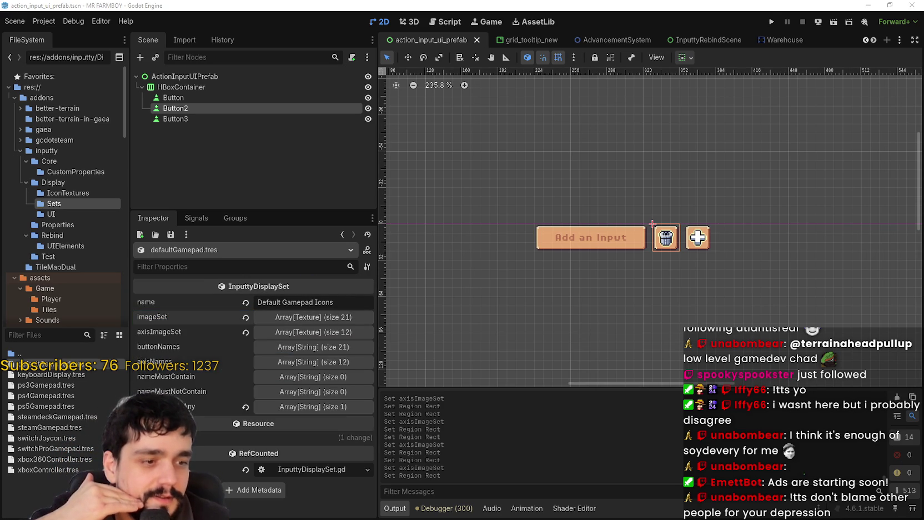
# - Reload the MR FARMBOY Steam store page, minimize Steam, and run the game with F5
pyautogui.hotkey('alt', 'Tab')
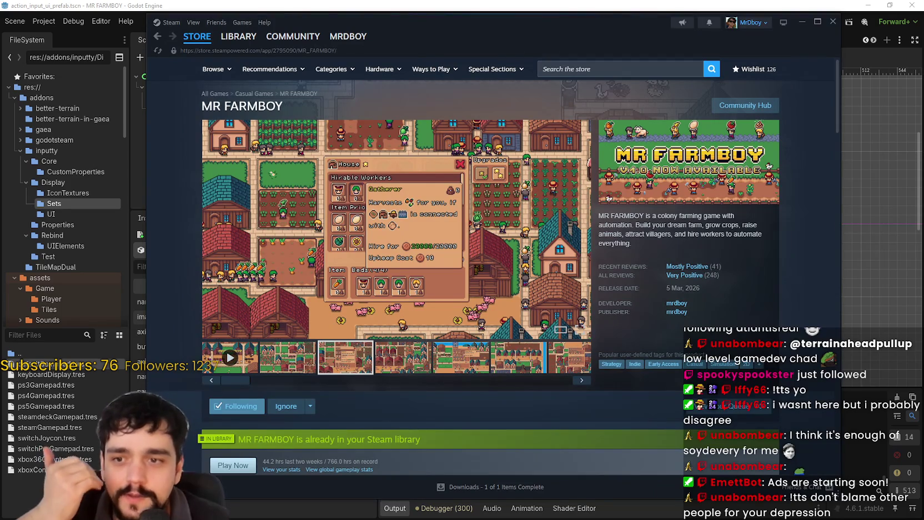
pyautogui.rightClick(850, 307)
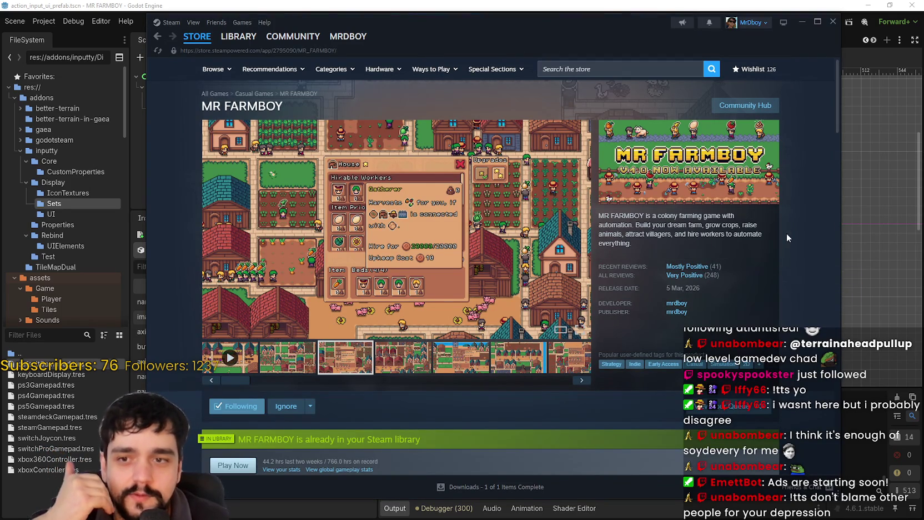
pyautogui.rightClick(842, 305)
pyautogui.click(813, 276)
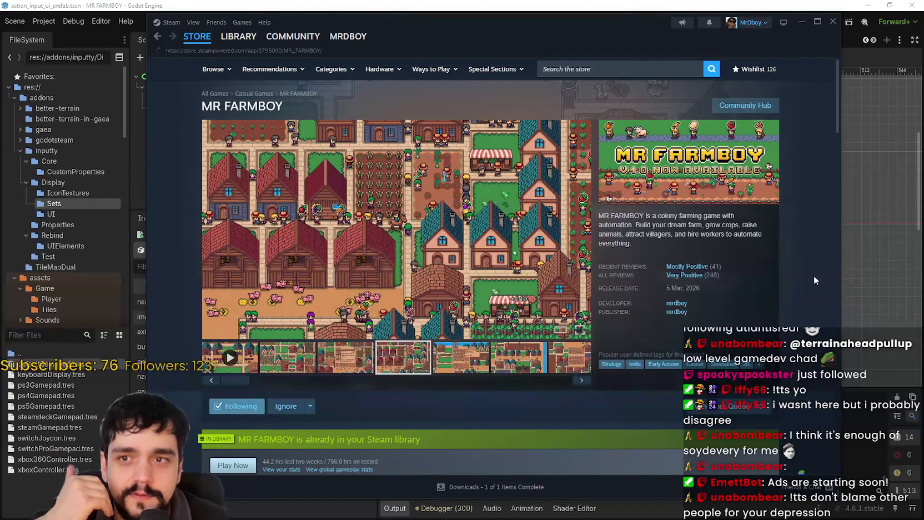
pyautogui.click(801, 22)
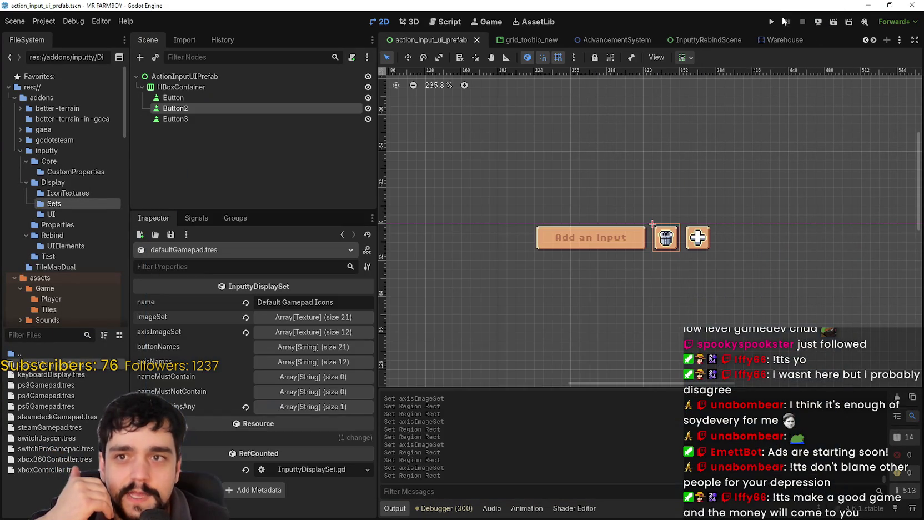
pyautogui.press('F5')
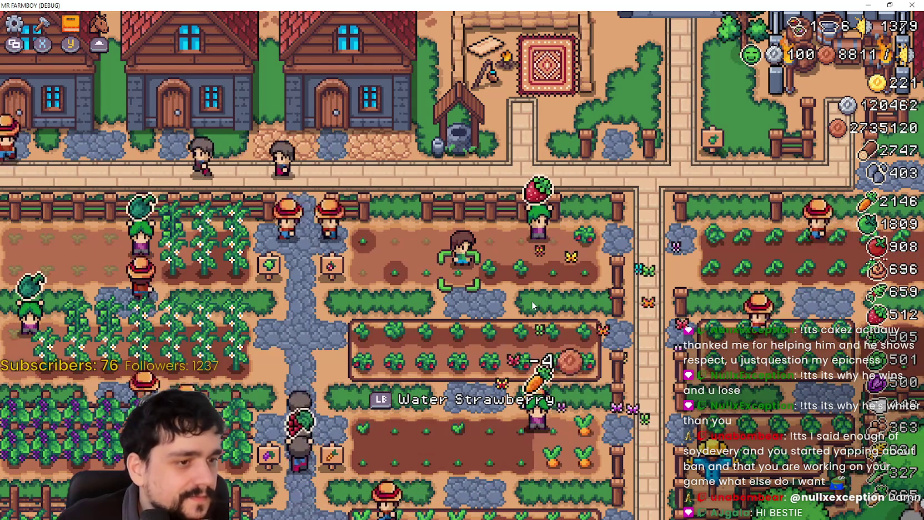
# - Walk the farmer onto the empty strawberry plot and plant strawberries
pyautogui.press('w')
pyautogui.press('d')
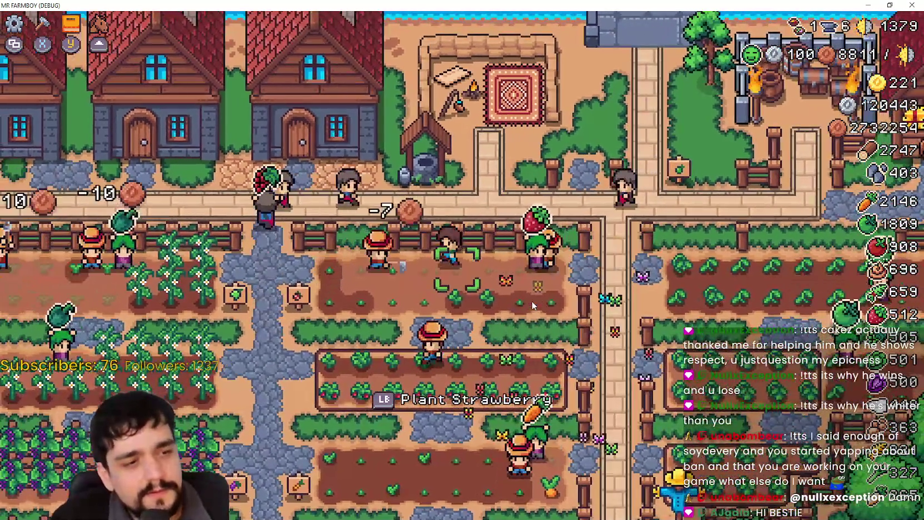
pyautogui.press('a')
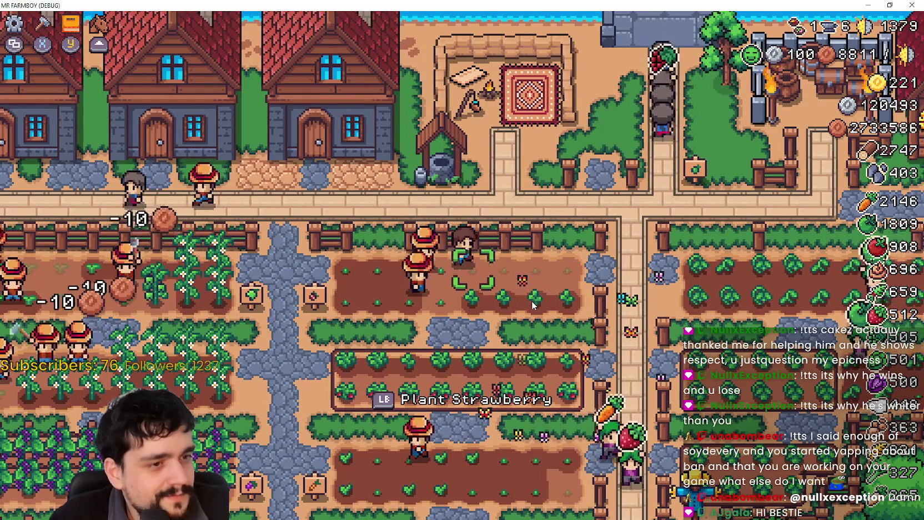
pyautogui.press('d')
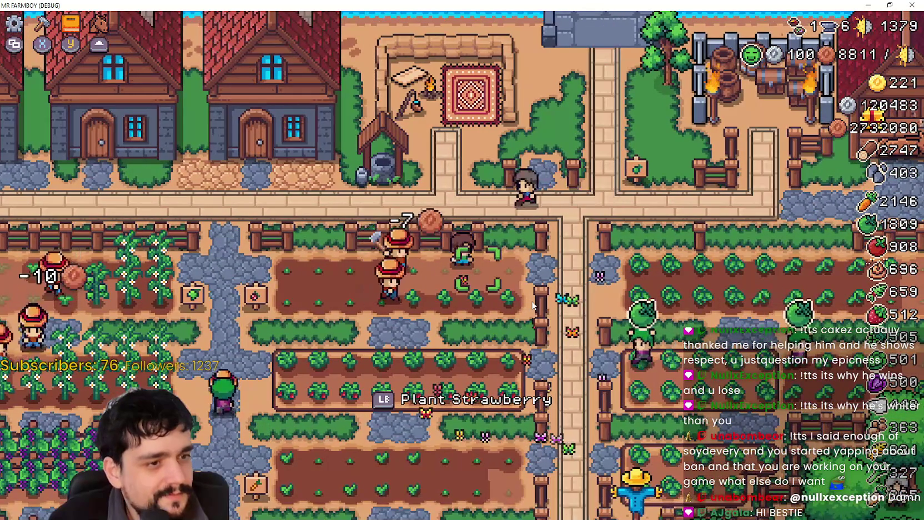
pyautogui.press('a')
pyautogui.press('s')
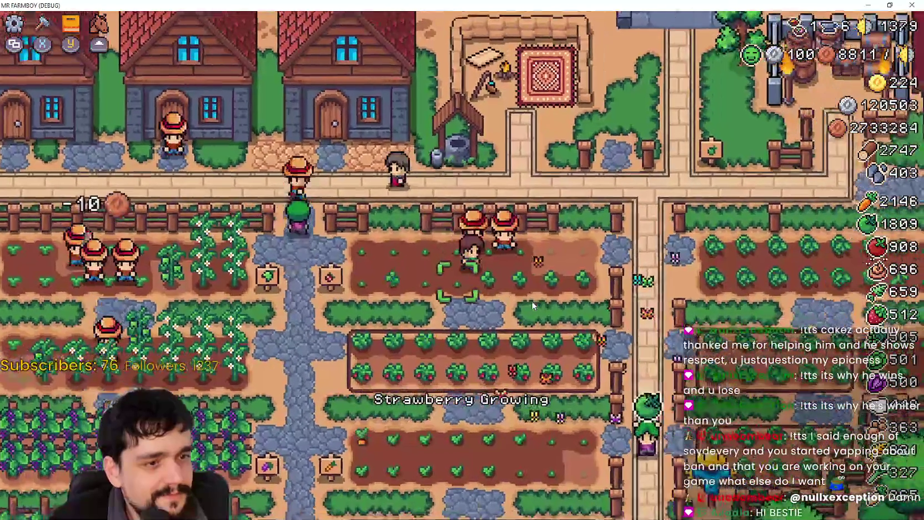
# - Walk through the tomato field to the orange pepper plot and water it using keyboard input
pyautogui.press('d')
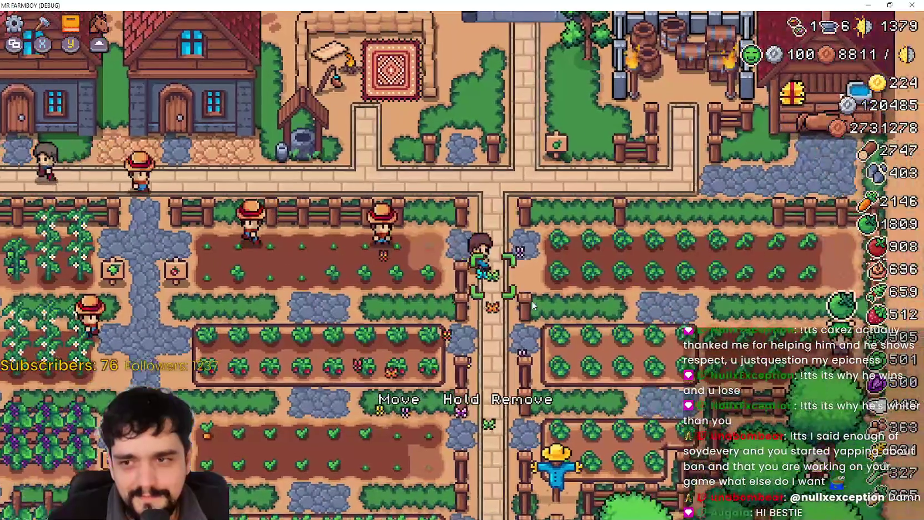
pyautogui.press('d')
pyautogui.press('s')
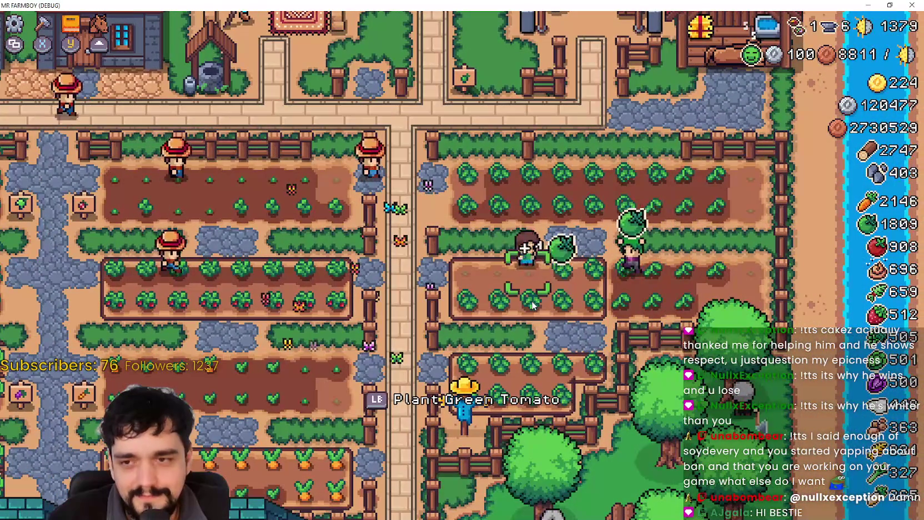
pyautogui.press('d')
pyautogui.press('a')
pyautogui.press('s')
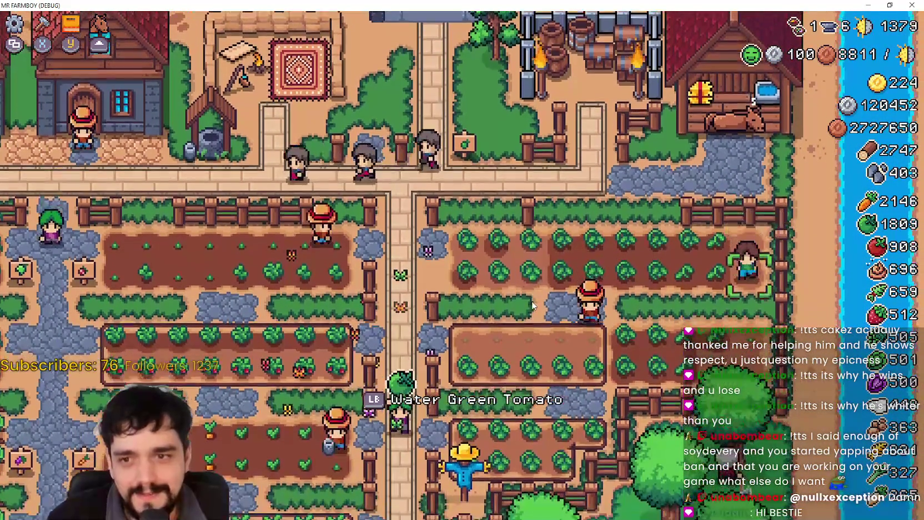
pyautogui.press('s')
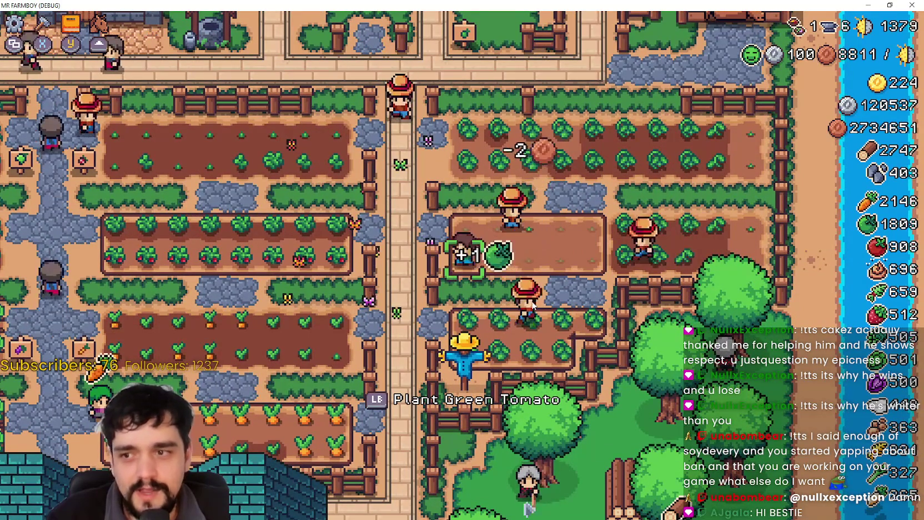
pyautogui.press('a')
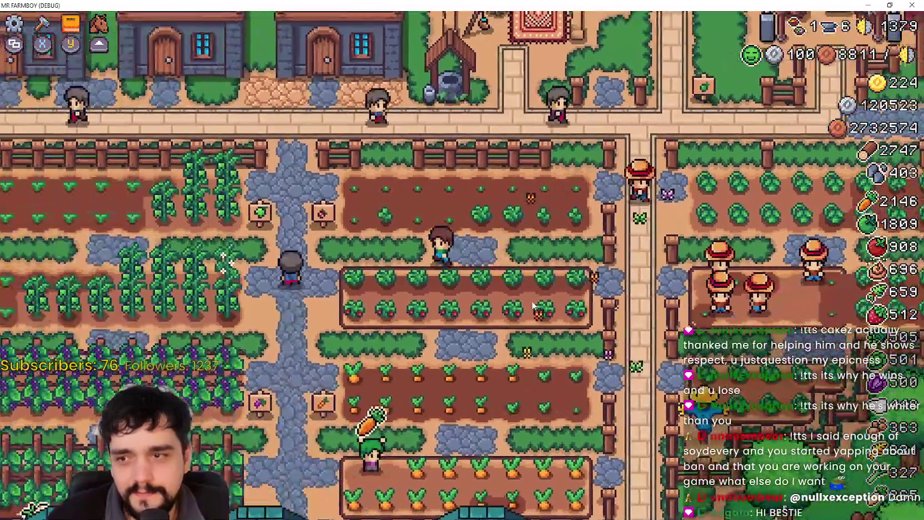
pyautogui.press('a')
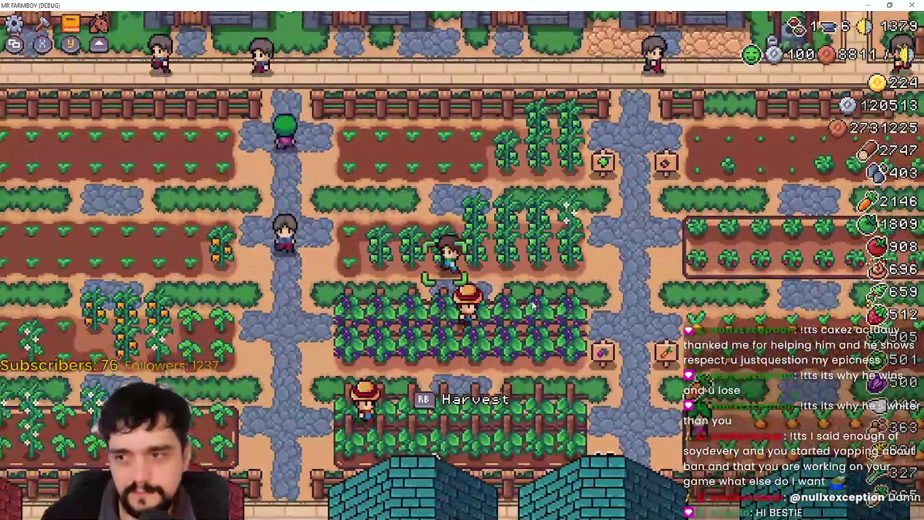
pyautogui.press('a')
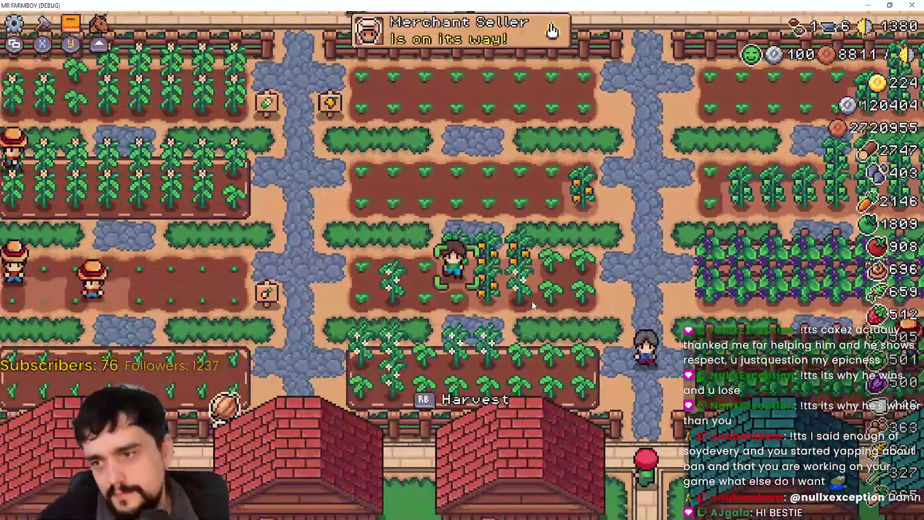
pyautogui.press('w')
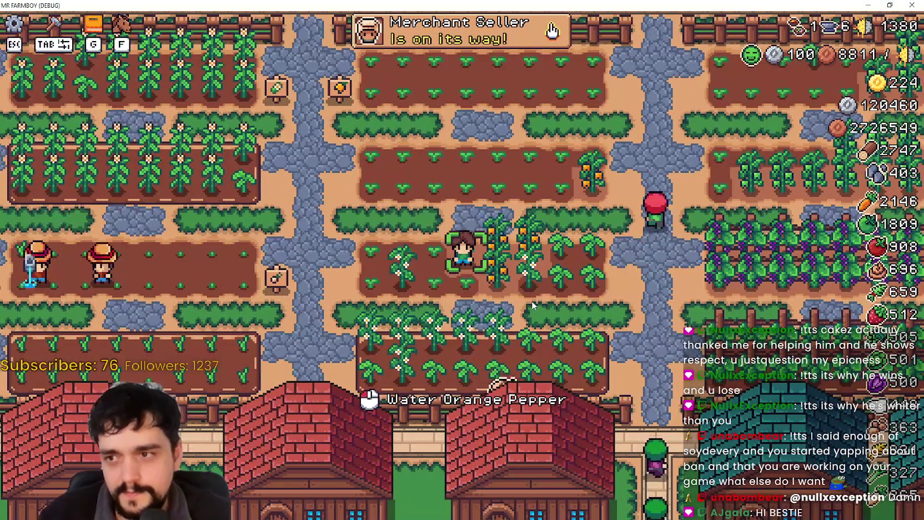
pyautogui.press('d')
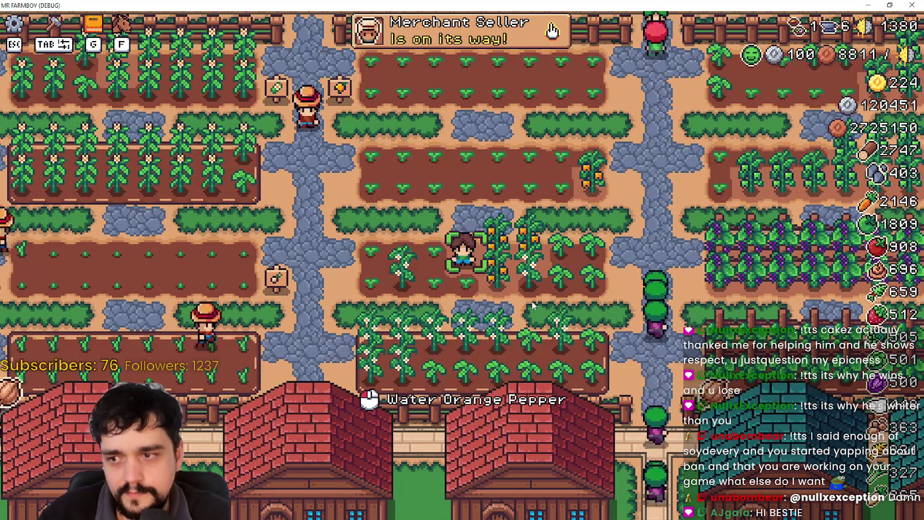
pyautogui.click(531, 300)
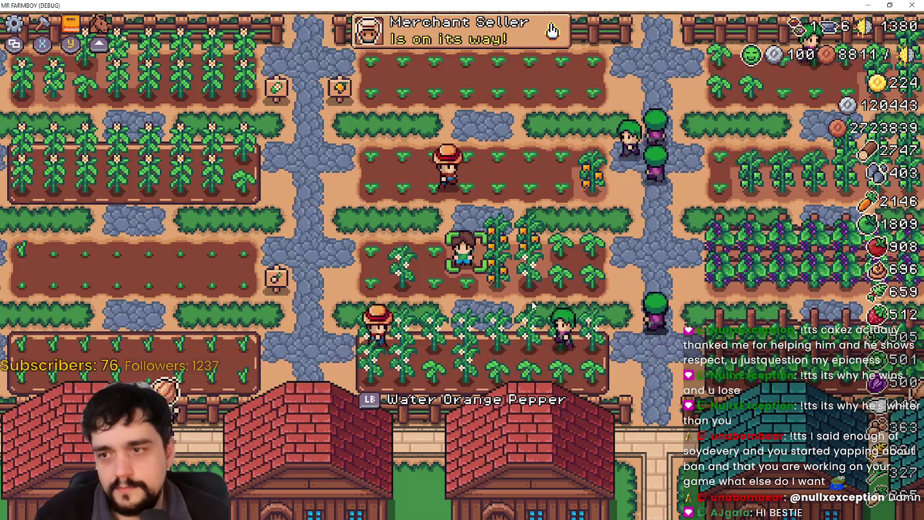
# - Walk left through the white pumpkin field, up the cobblestone path and through the fence gap
pyautogui.press('a')
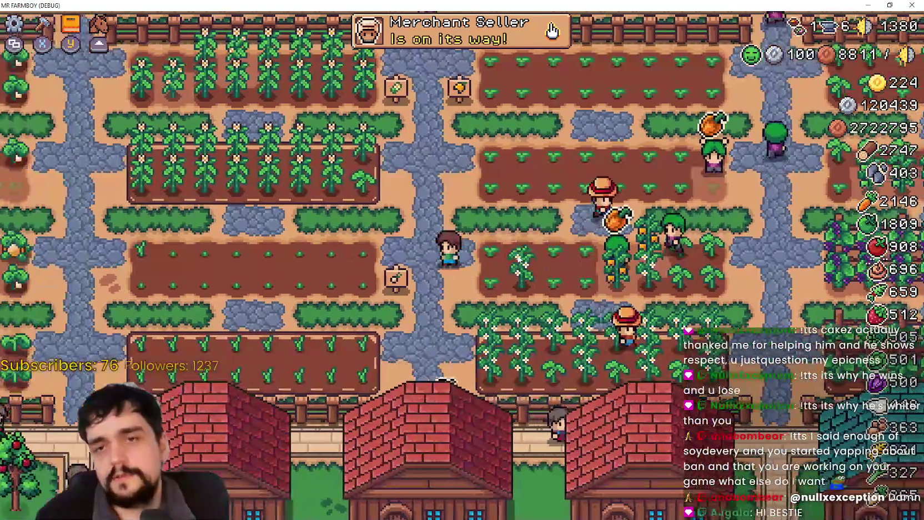
pyautogui.press('w')
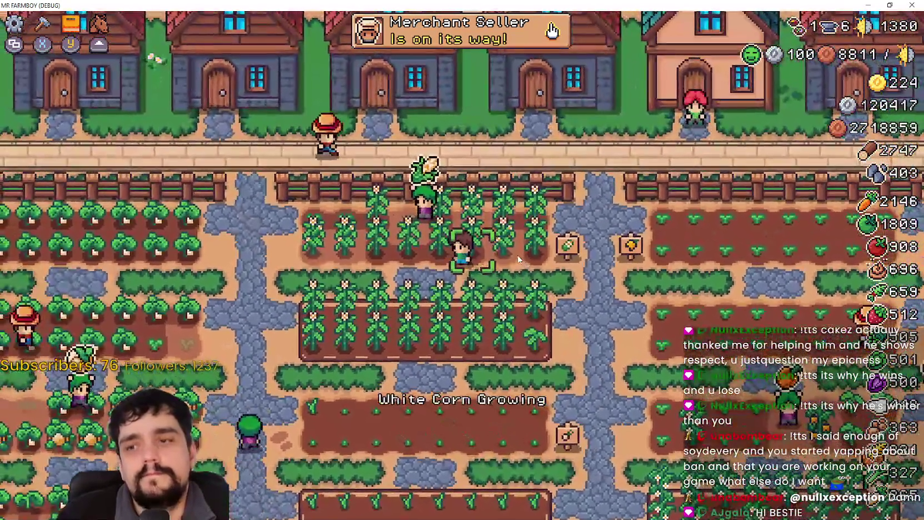
pyautogui.press('a')
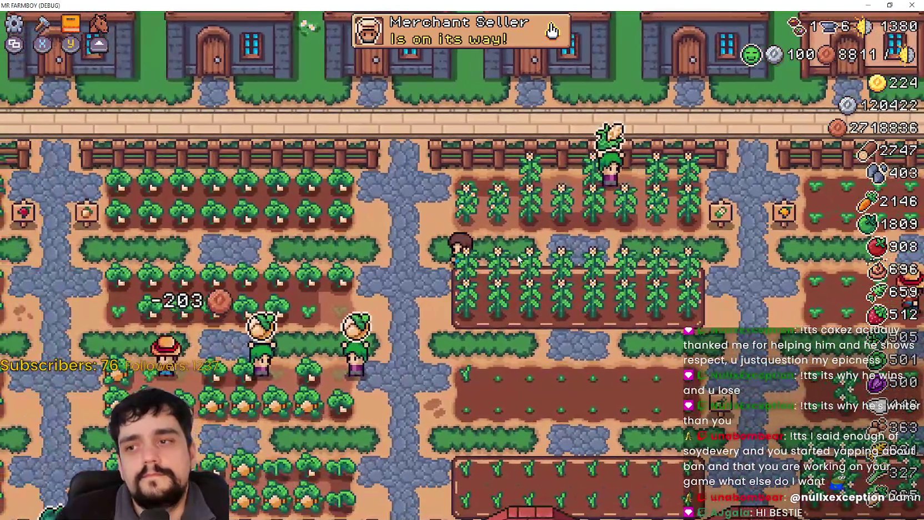
pyautogui.press('a')
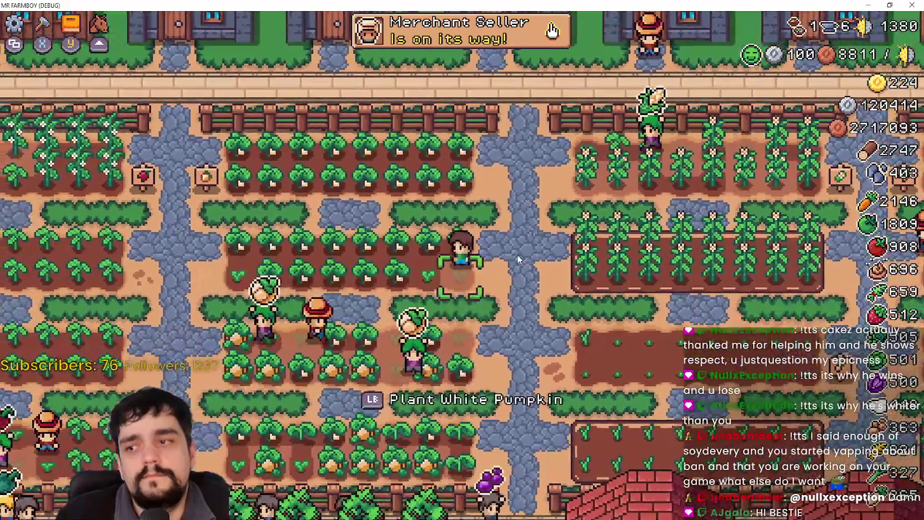
pyautogui.press('a')
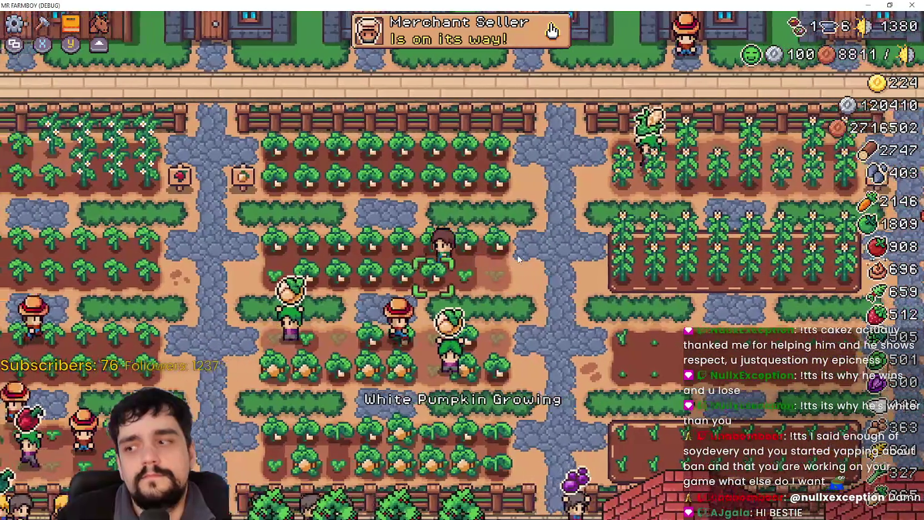
pyautogui.press('s')
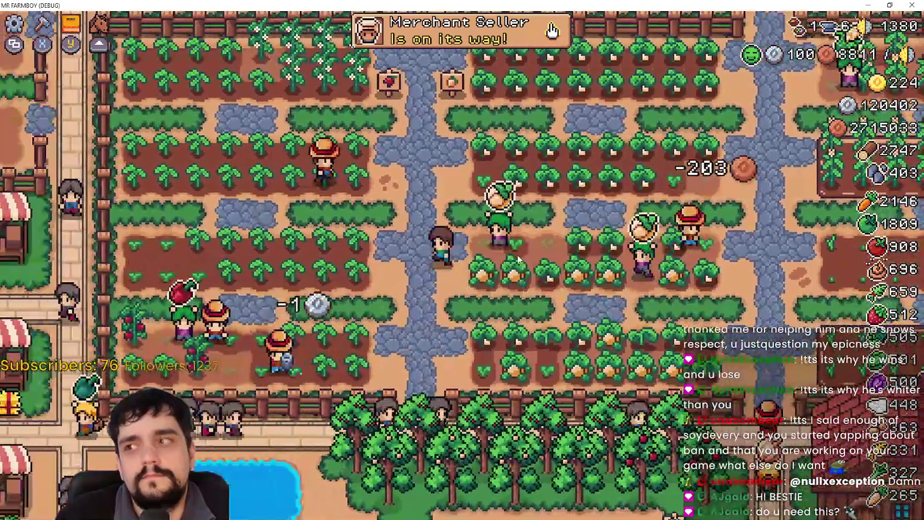
pyautogui.press('w')
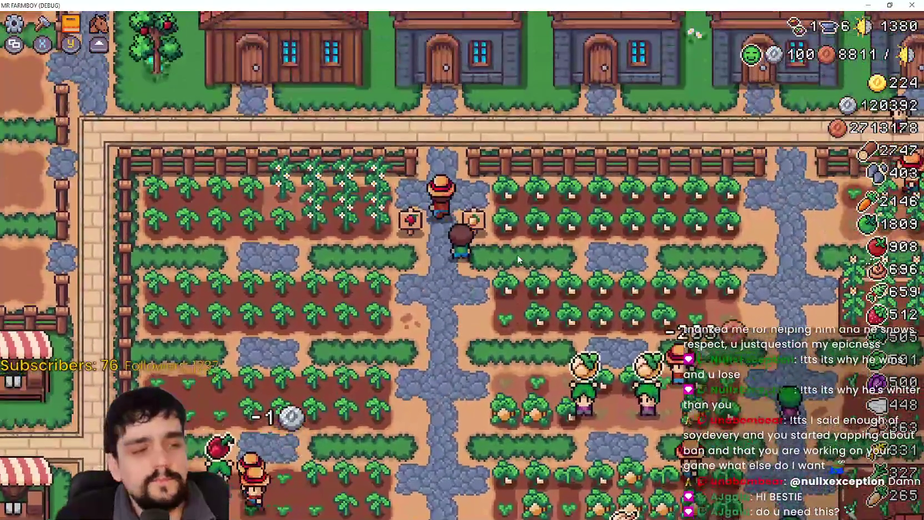
pyautogui.press('w')
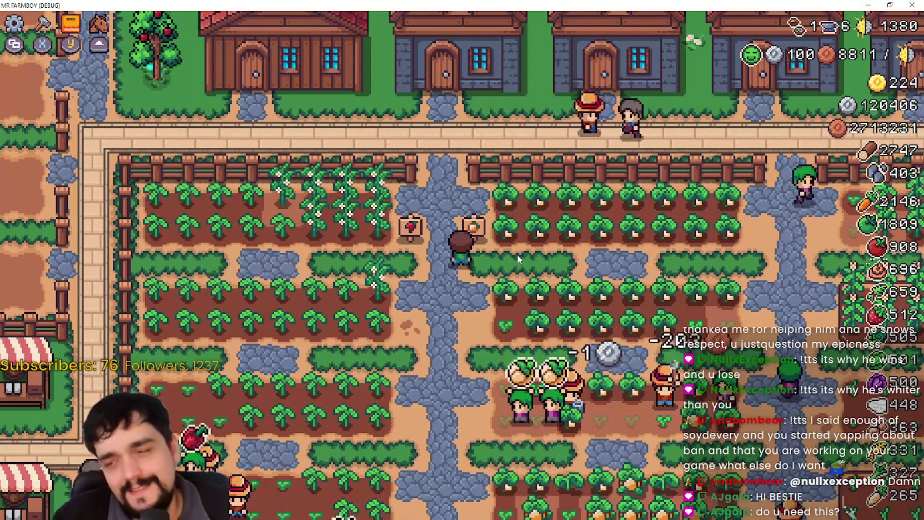
pyautogui.press('w')
pyautogui.press('a')
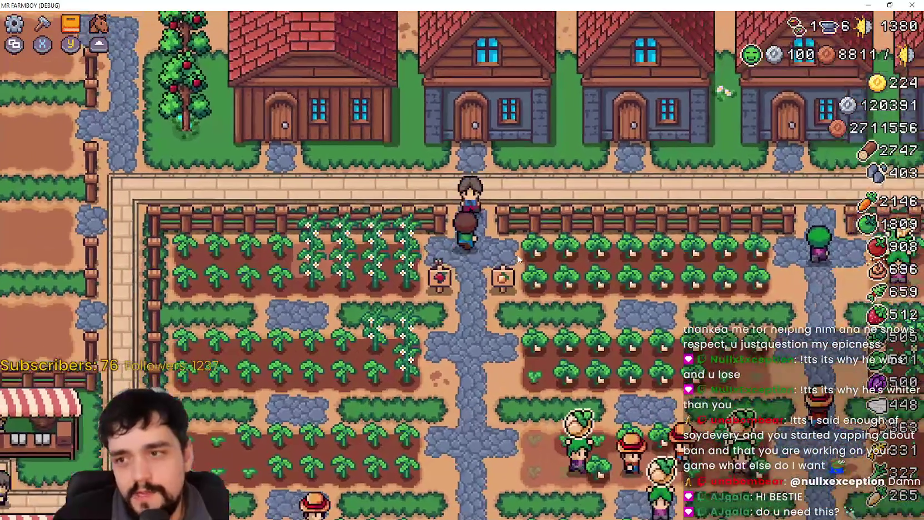
pyautogui.press('w')
pyautogui.press('a')
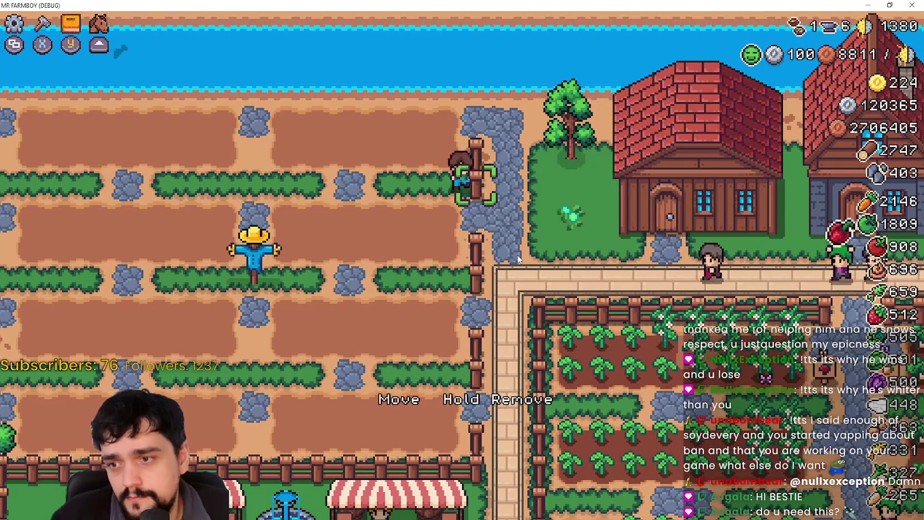
# - Walk along the fence, close the advancements panel, and toggle the crafting panel open and closed
pyautogui.press('s')
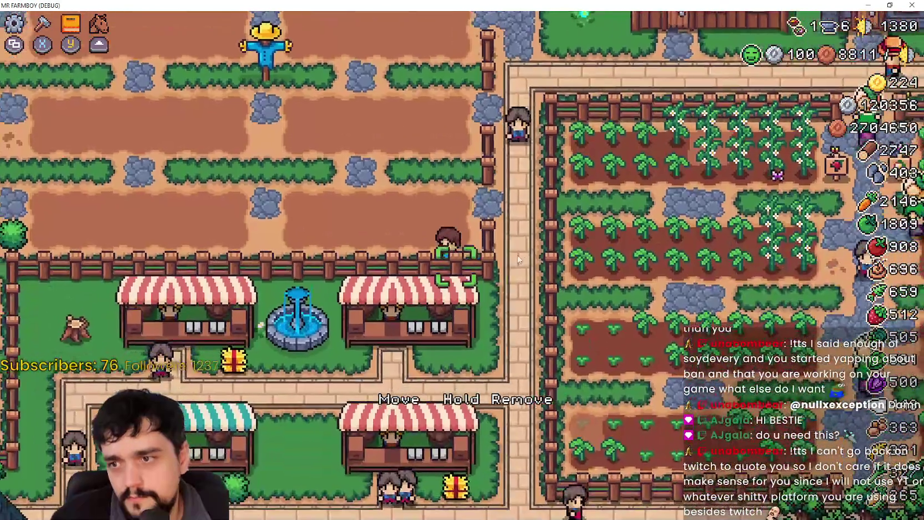
pyautogui.press('a')
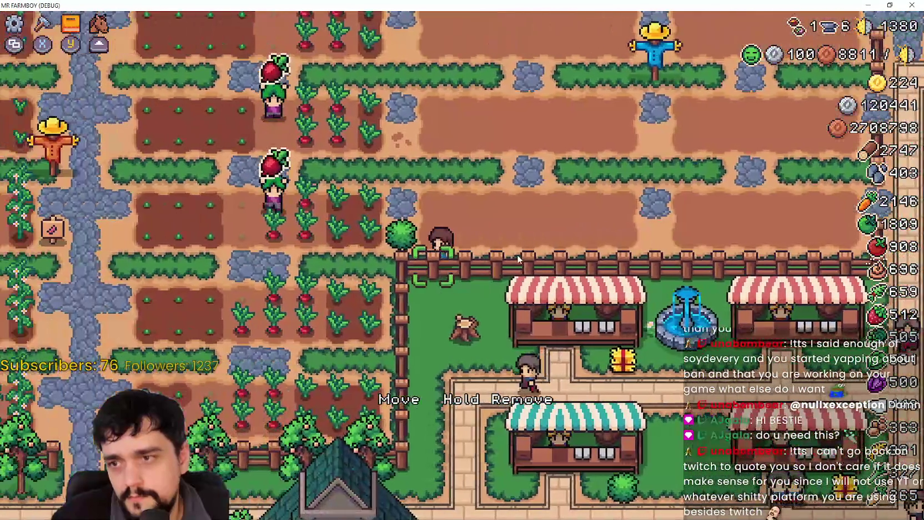
pyautogui.press('d')
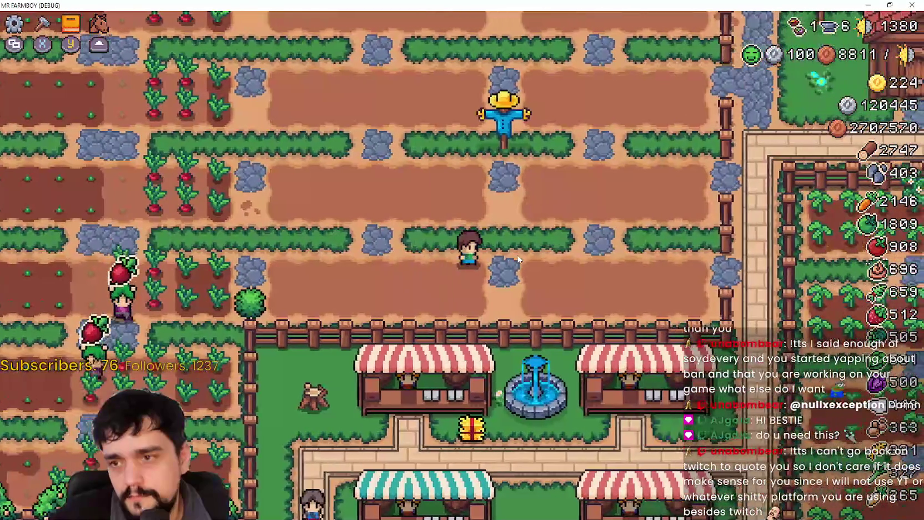
pyautogui.press('Escape')
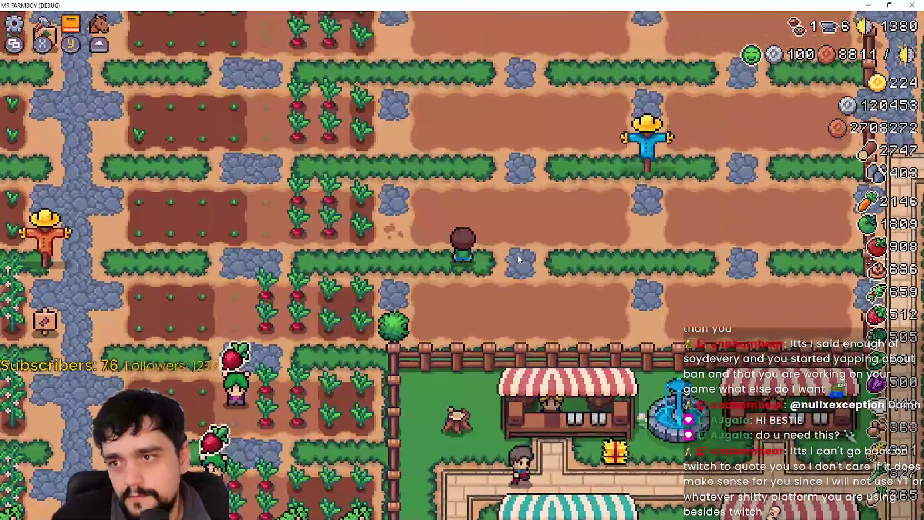
pyautogui.press('d')
pyautogui.press('c')
pyautogui.press('Escape')
# - Walk the farmer through the radish field and harvest a radish
pyautogui.press('a')
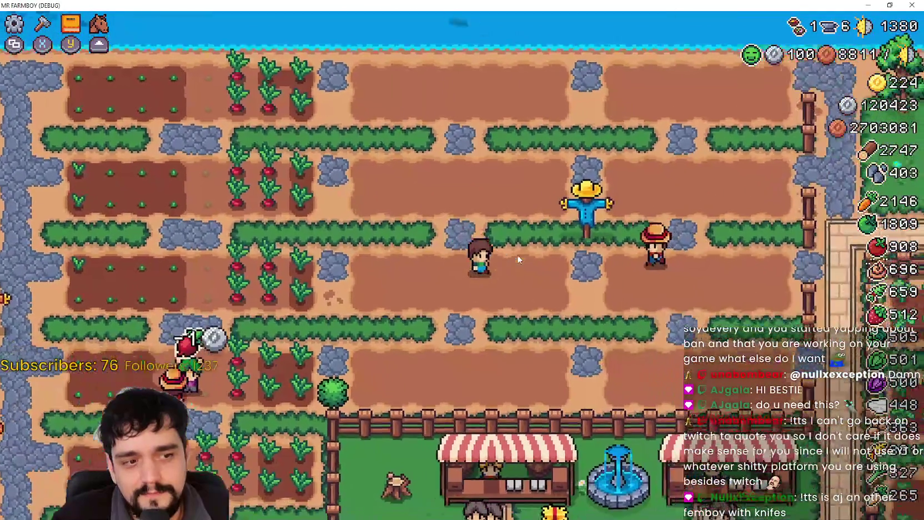
pyautogui.press('a')
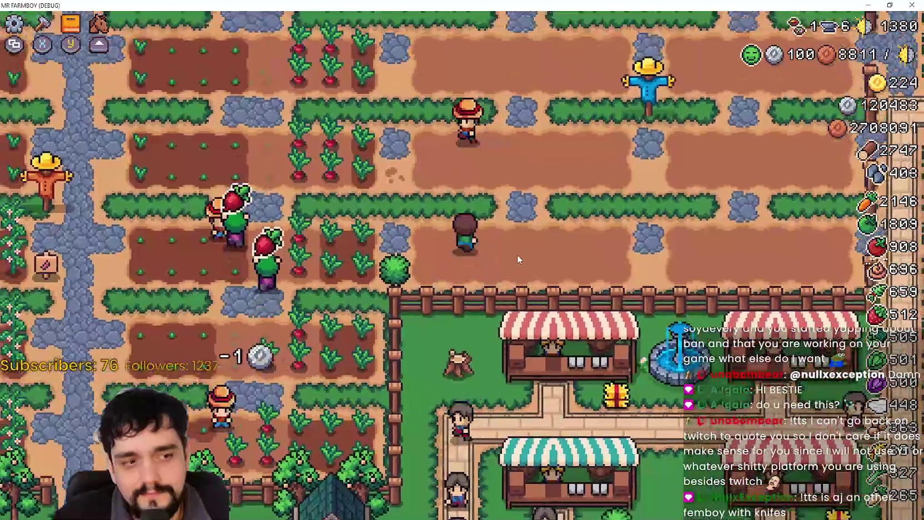
pyautogui.press('d')
pyautogui.press('w')
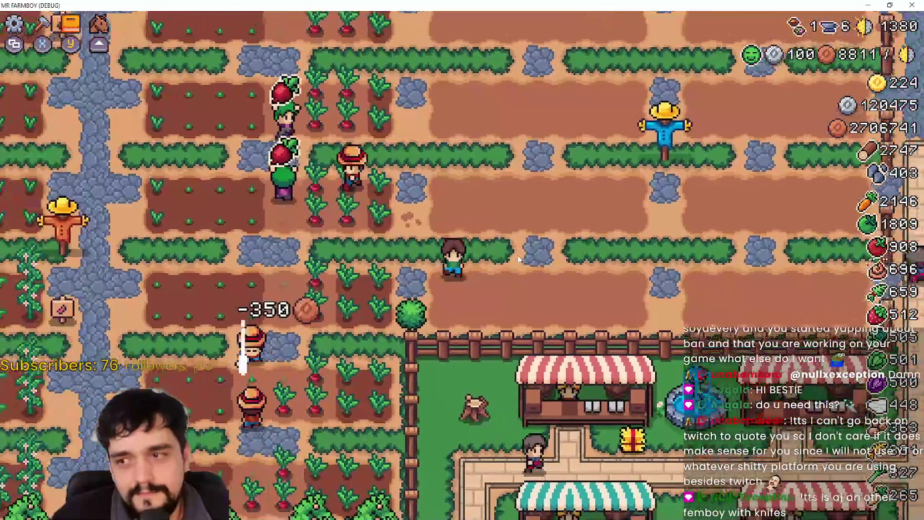
pyautogui.press('w')
pyautogui.press('a')
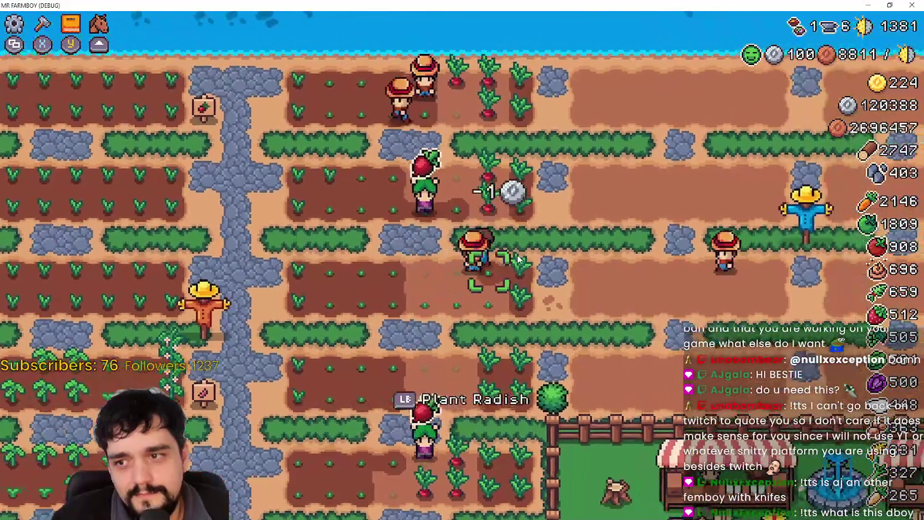
pyautogui.press('s')
pyautogui.press('d')
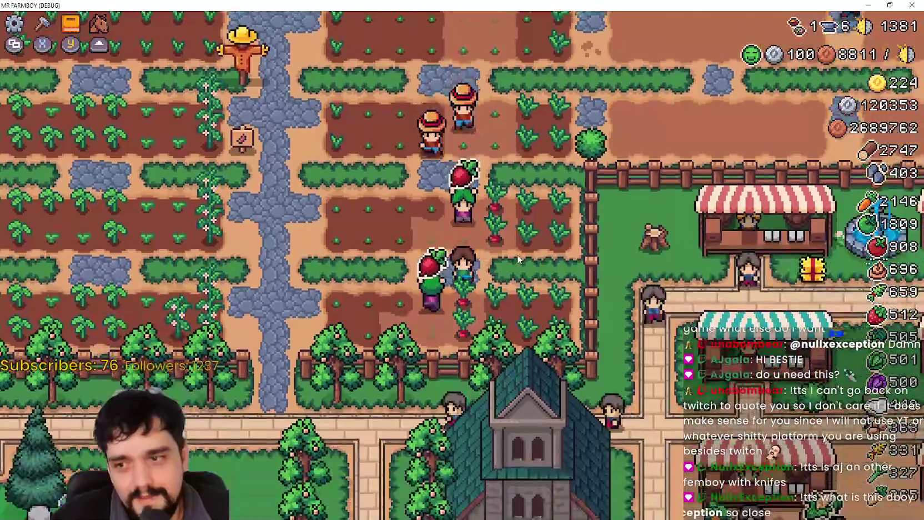
pyautogui.press('s')
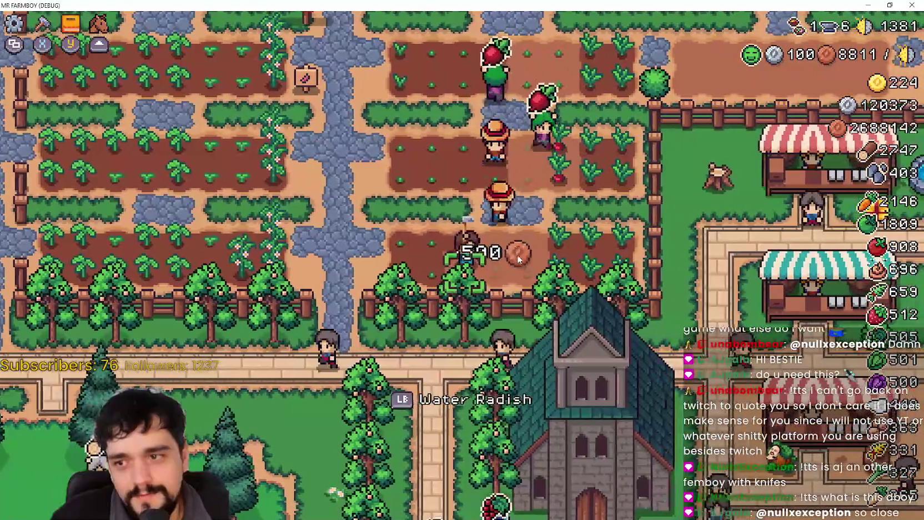
pyautogui.press('w')
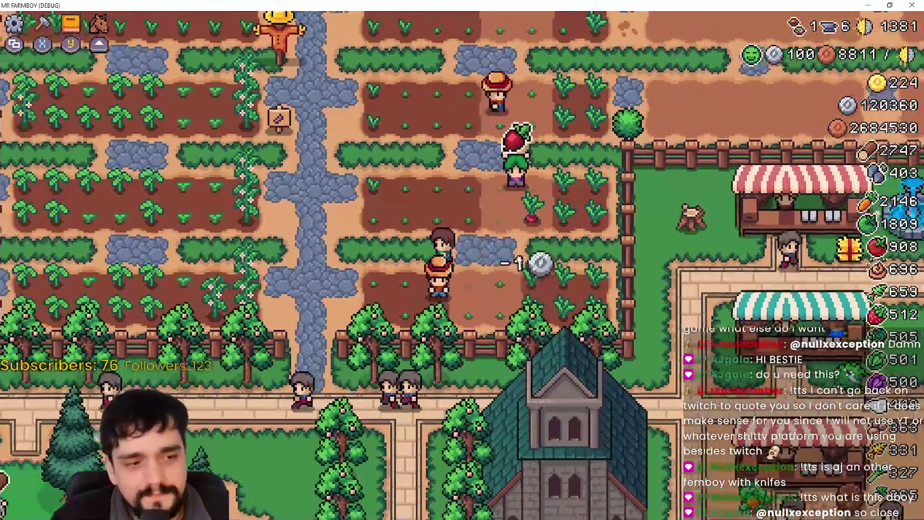
pyautogui.press('a')
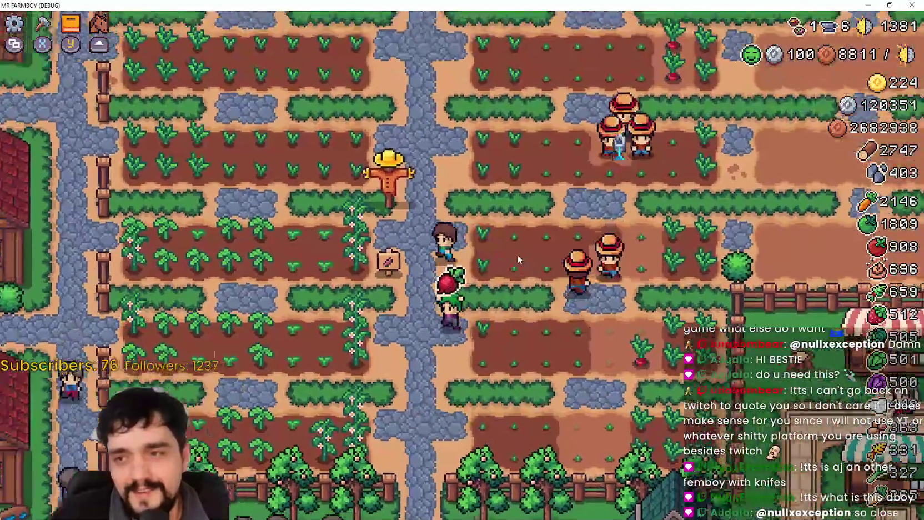
# - Walk past the village houses to the grape trellises and open the Crafting panel
pyautogui.press('Escape')
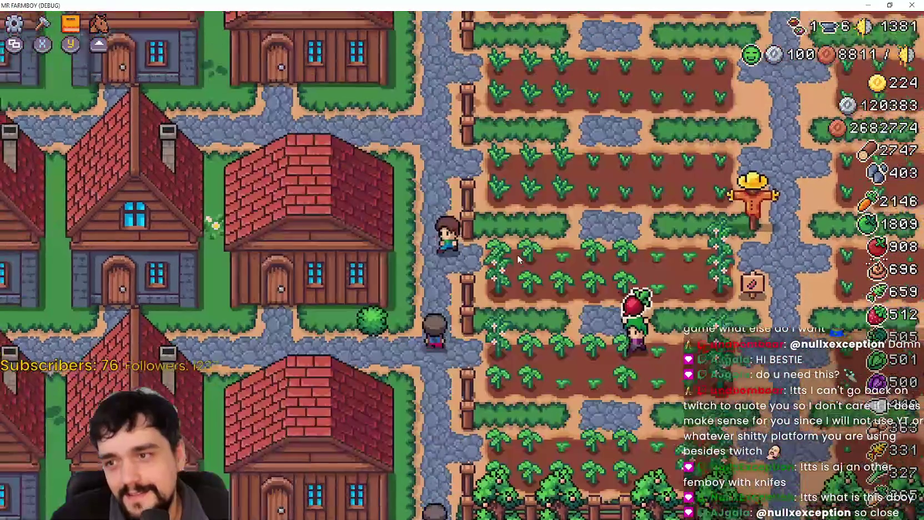
pyautogui.press('a')
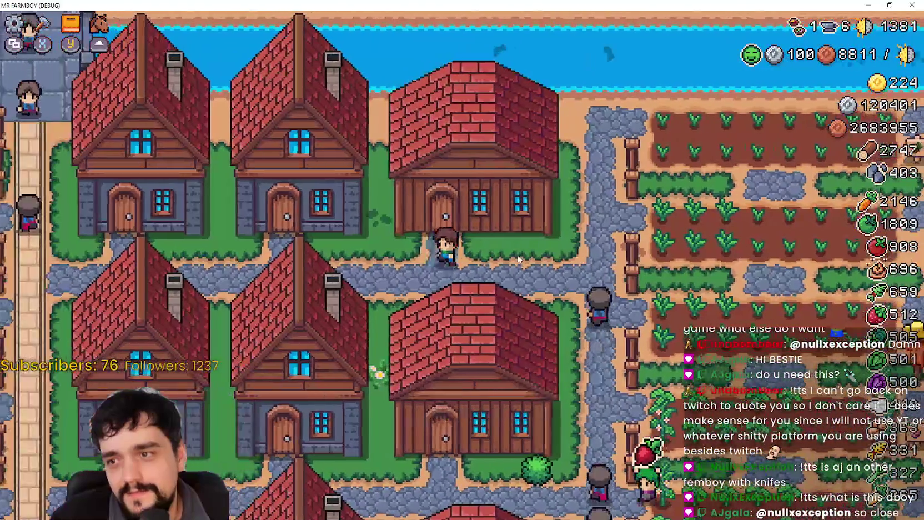
pyautogui.press('Escape')
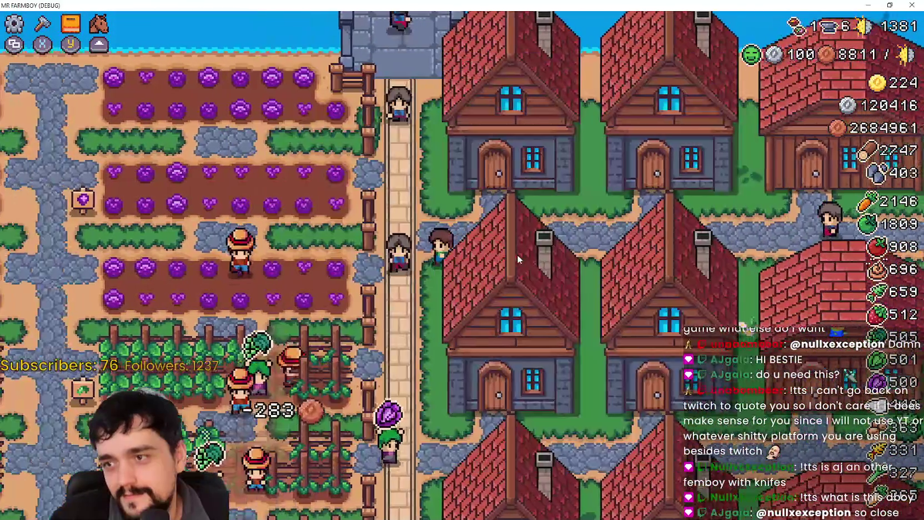
pyautogui.press('c')
pyautogui.press('Escape')
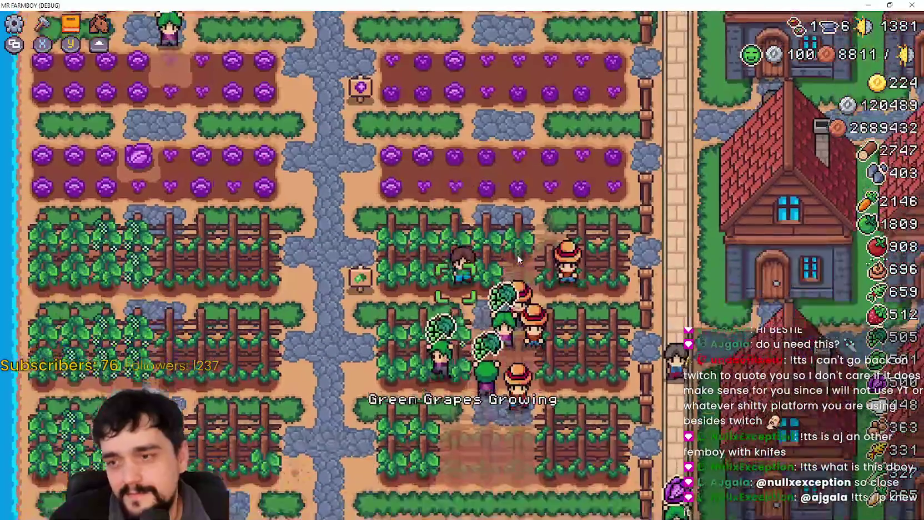
pyautogui.press('s')
pyautogui.press('s')
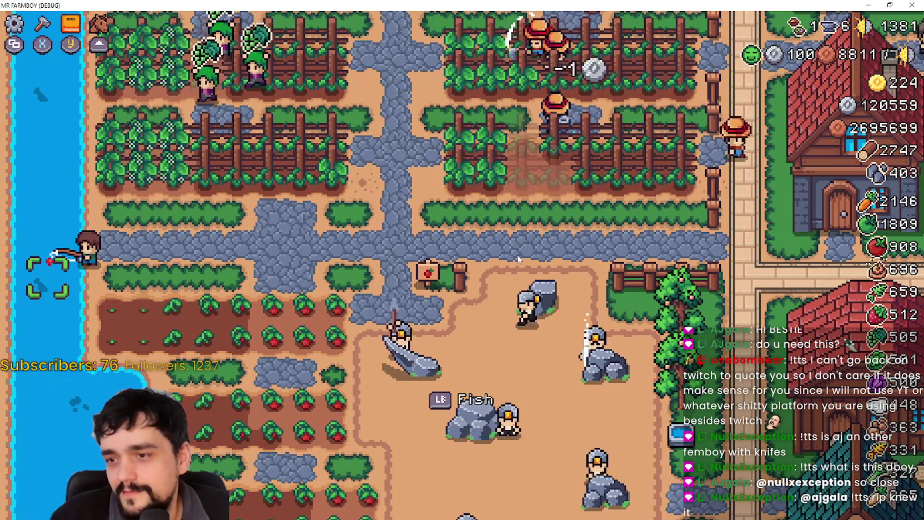
pyautogui.press('d')
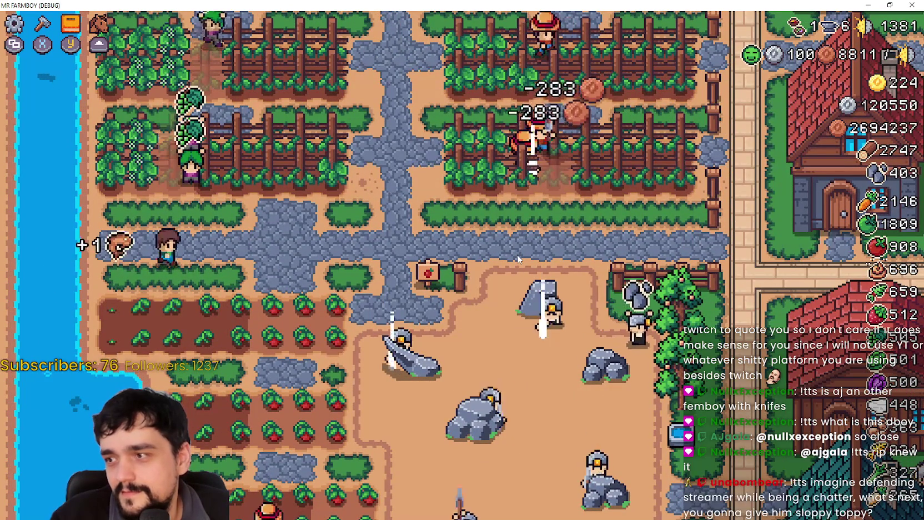
pyautogui.press('s')
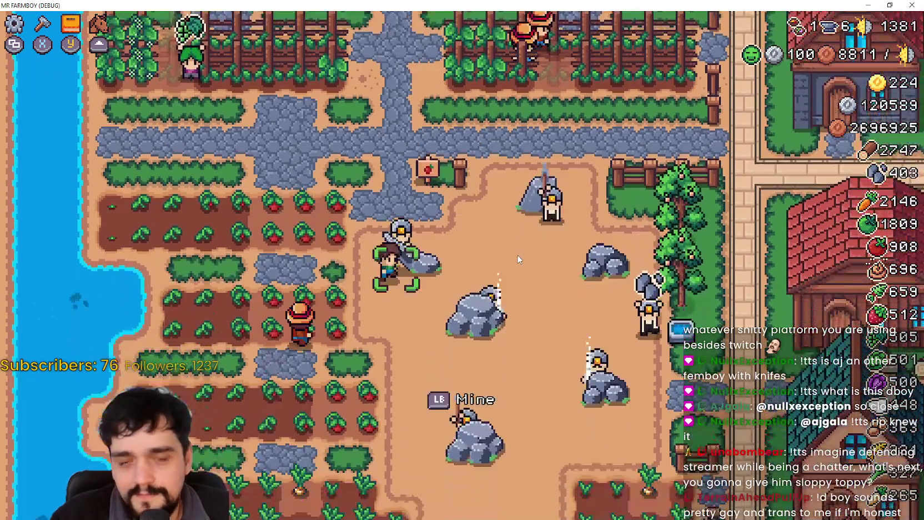
pyautogui.press('s')
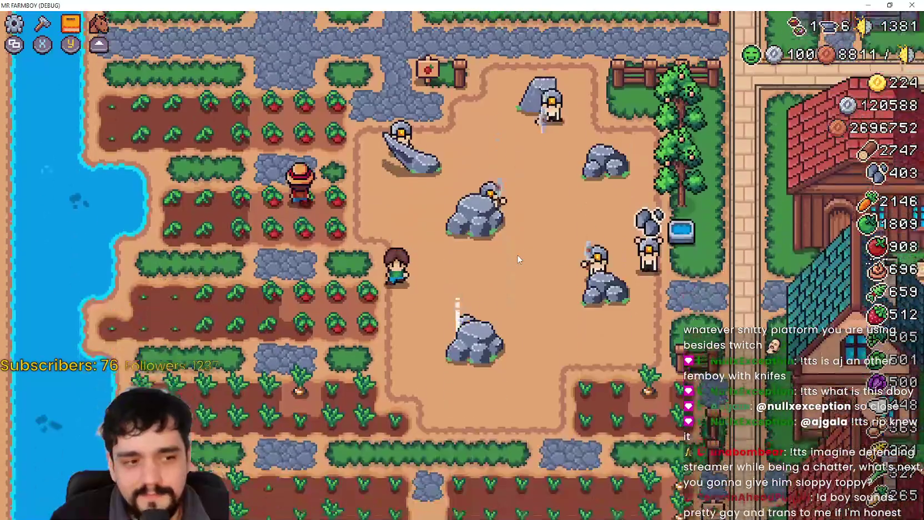
pyautogui.press('Tab')
# - Flip between the Crafting and Advancements panels while walking the farmer right toward the town stalls
pyautogui.press('c')
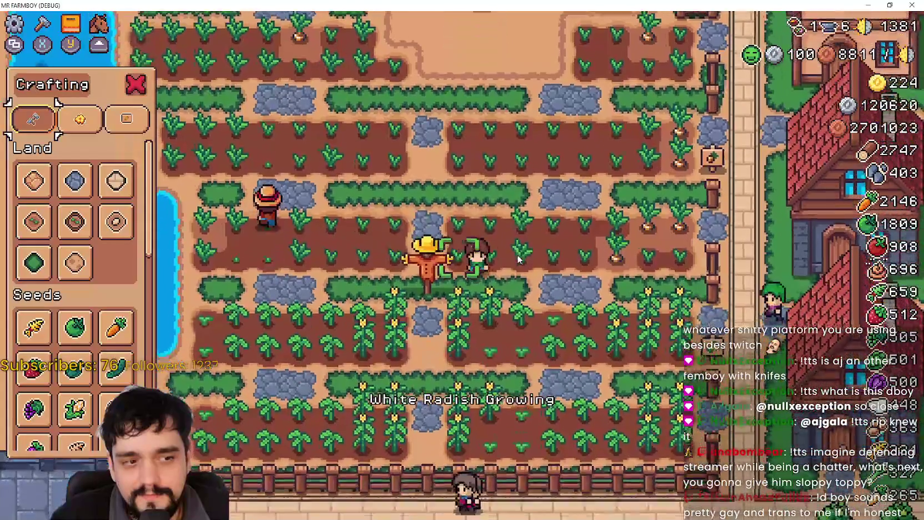
pyautogui.press('c')
pyautogui.press('d')
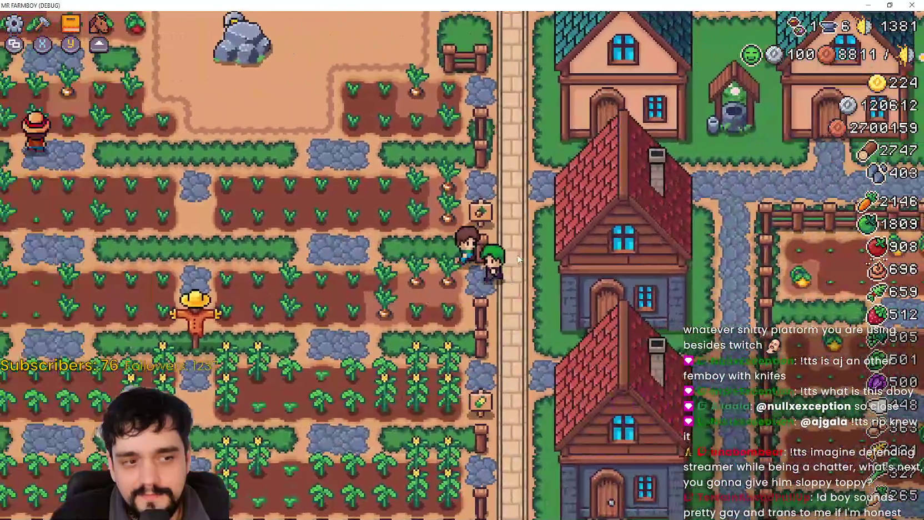
pyautogui.press('w')
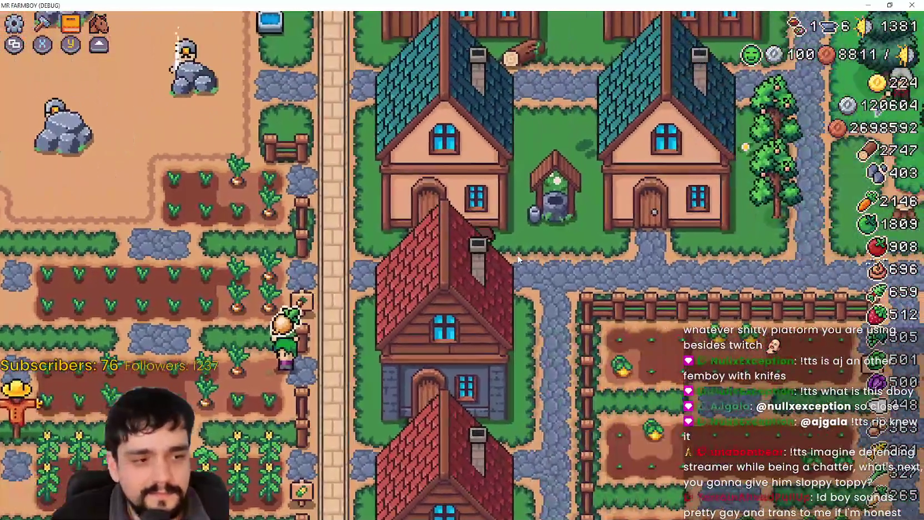
pyautogui.press('d')
pyautogui.press('c')
pyautogui.press('Tab')
pyautogui.press('Tab')
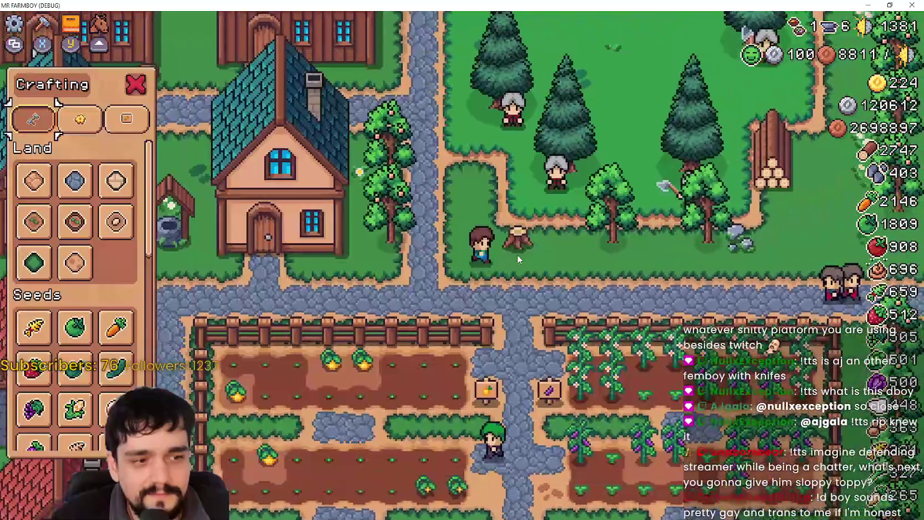
pyautogui.press('d')
pyautogui.press('w')
pyautogui.press('Tab')
pyautogui.press('Tab')
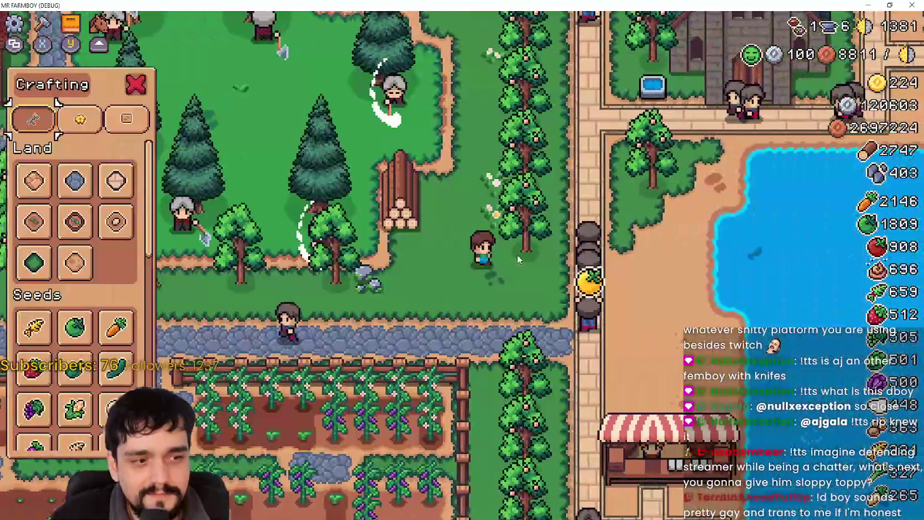
pyautogui.press('Tab')
pyautogui.press('d')
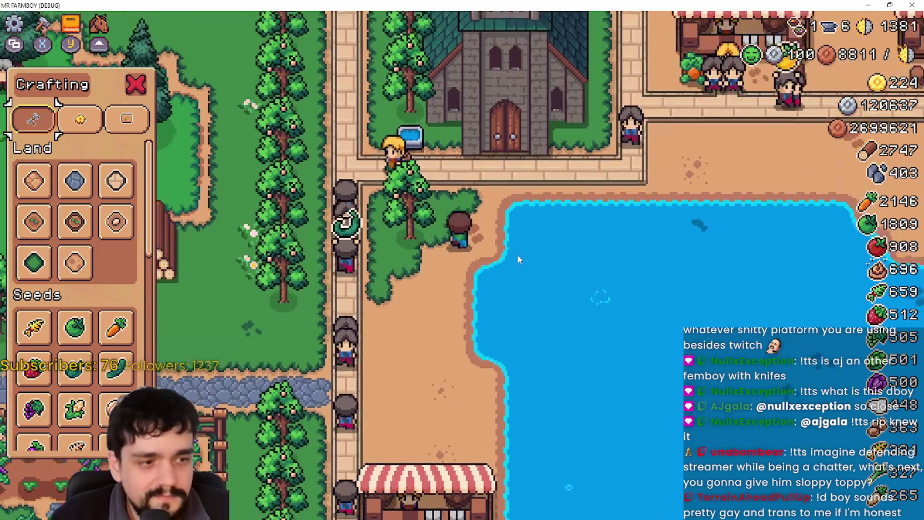
pyautogui.press('d')
pyautogui.press('w')
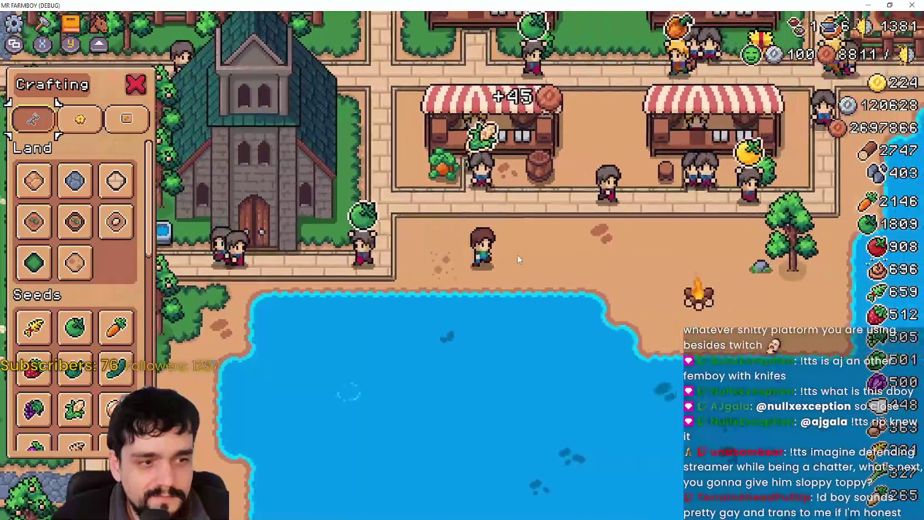
# - Close the open panels and walk past the lake to the peach orchard
pyautogui.press('w')
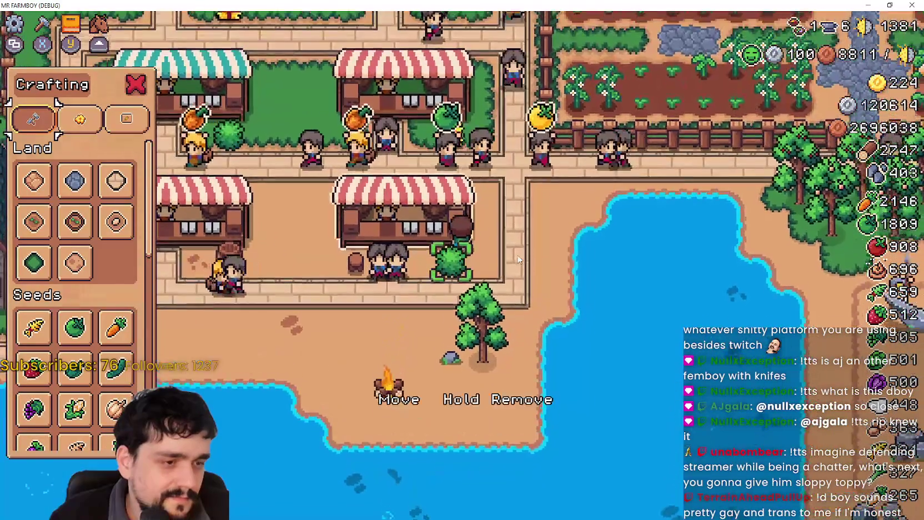
pyautogui.press('Tab')
pyautogui.press('Escape')
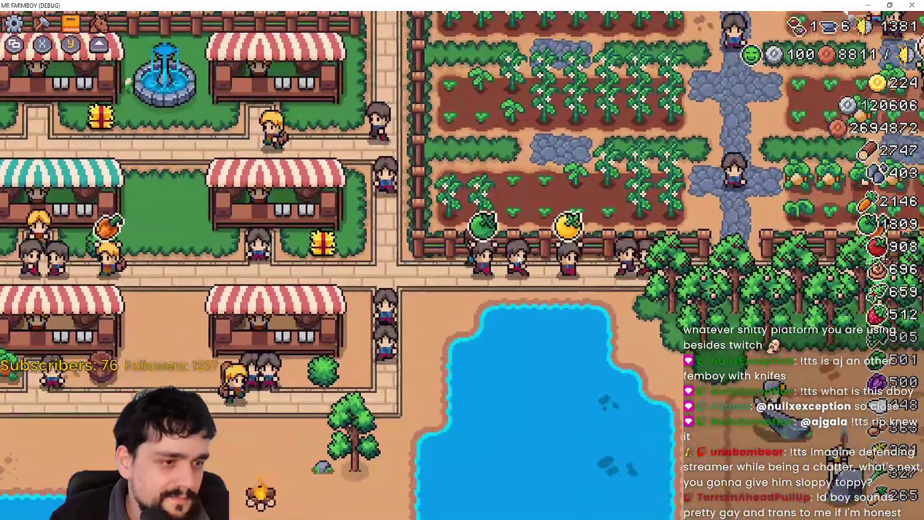
pyautogui.press('Tab')
pyautogui.press('Escape')
pyautogui.press('d')
pyautogui.press('s')
pyautogui.press('d')
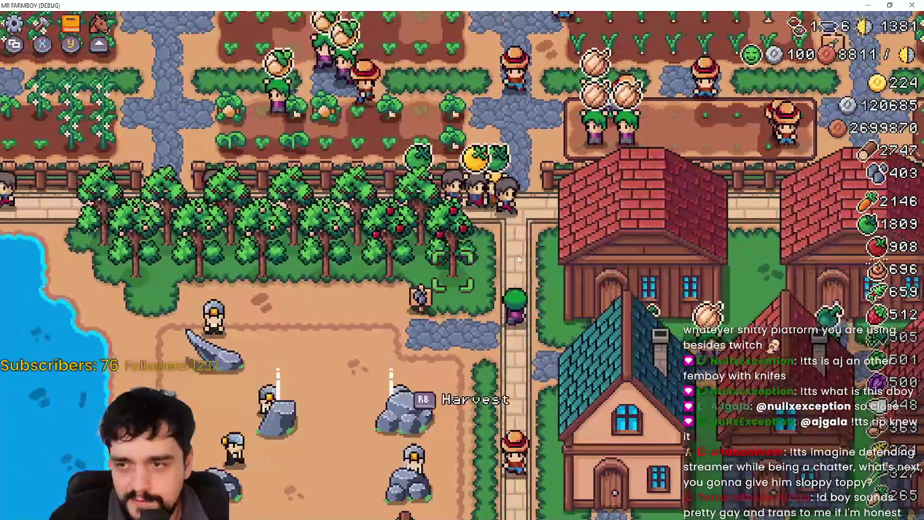
pyautogui.press('a')
pyautogui.press('d')
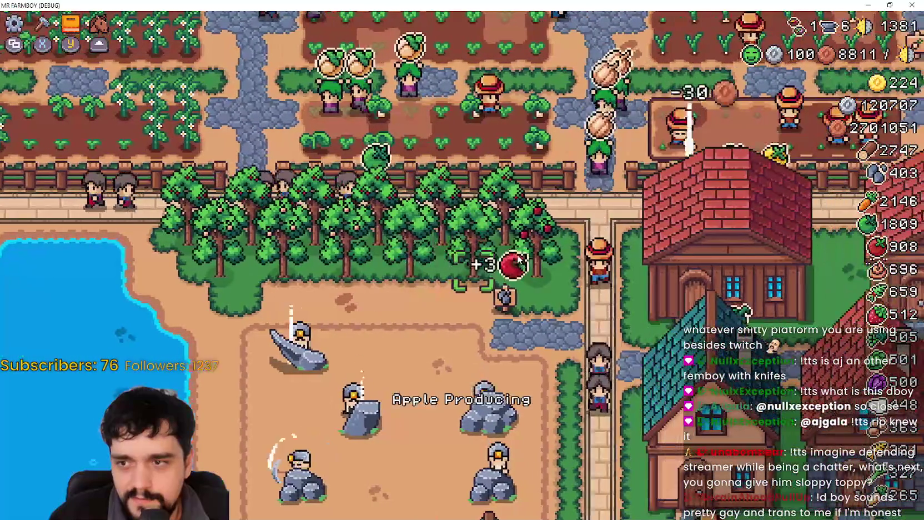
pyautogui.press('w')
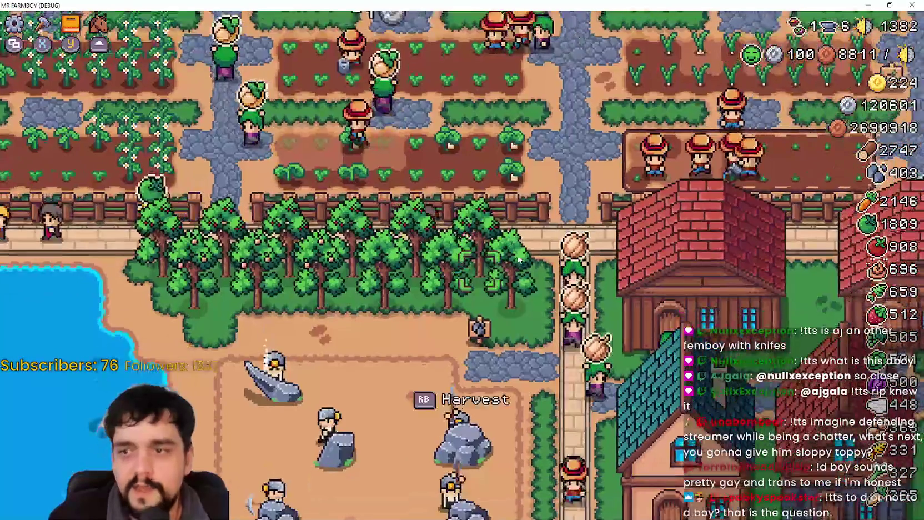
pyautogui.press('s')
pyautogui.press('a')
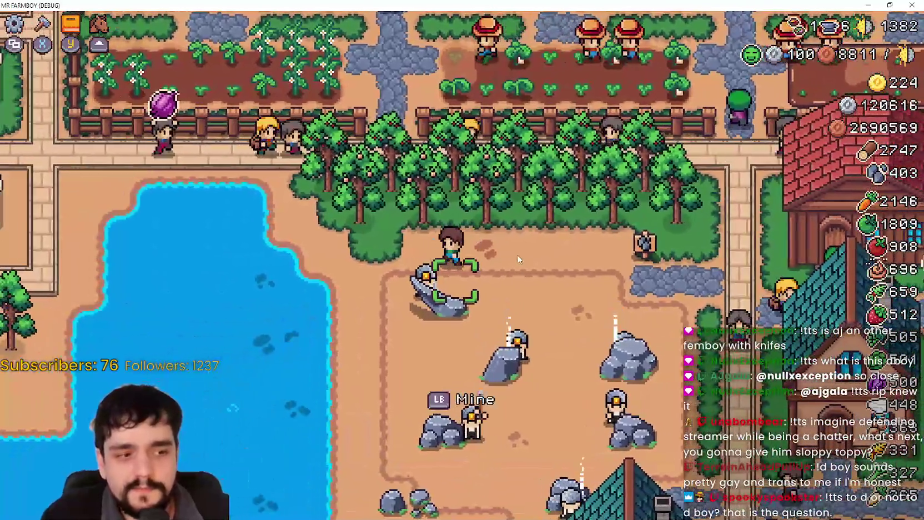
# - Harvest peaches along the orchard trees, then head south-east past the houses
pyautogui.press('w')
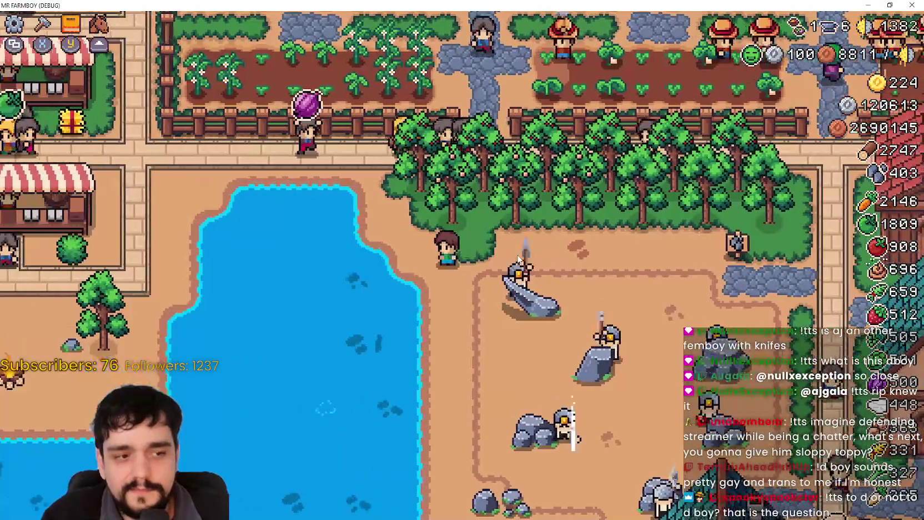
pyautogui.press('d')
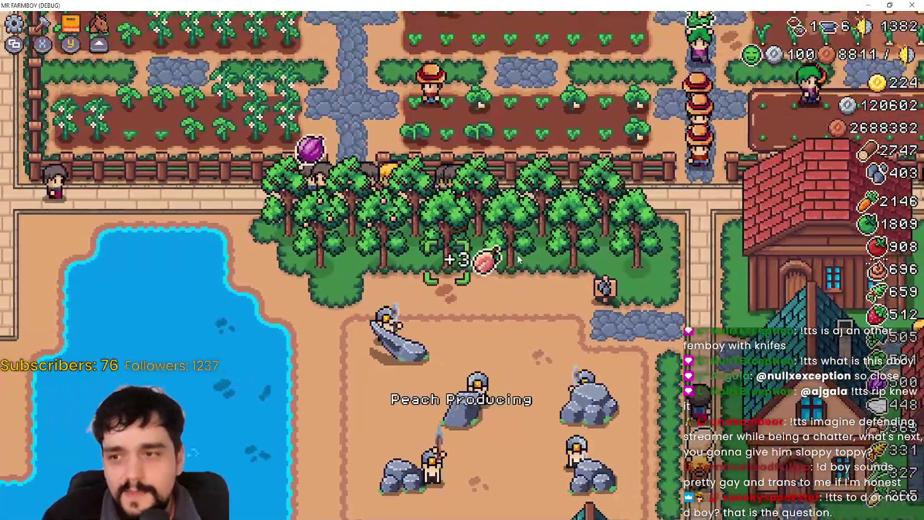
pyautogui.press('w')
pyautogui.press('a')
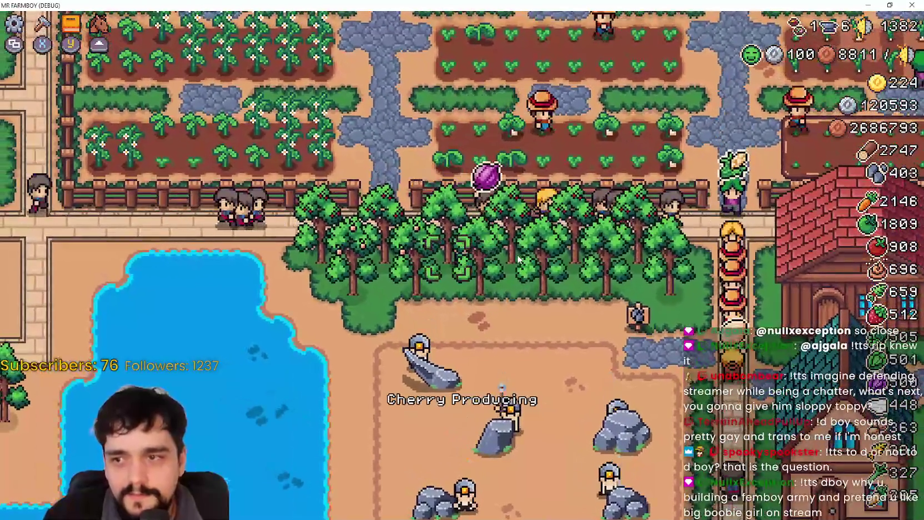
pyautogui.press('a')
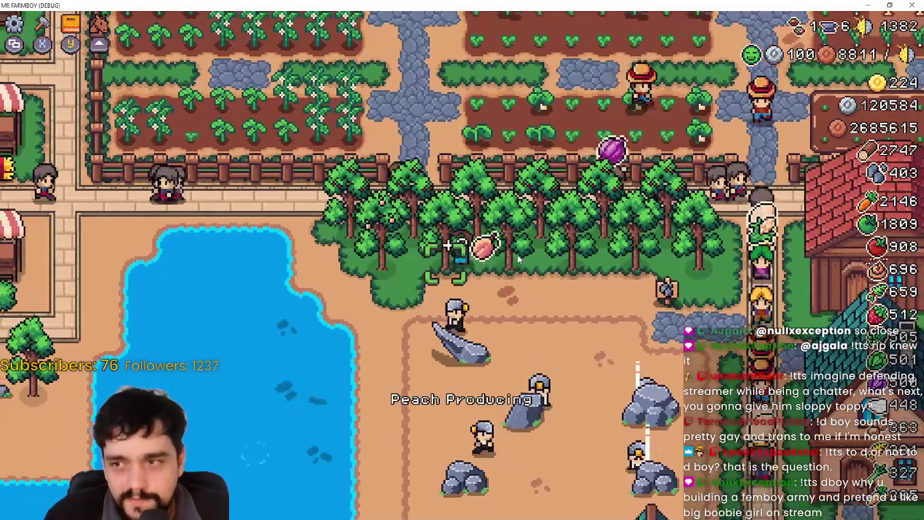
pyautogui.press('d')
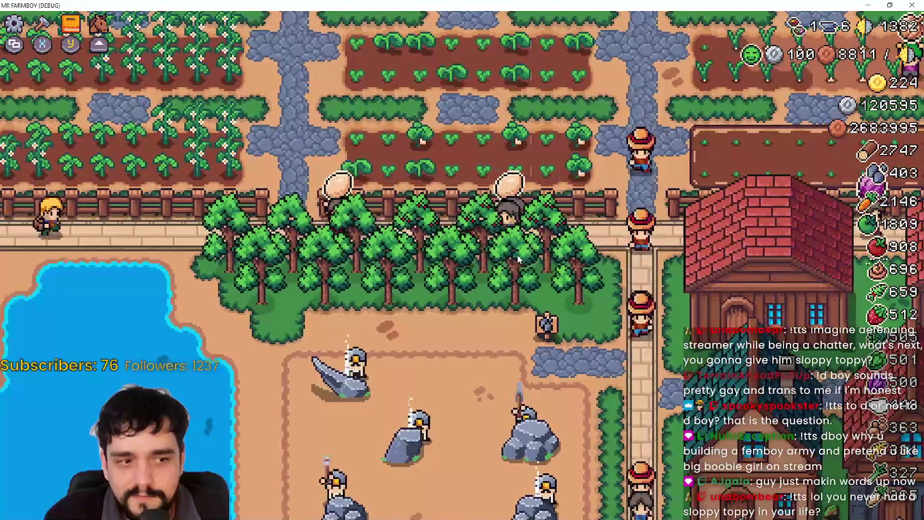
pyautogui.press('s')
pyautogui.press('d')
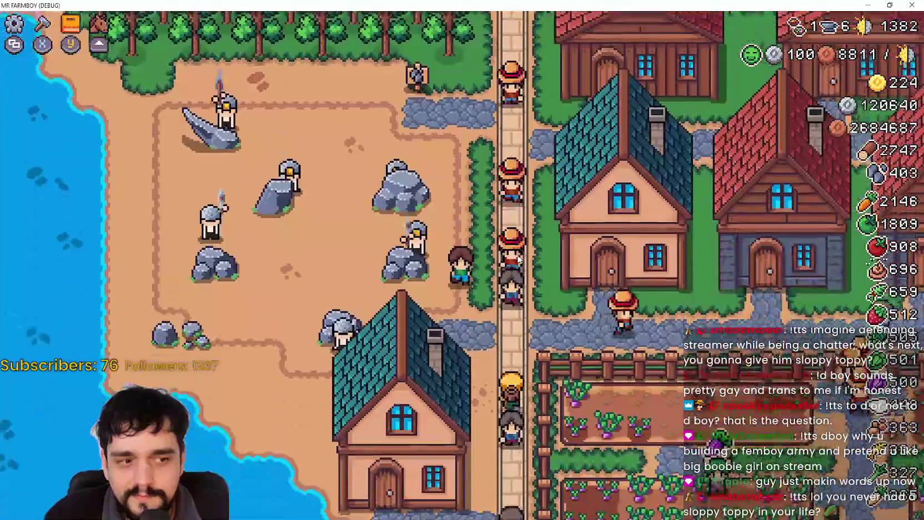
pyautogui.press('s')
pyautogui.press('d')
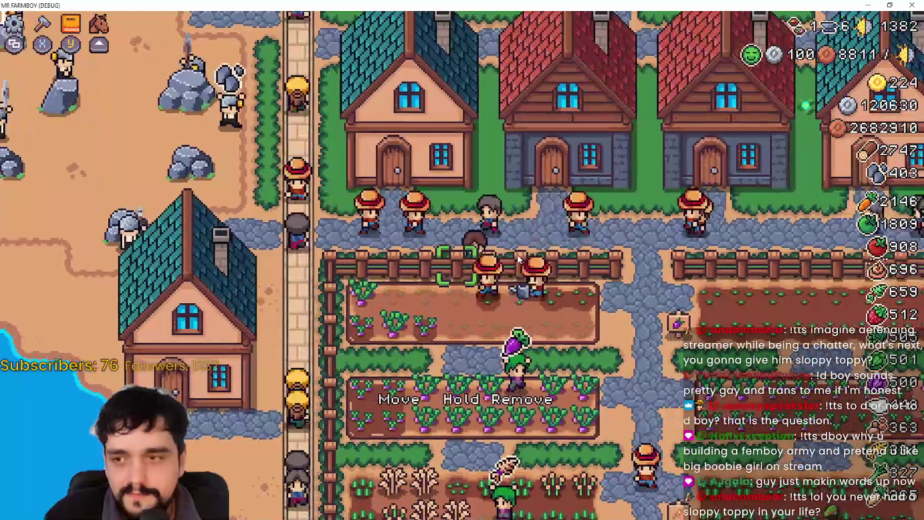
# - Open the Advancements panel showing the Land, Buildings and Uniques upgrade tree
pyautogui.press('d')
pyautogui.press('Tab')
pyautogui.press('Tab')
pyautogui.press('Escape')
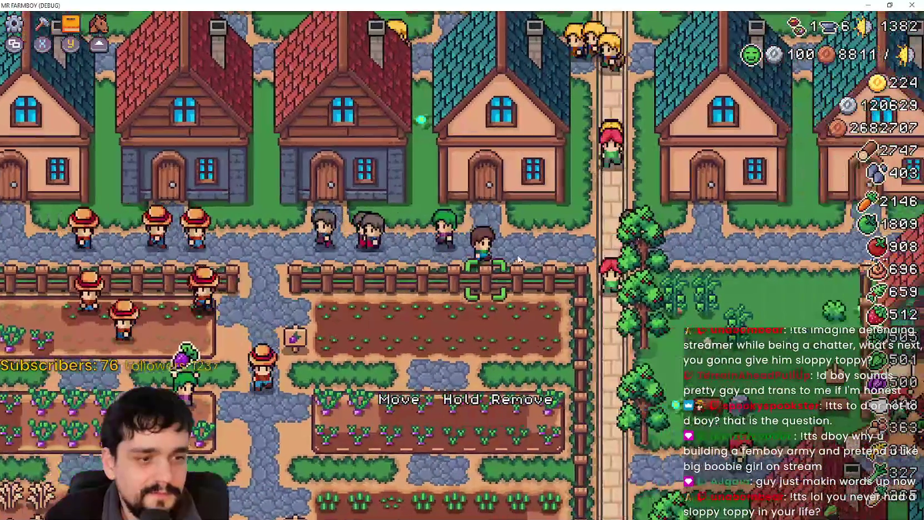
pyautogui.press('d')
pyautogui.press('w')
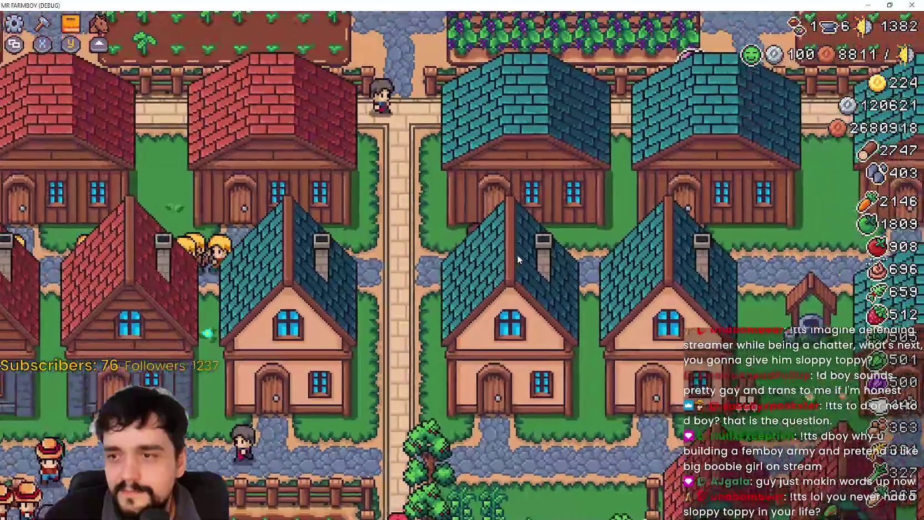
pyautogui.press('d')
pyautogui.press('Tab')
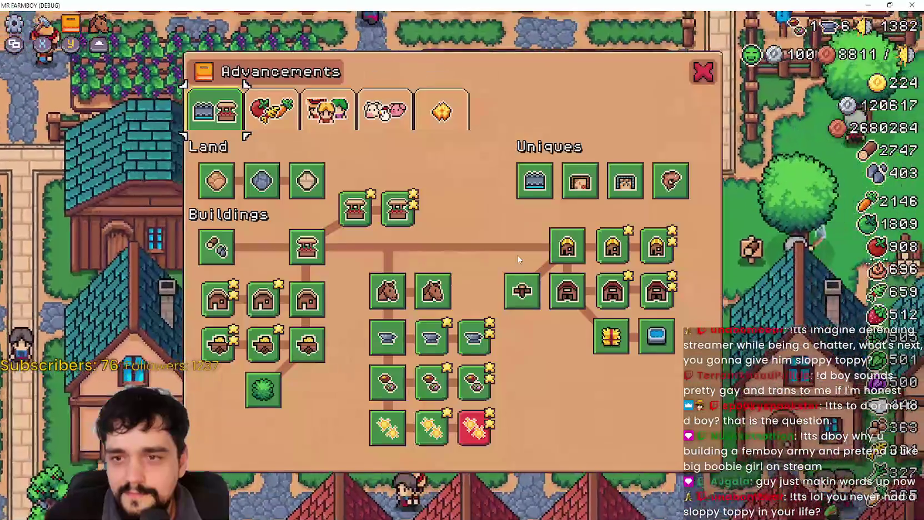
# - Close the Advancements panel and walk the farmer south through the village
pyautogui.press('Escape')
pyautogui.press('d')
pyautogui.press('s')
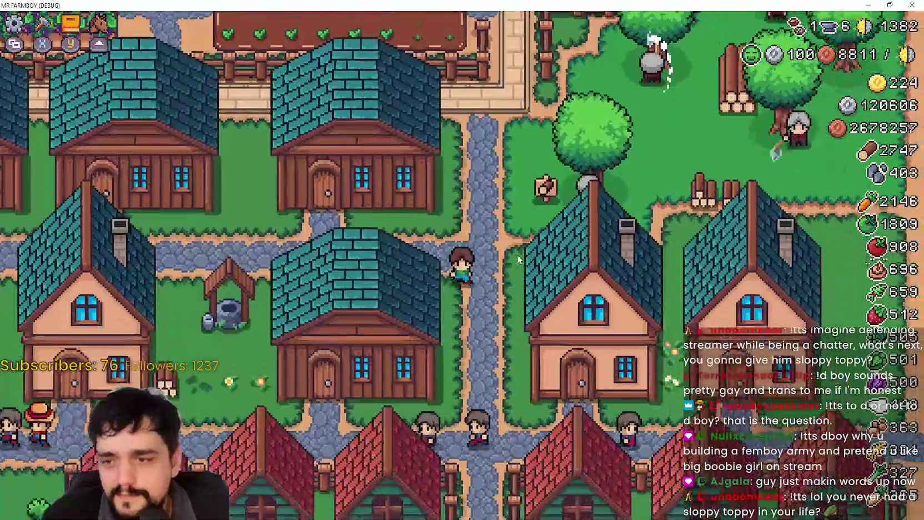
pyautogui.press('s')
pyautogui.press('d')
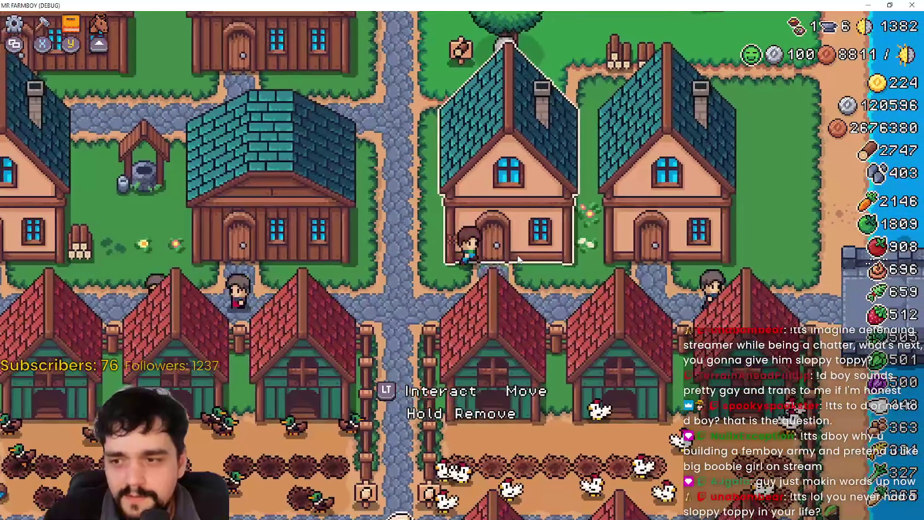
pyautogui.press('d')
pyautogui.press('Escape')
pyautogui.press('s')
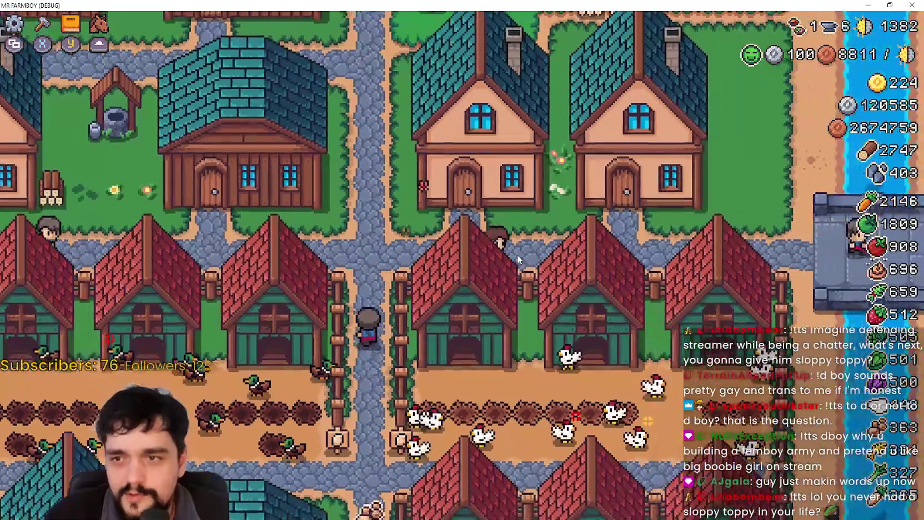
pyautogui.press('Escape')
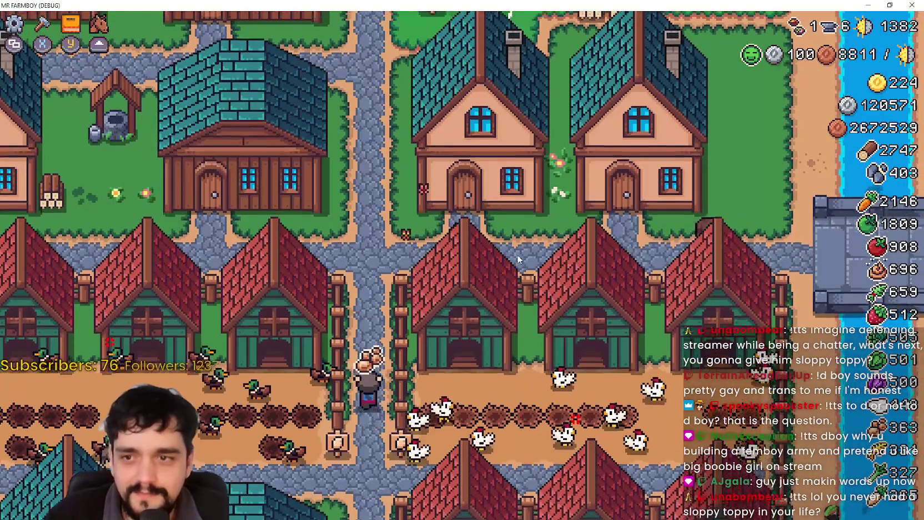
pyautogui.press('c')
# - Walk north past the houses to the field and choose green tomato seeds
pyautogui.press('w')
pyautogui.press('v')
pyautogui.press('Escape')
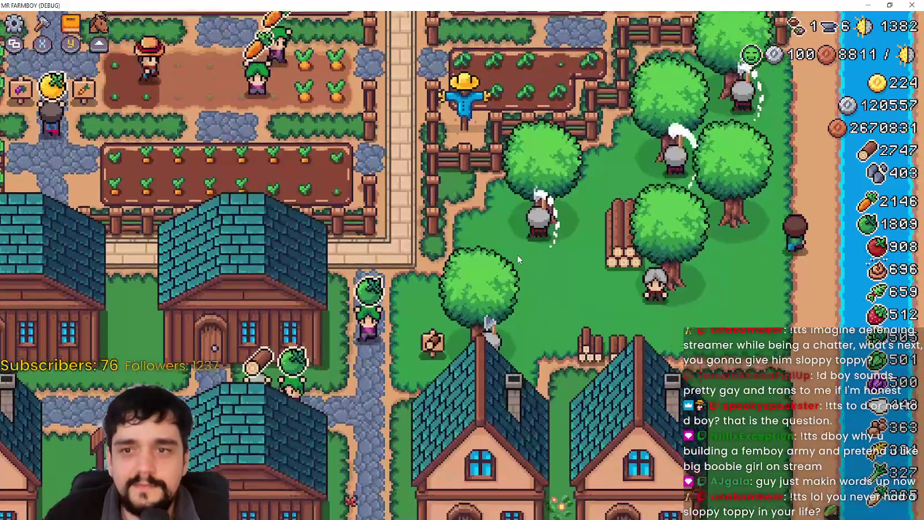
pyautogui.press('w')
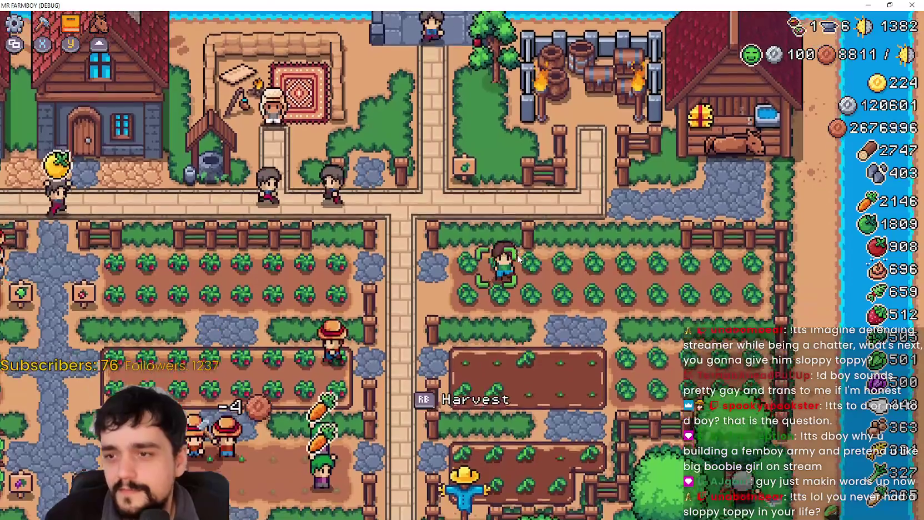
pyautogui.press('c')
pyautogui.press('c')
pyautogui.press('c')
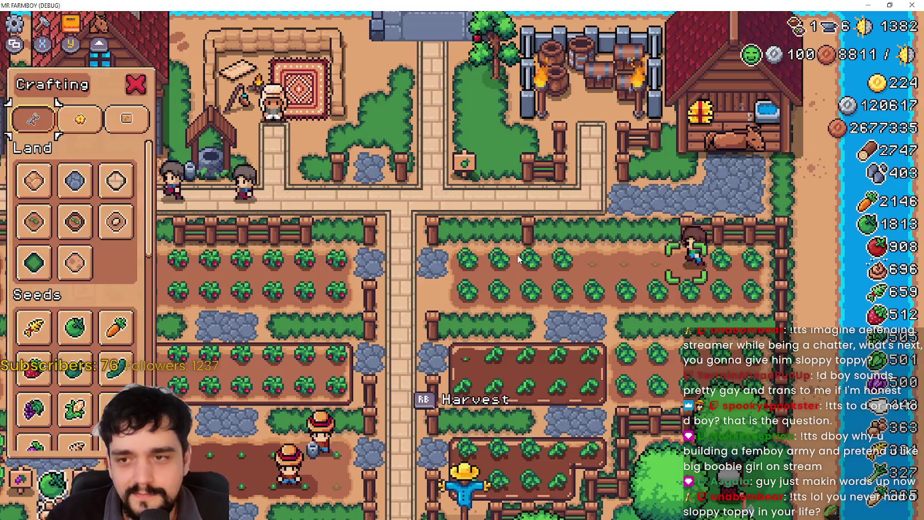
# - Walk along the tomato field harvesting a ripe green tomato and finding a tile needing water
pyautogui.press('a')
pyautogui.press('s')
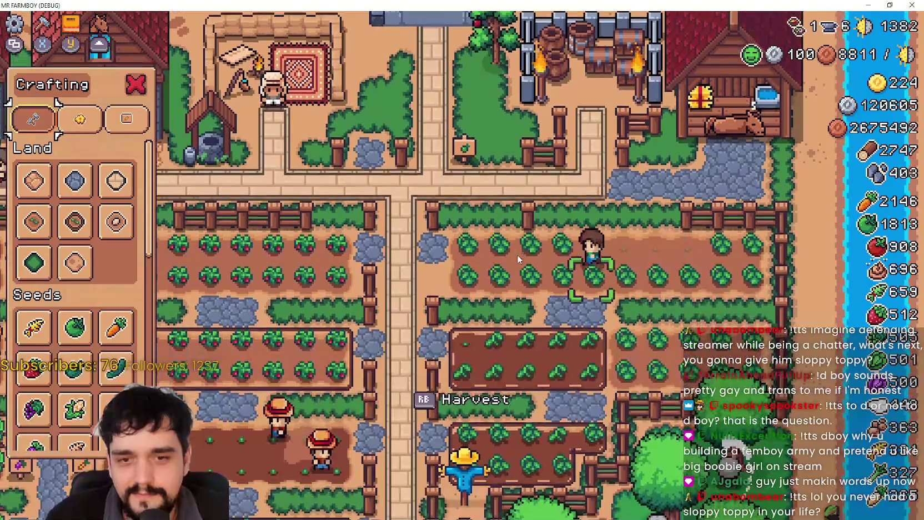
pyautogui.press('c')
pyautogui.press('d')
pyautogui.press('c')
pyautogui.press('c')
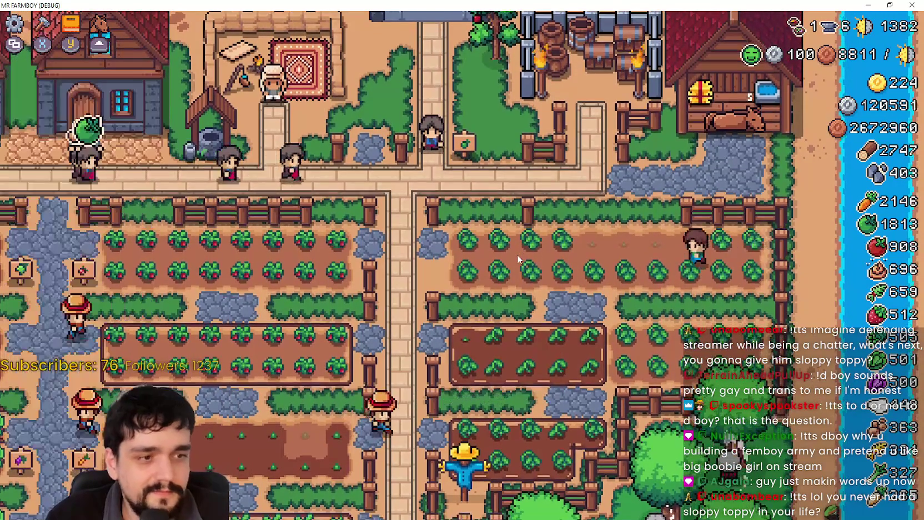
pyautogui.press('d')
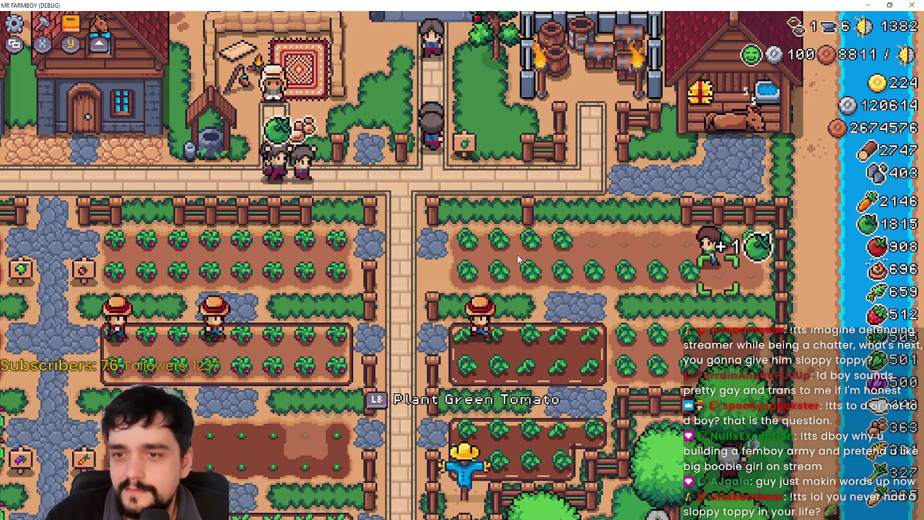
pyautogui.press('d')
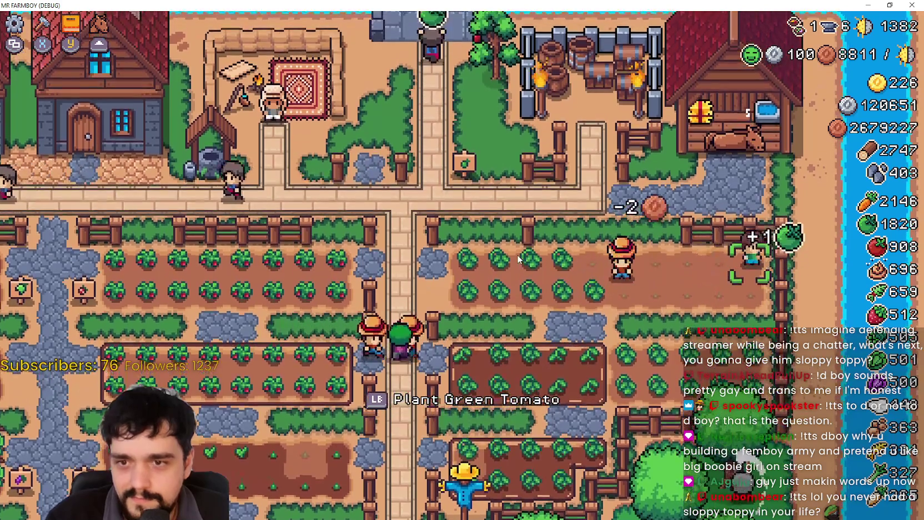
pyautogui.press('a')
pyautogui.press('d')
# - Harvest another ripe green tomato in the lower row, bringing cabbages to 1829
pyautogui.press('w')
pyautogui.press('a')
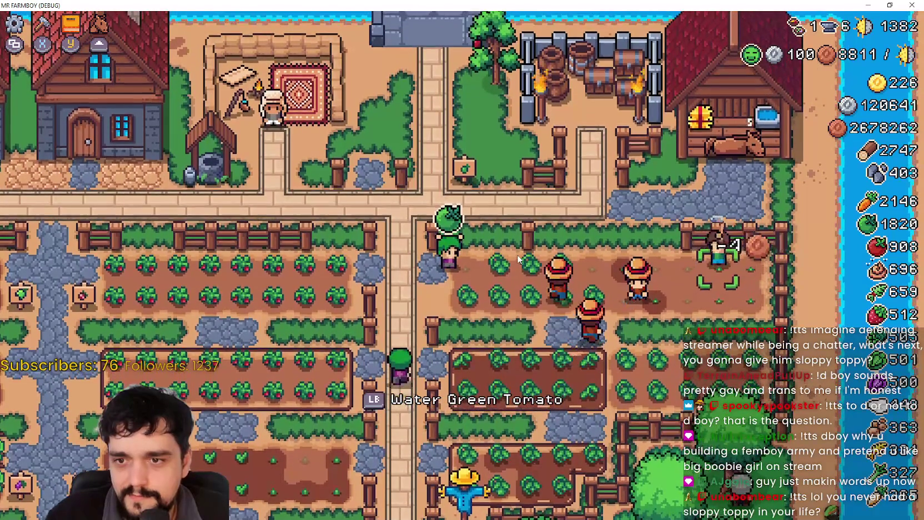
pyautogui.press('s')
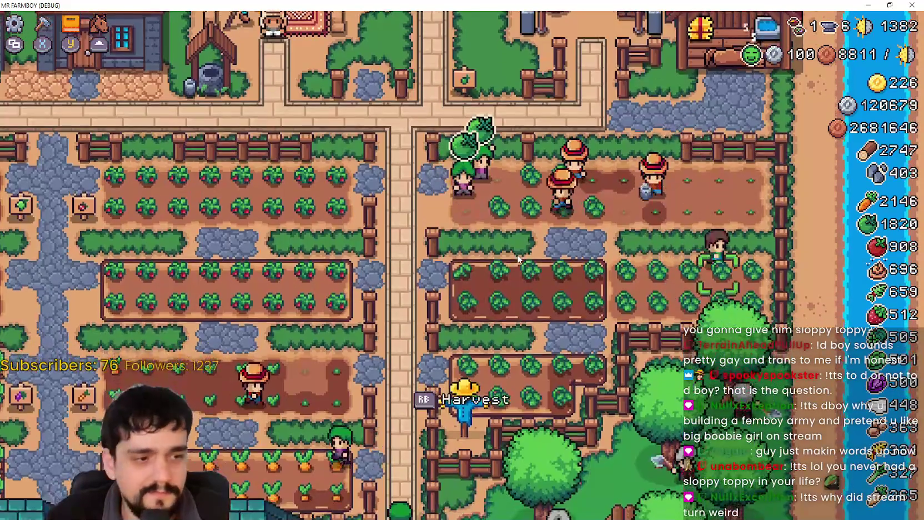
pyautogui.press('d')
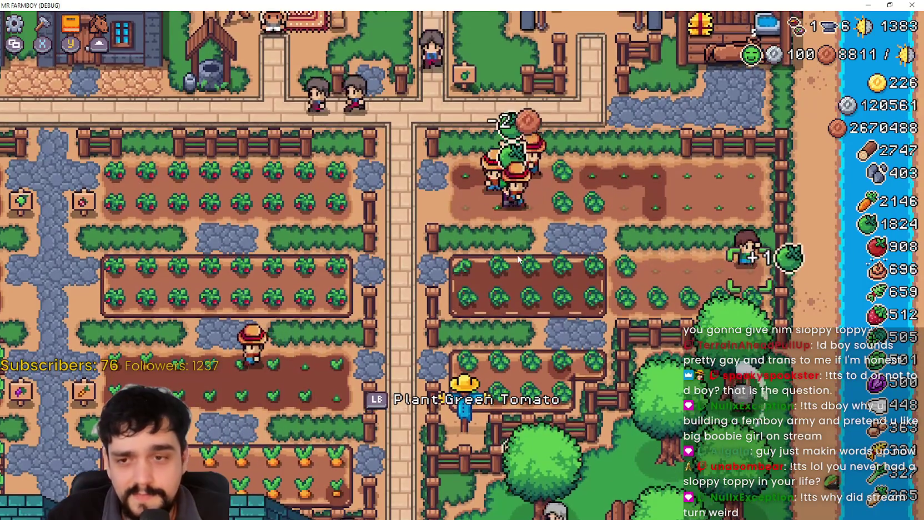
pyautogui.press('s')
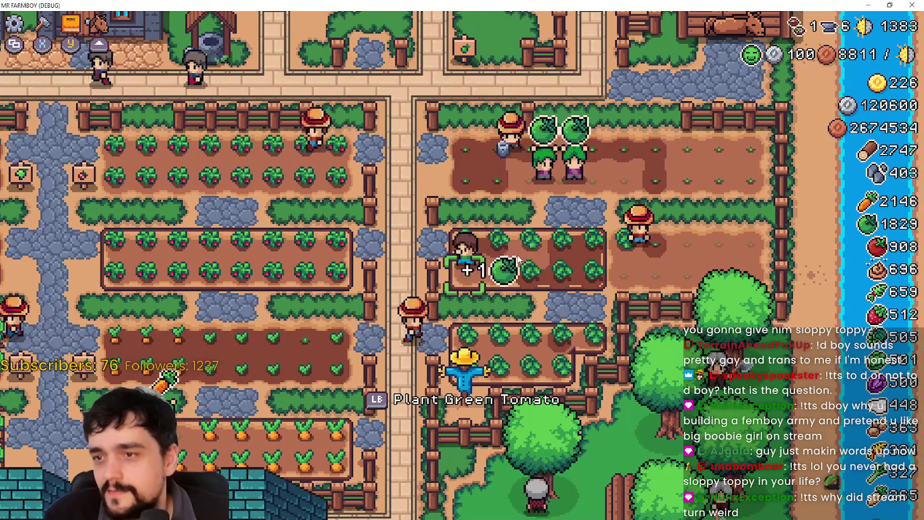
# - Move into the strawberry field and harvest the strawberries in the row
pyautogui.press('a')
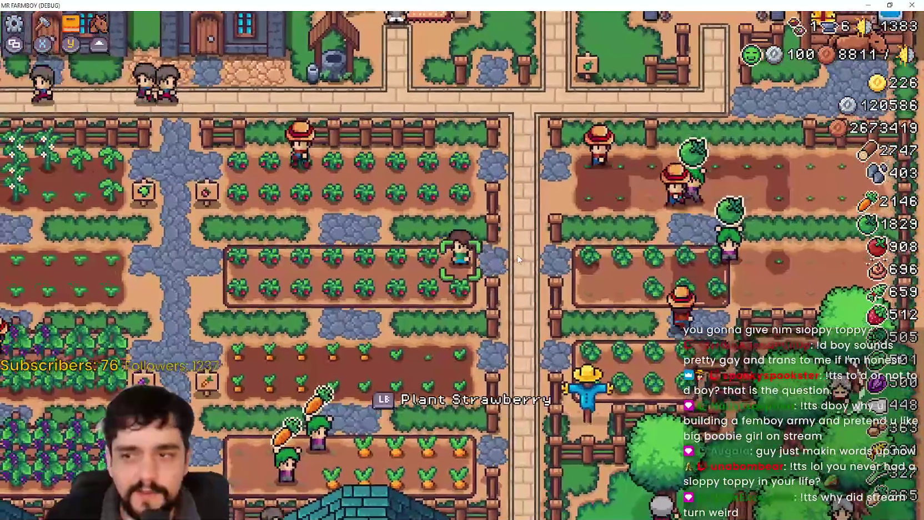
pyautogui.press('a')
pyautogui.press('a')
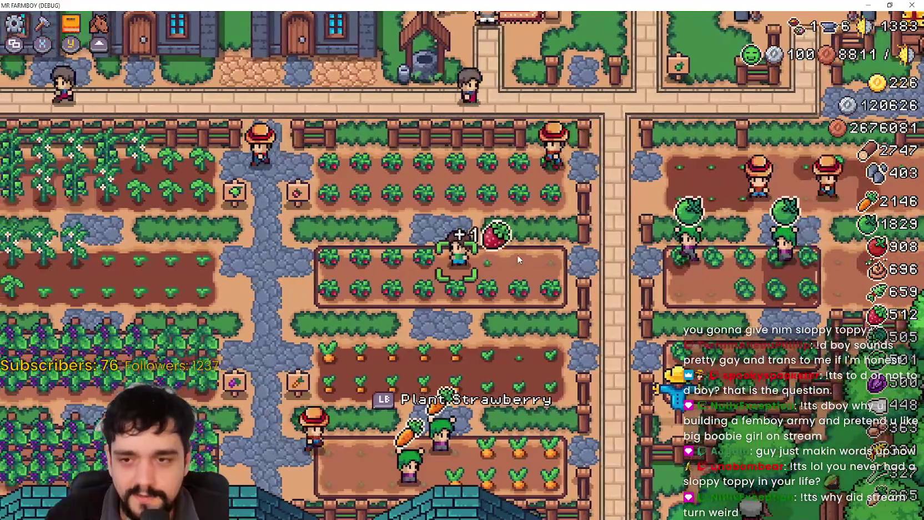
pyautogui.press('s')
pyautogui.press('d')
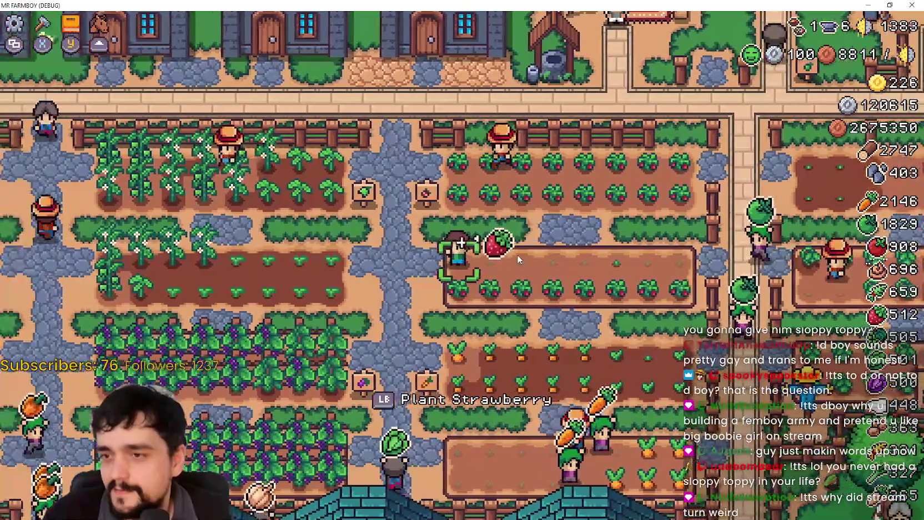
pyautogui.press('w')
pyautogui.press('d')
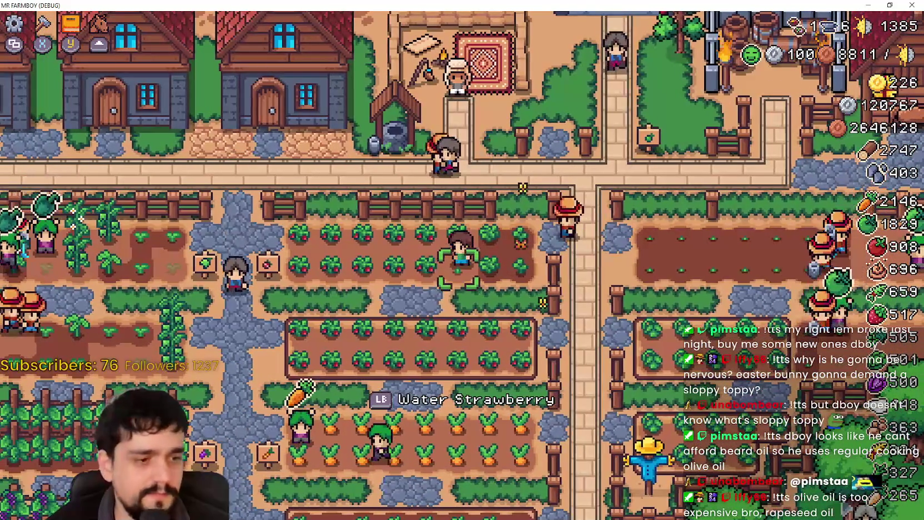
# - Switch from the game back to the Godot editor
pyautogui.hotkey('alt', 'Tab')
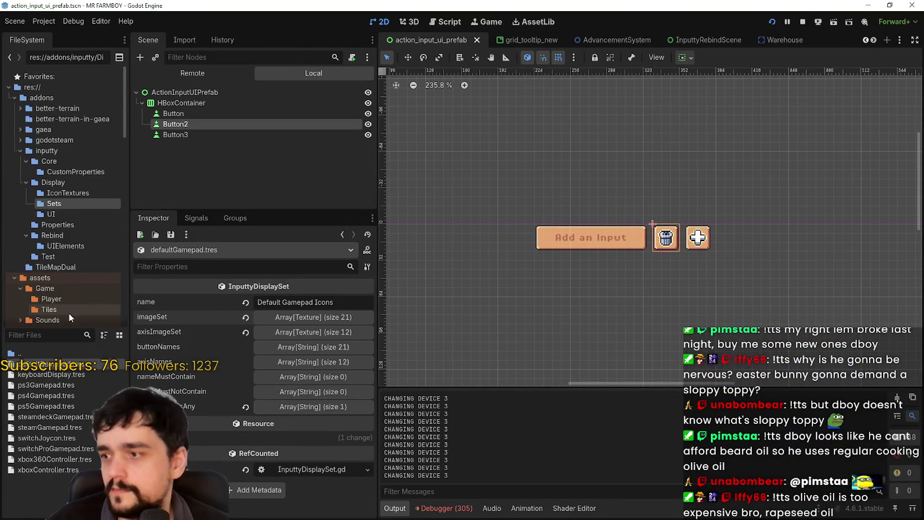
# - Open the test_scene_everything scene and enlarge the Scene dock to show more nodes
pyautogui.scroll(-7, 872, 42)
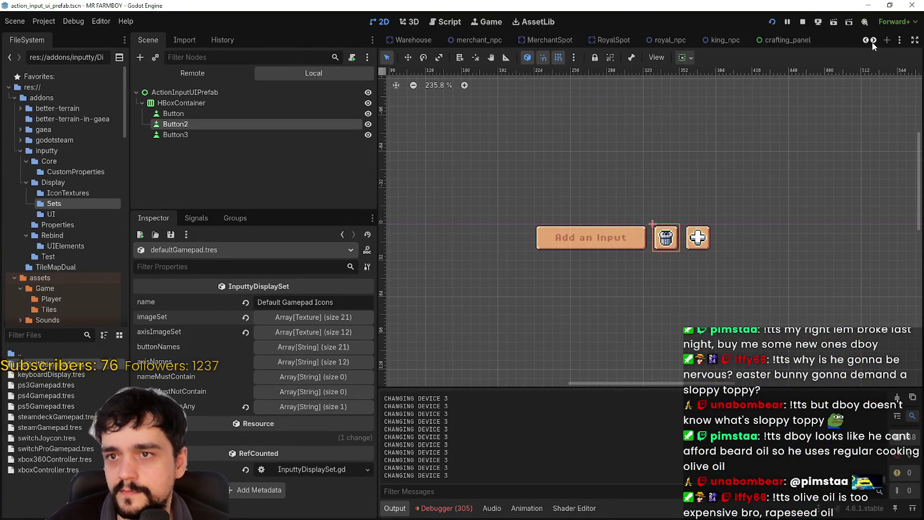
pyautogui.click(657, 41)
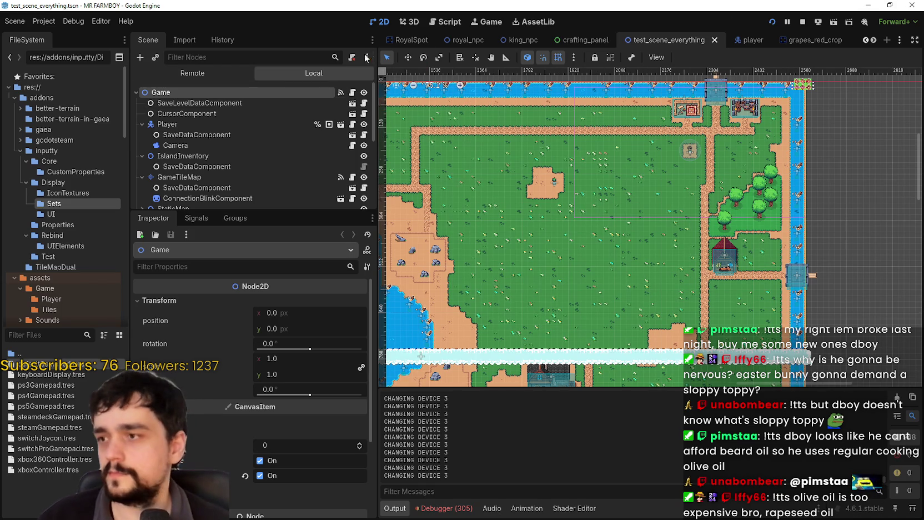
pyautogui.moveTo(291, 211); pyautogui.dragTo(286, 344)
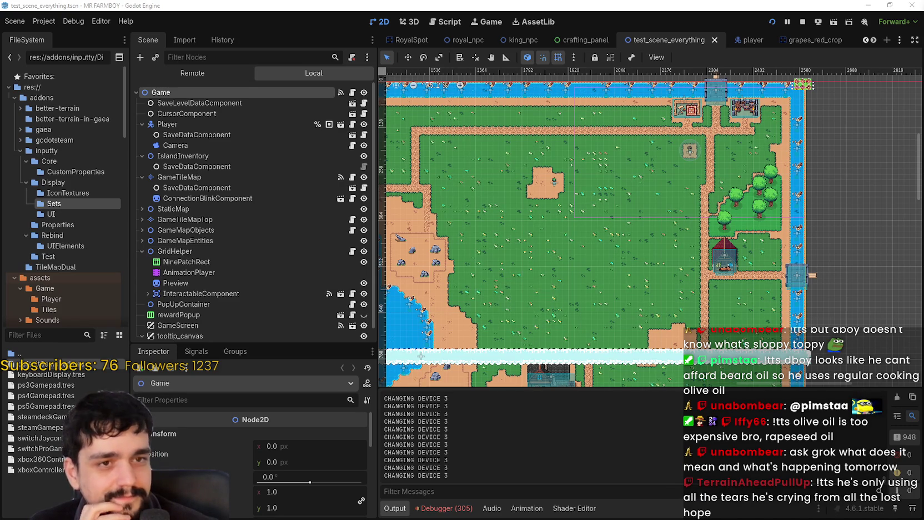
# - Inspect IslandInventory and GameTileMap SaveDataComponents, then the CursorComponent properties
pyautogui.scroll(-1, 341, 222)
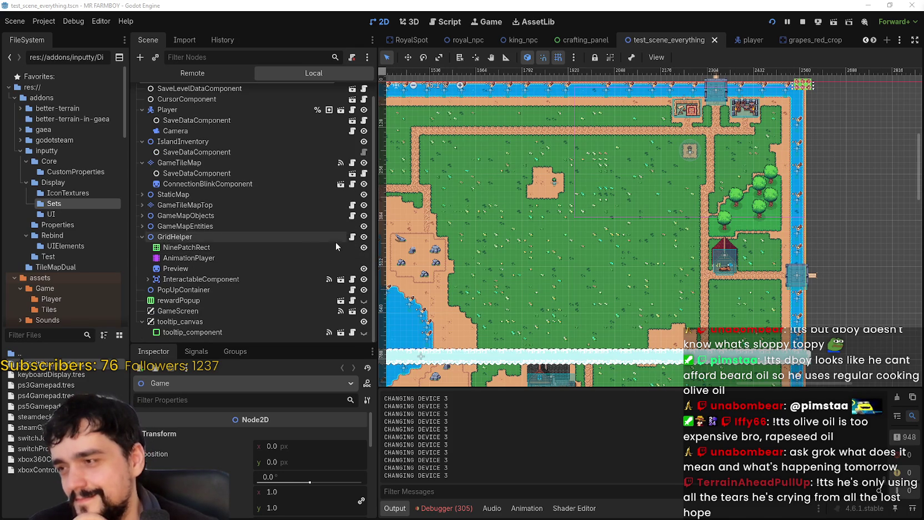
pyautogui.click(210, 142)
pyautogui.click(210, 151)
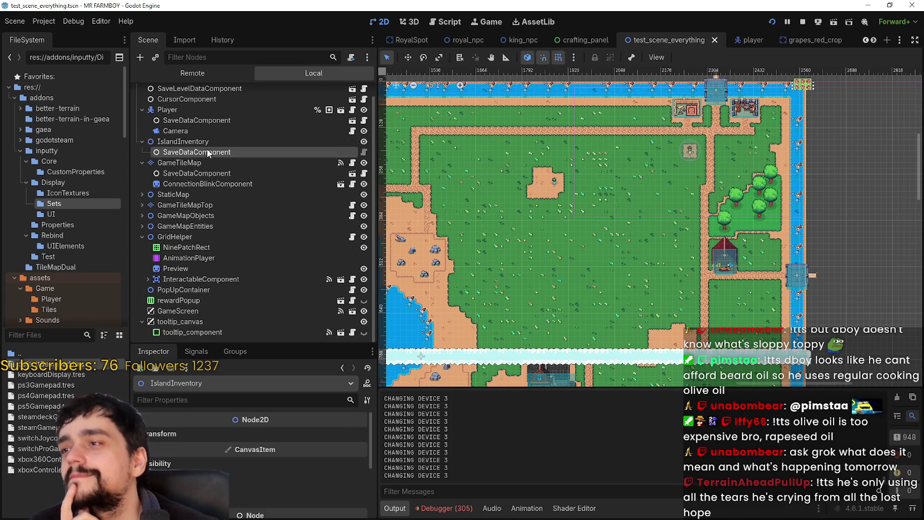
pyautogui.click(226, 174)
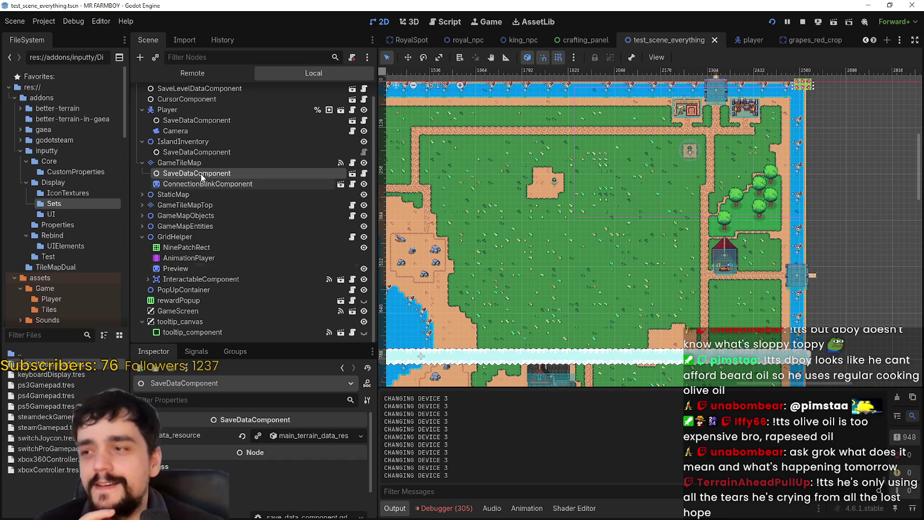
pyautogui.scroll(1, 276, 213)
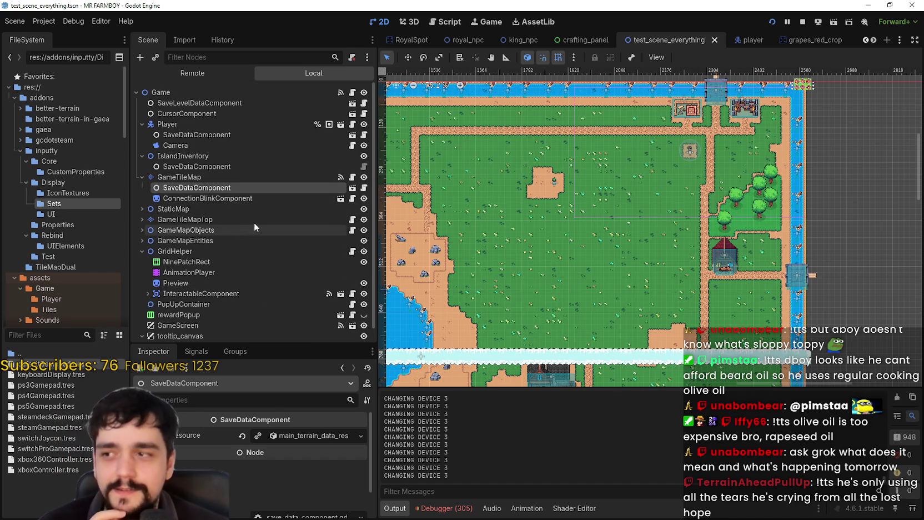
pyautogui.click(333, 114)
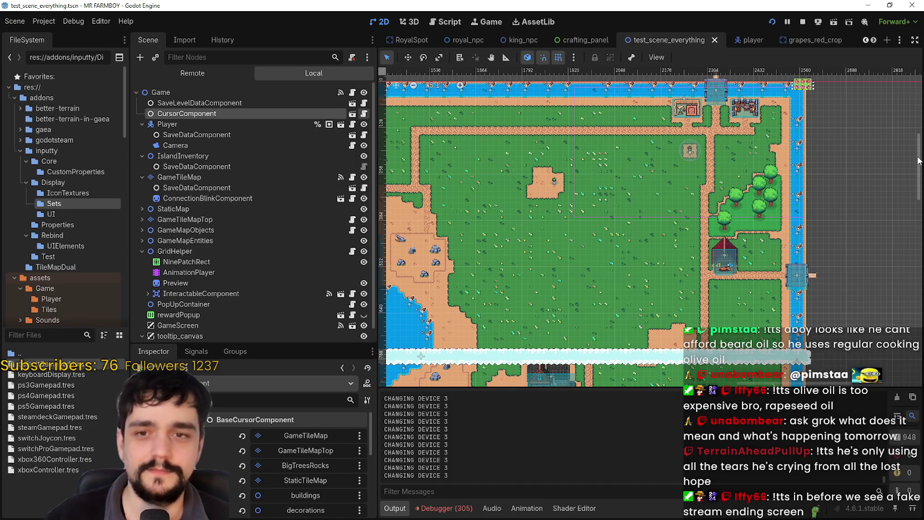
# - Open the base_crop_crop.gd script via the base_crop_crop scene
pyautogui.hotkey('ctrl', 'F3')
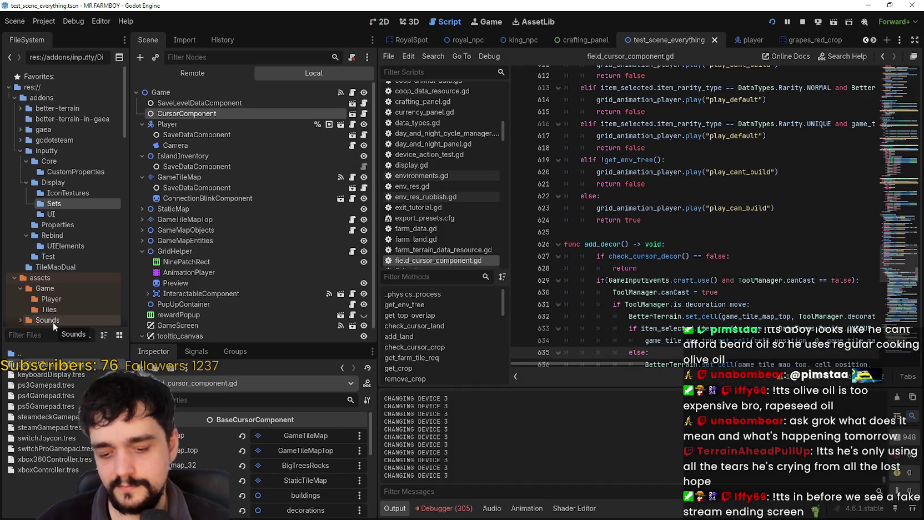
pyautogui.write('base_')
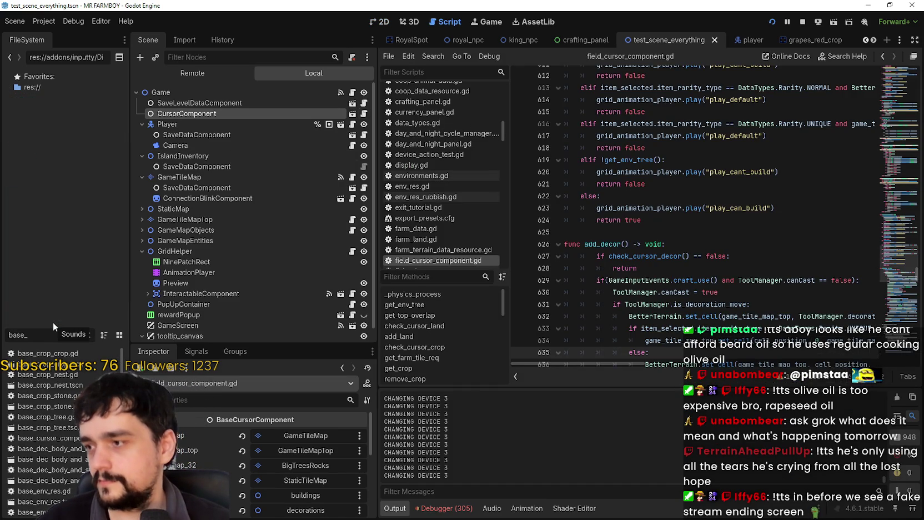
pyautogui.doubleClick(67, 365)
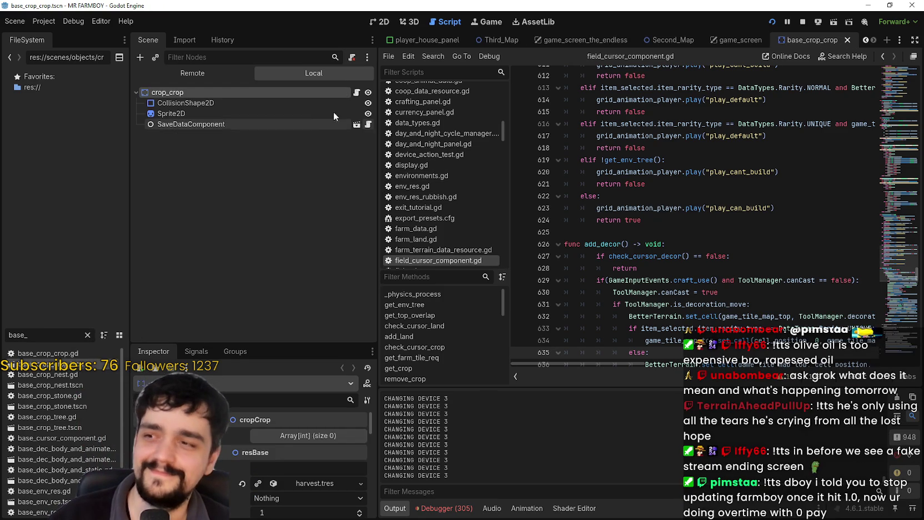
pyautogui.click(356, 94)
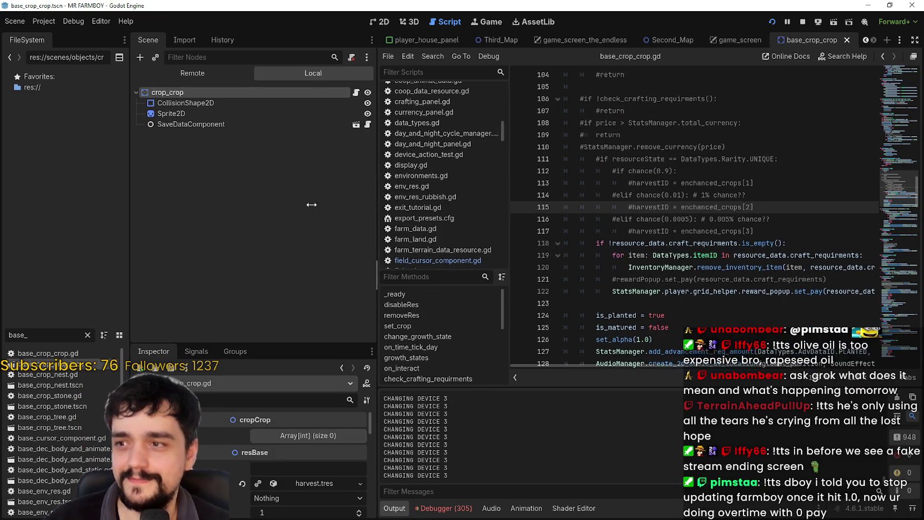
# - Review the on_planting function and its is_planted check in base_crop_crop.gd
pyautogui.moveTo(375, 204); pyautogui.dragTo(273, 204)
pyautogui.scroll(2, 669, 246)
pyautogui.scroll(1, 744, 177)
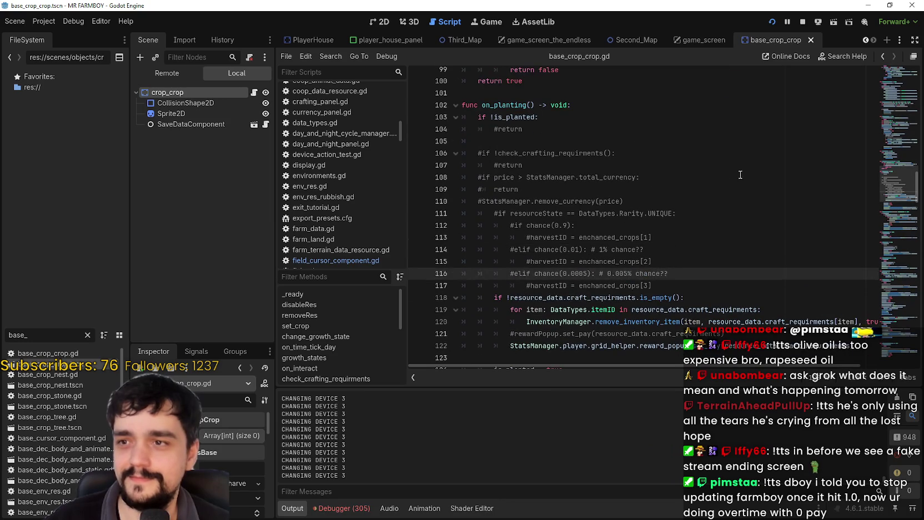
pyautogui.click(513, 107)
pyautogui.click(517, 117)
pyautogui.scroll(-4, 518, 117)
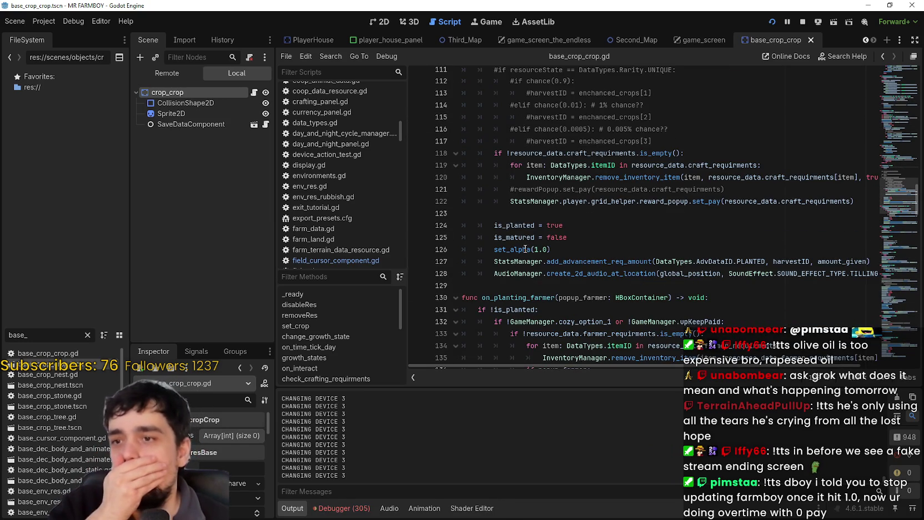
pyautogui.scroll(11, 554, 245)
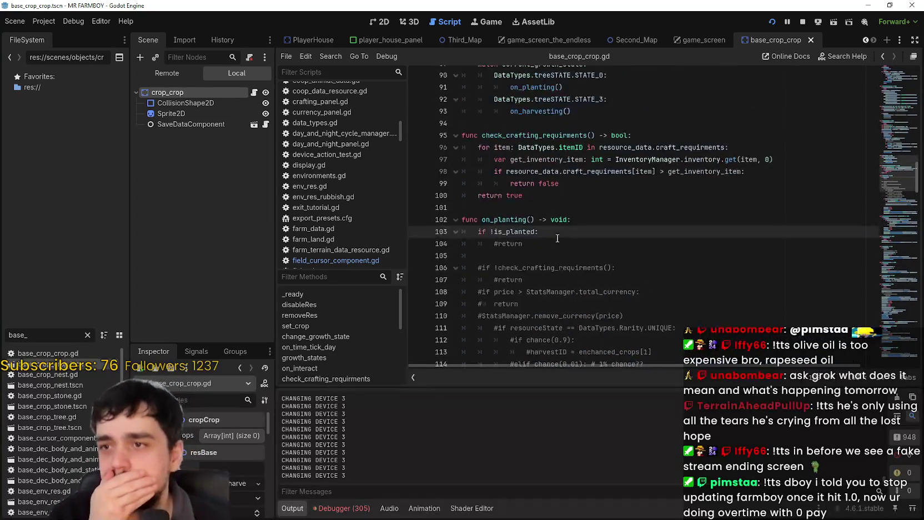
pyautogui.click(894, 71)
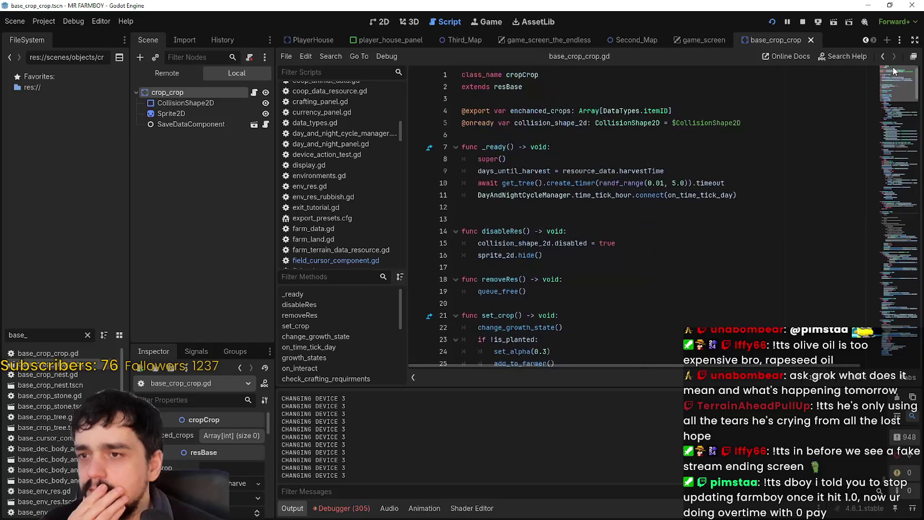
pyautogui.moveTo(894, 71); pyautogui.dragTo(895, 161)
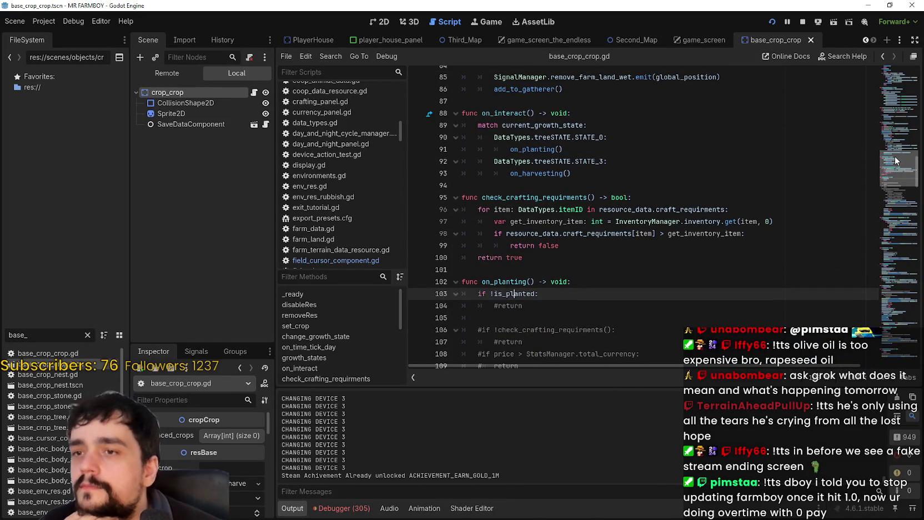
pyautogui.moveTo(896, 161)
pyautogui.mouseDown()
pyautogui.moveTo(898, 64)
pyautogui.moveTo(888, 113)
pyautogui.moveTo(888, 84)
pyautogui.moveTo(885, 151)
pyautogui.mouseUp()
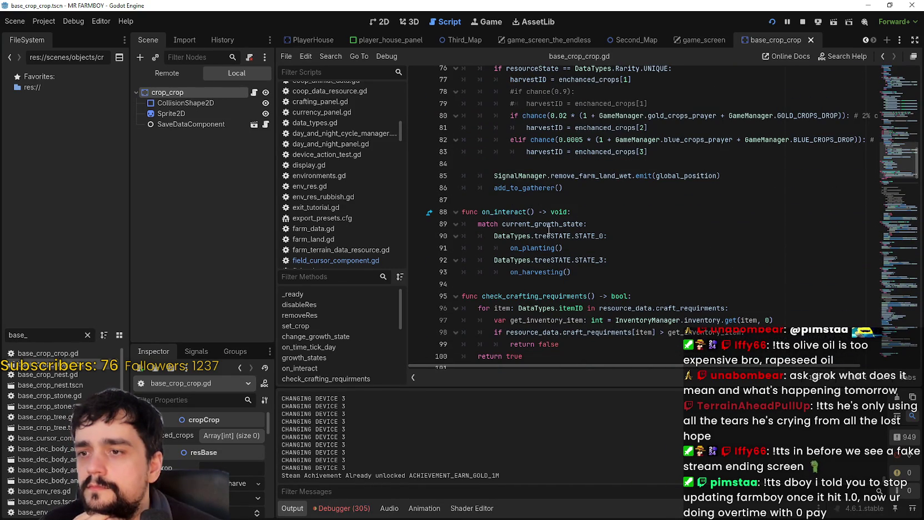
# - Jump to the on_planting definition and highlight the is_matured and is_planted variables
pyautogui.click(533, 252)
pyautogui.rightClick(533, 253)
pyautogui.click(547, 404)
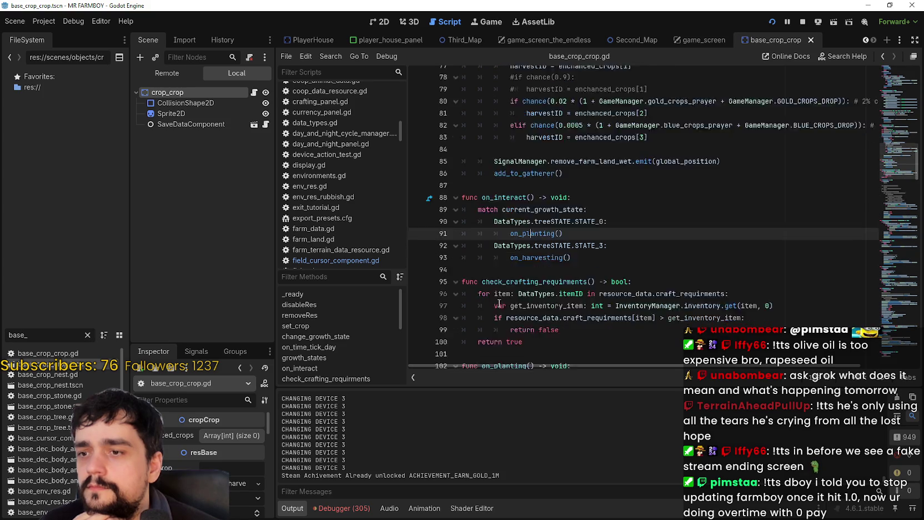
pyautogui.scroll(-3, 500, 300)
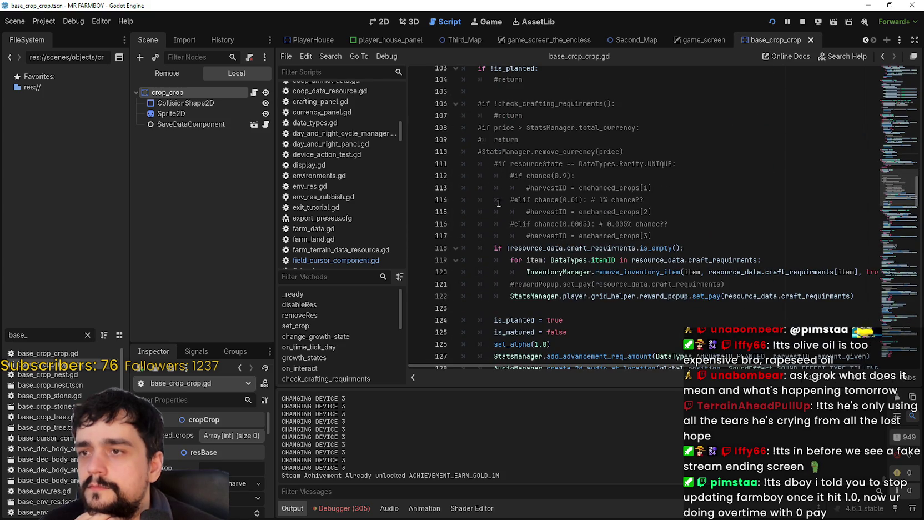
pyautogui.scroll(-2, 503, 244)
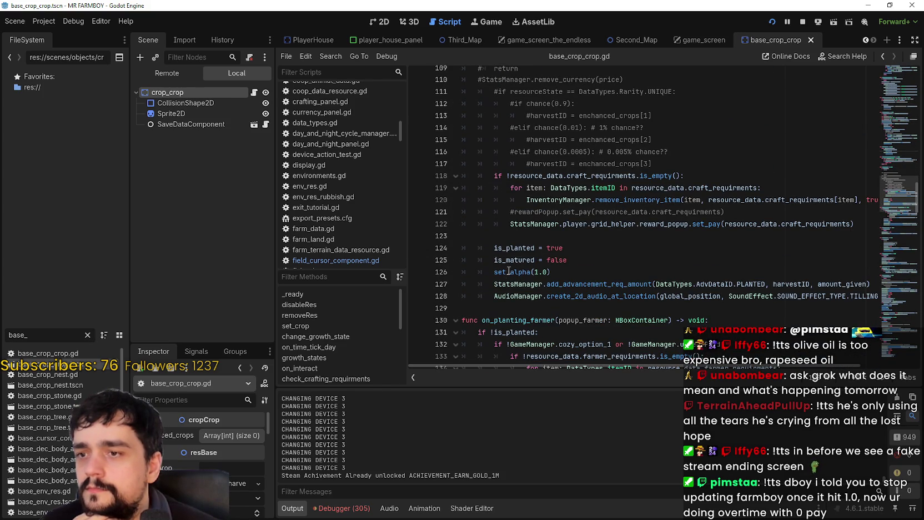
pyautogui.doubleClick(511, 260)
pyautogui.doubleClick(517, 248)
# - Set a breakpoint on line 152's is_watered check inside on_watering
pyautogui.scroll(-8, 516, 246)
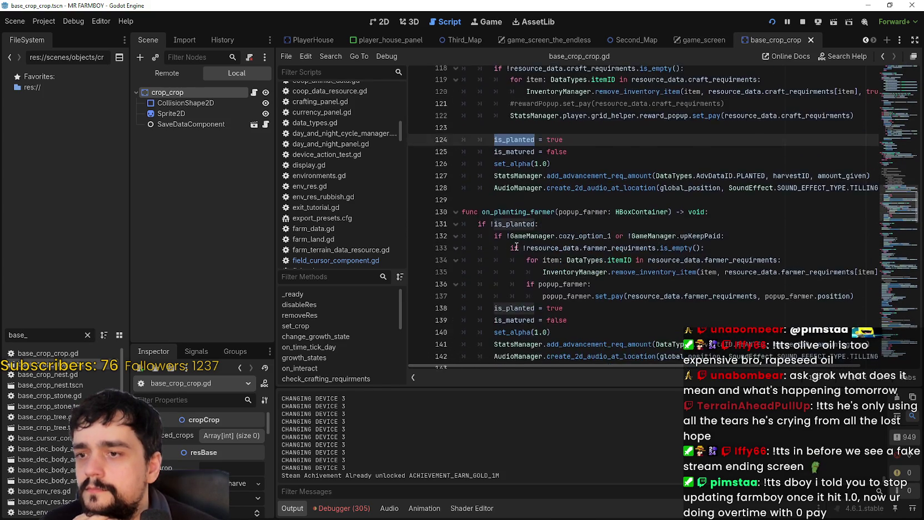
pyautogui.scroll(-3, 516, 211)
pyautogui.click(556, 212)
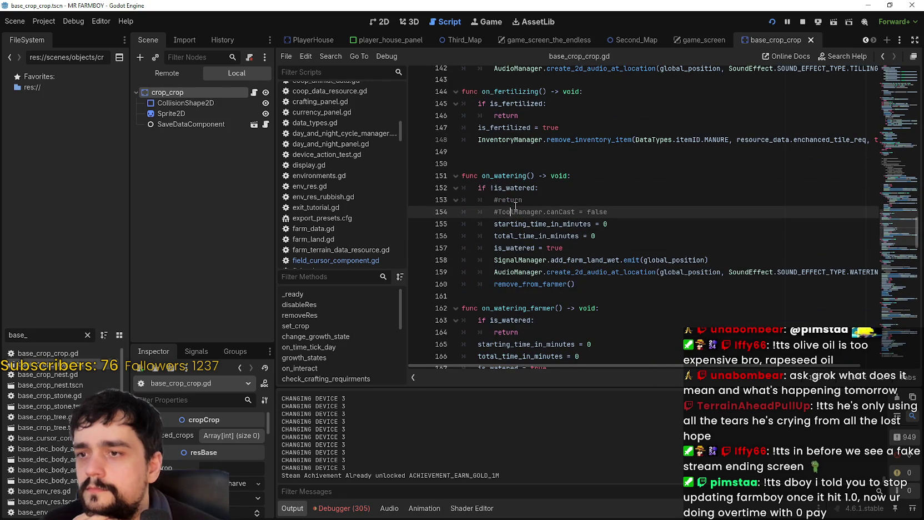
pyautogui.click(419, 189)
pyautogui.click(621, 196)
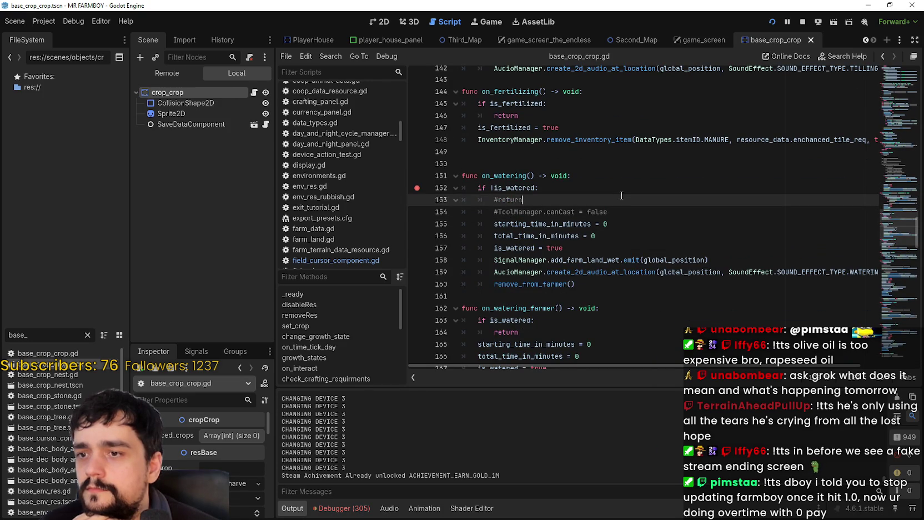
# - Check the running game, return to base_crop_crop.gd, and clear the FileSystem filter
pyautogui.press('F5')
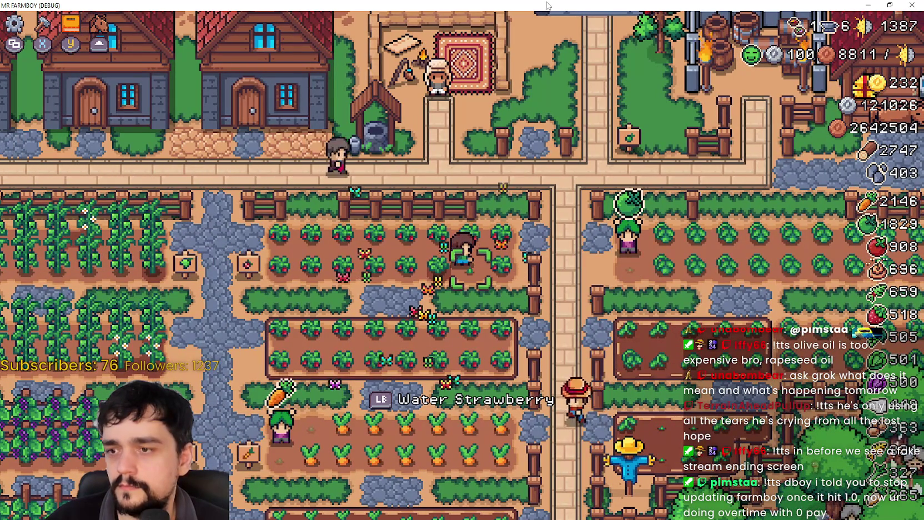
pyautogui.hotkey('alt', 'Tab')
pyautogui.scroll(-1, 559, 201)
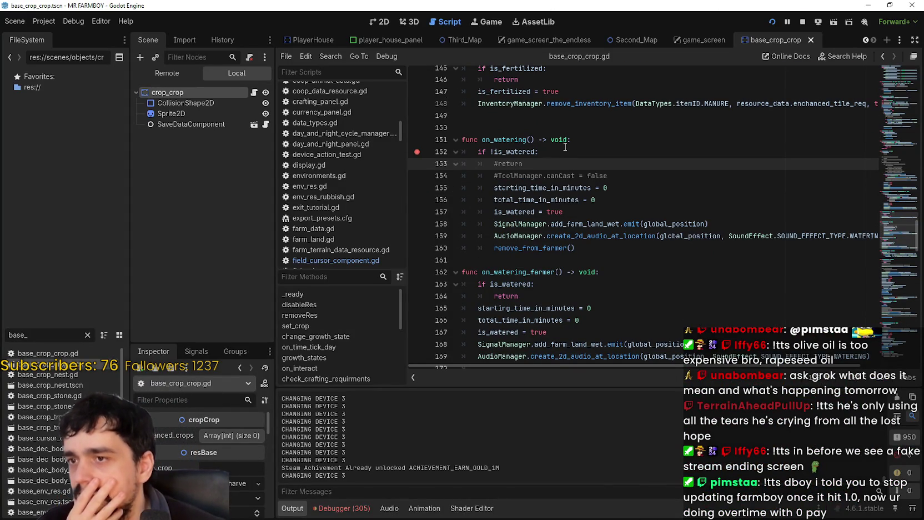
pyautogui.click(507, 138)
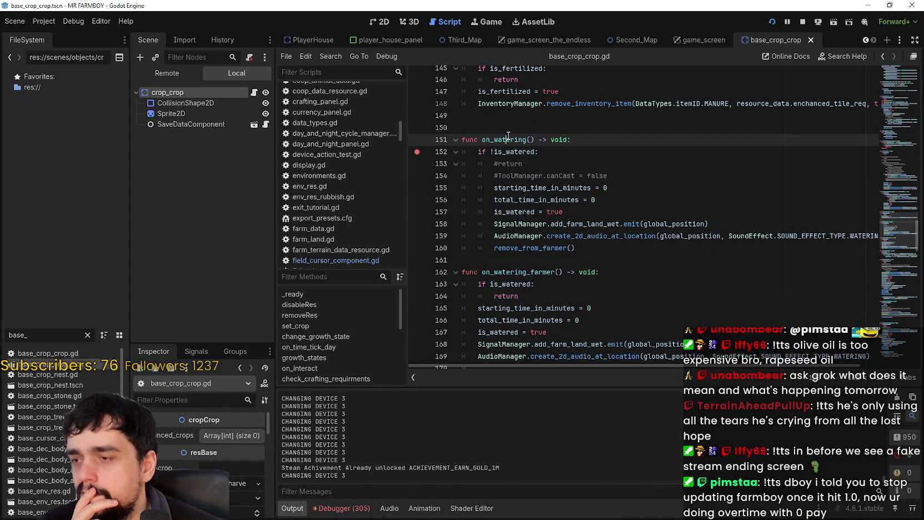
pyautogui.click(86, 336)
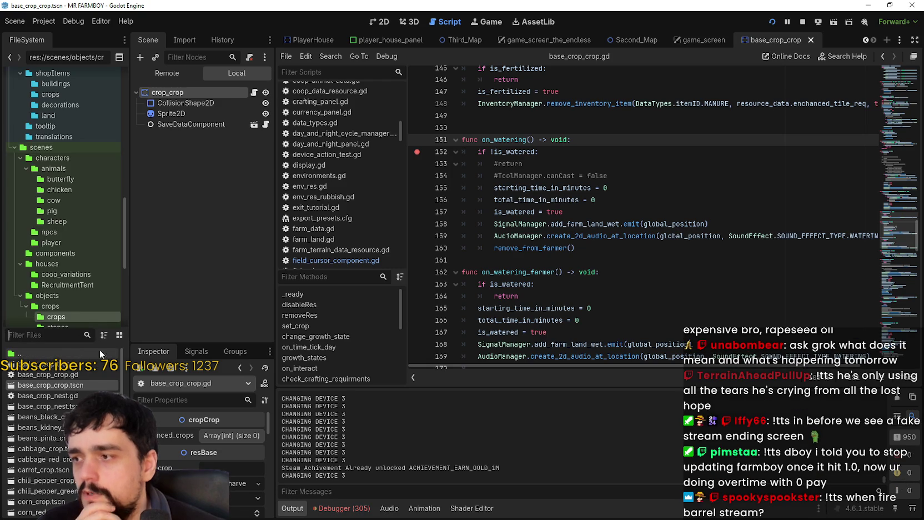
# - Filter FileSystem for 'player', open player.tscn and its Watering state script
pyautogui.moveTo(131, 349); pyautogui.dragTo(233, 346)
pyautogui.write('p')
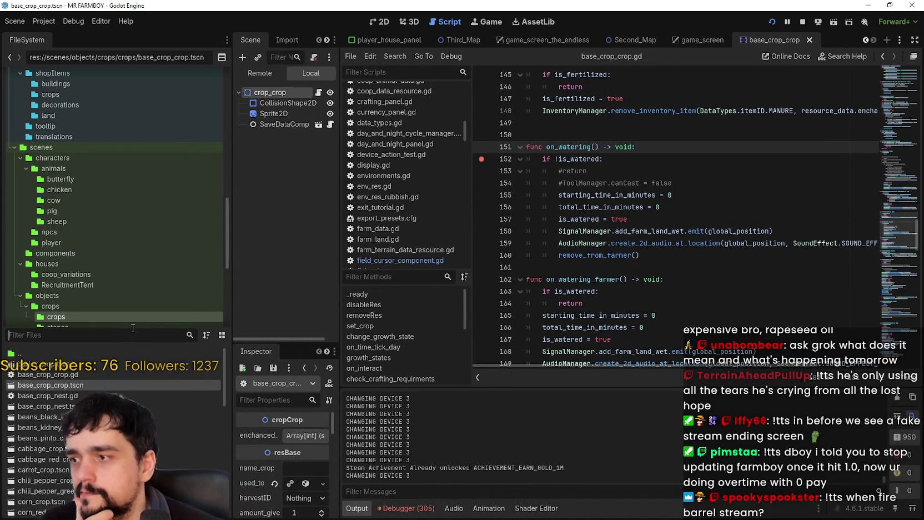
pyautogui.write('layer')
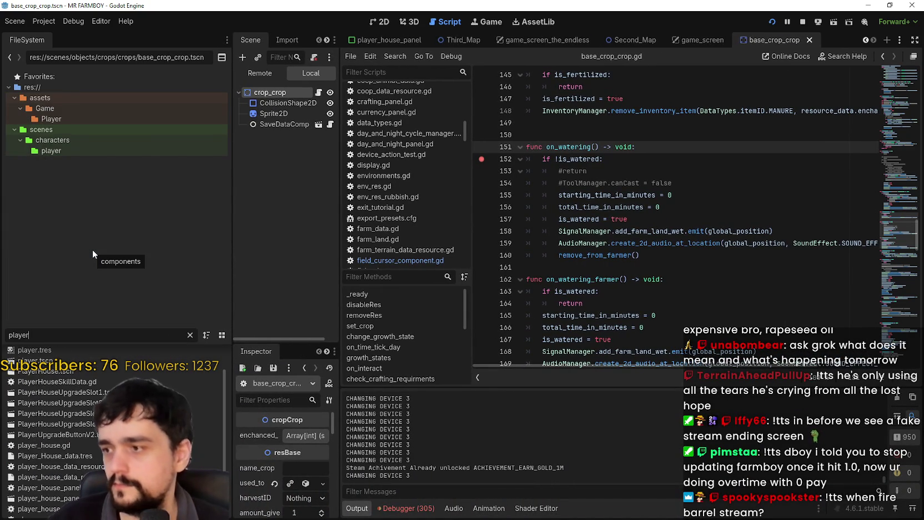
pyautogui.click(64, 398)
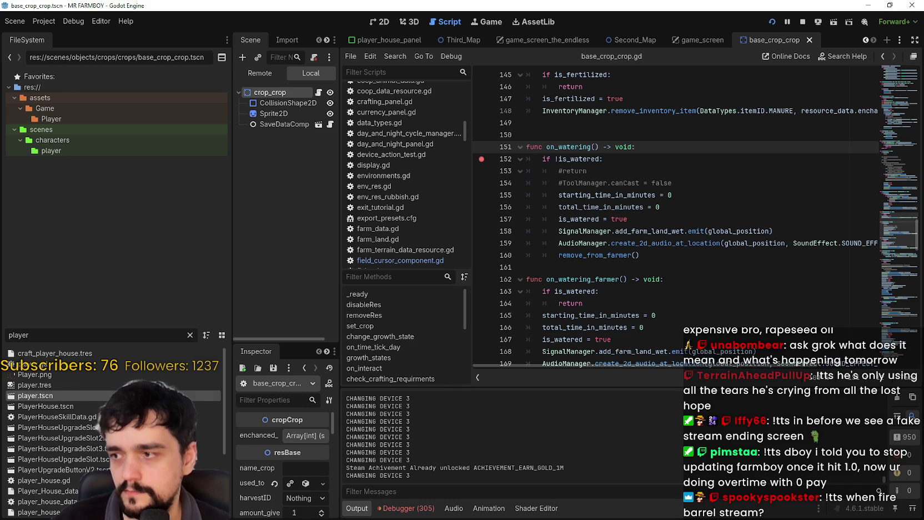
pyautogui.doubleClick(106, 398)
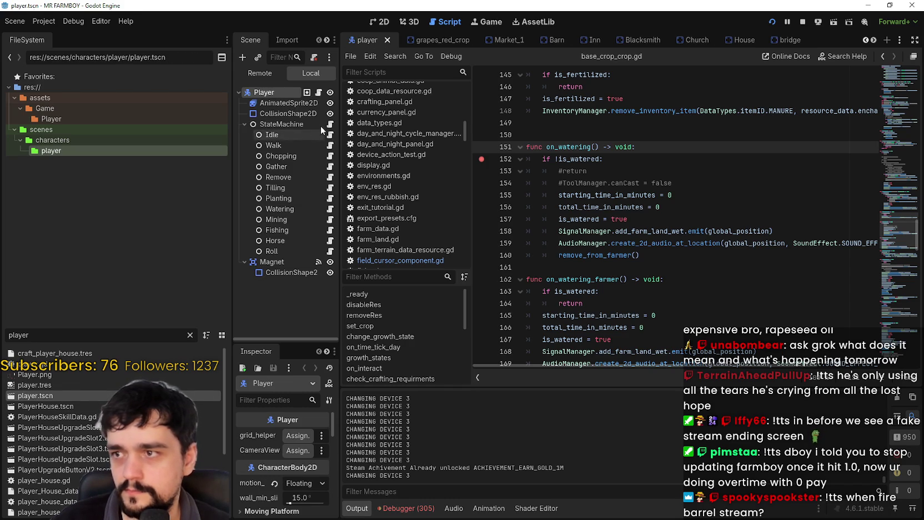
pyautogui.click(330, 209)
# - Set a breakpoint on line 23's crop-target check and switch to the running game
pyautogui.scroll(-2, 480, 175)
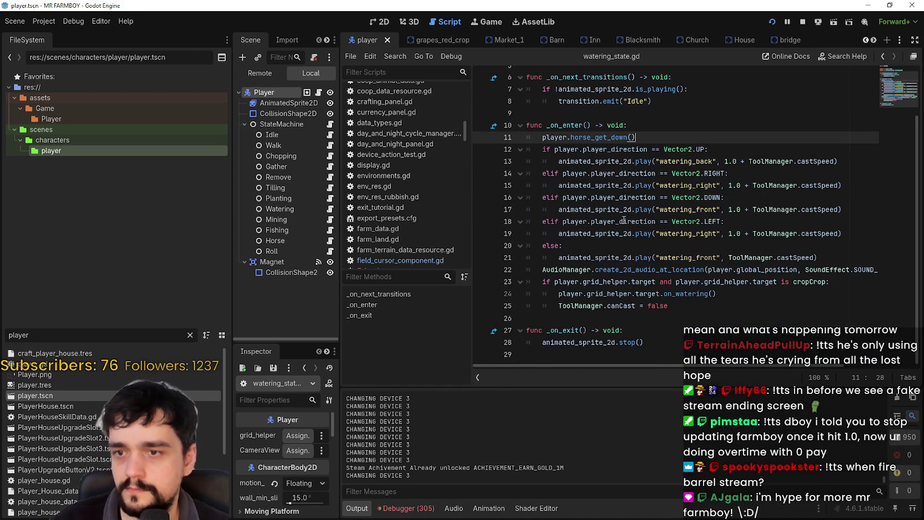
pyautogui.click(752, 293)
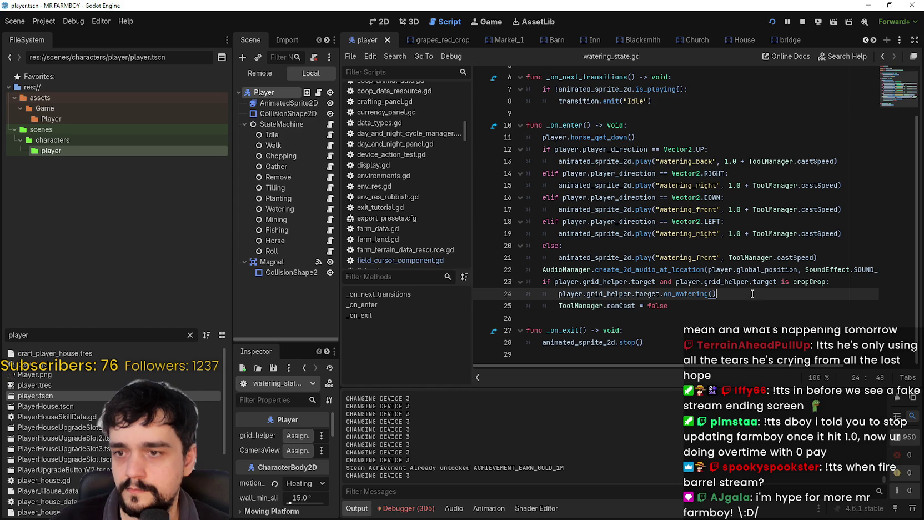
pyautogui.click(482, 282)
pyautogui.hotkey('alt', 'Tab')
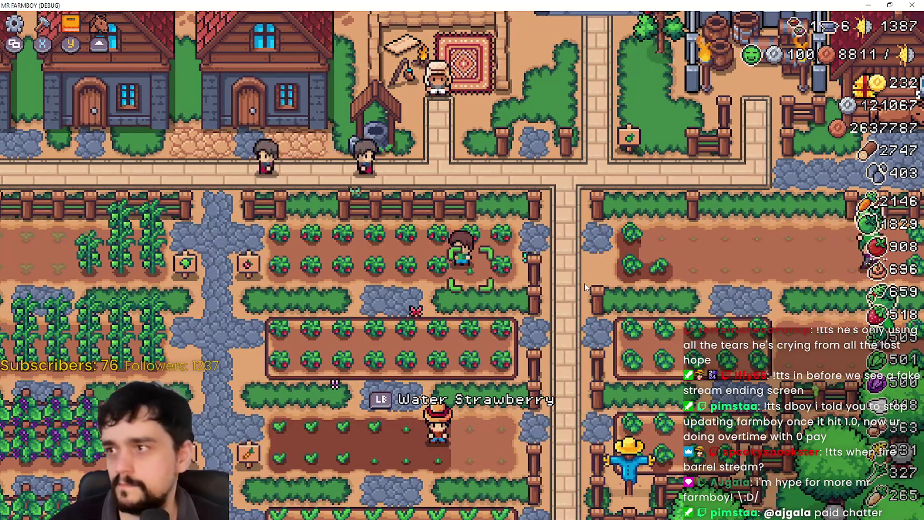
# - Back in idle_state.gd, set a breakpoint on line 84's Watering transition check
pyautogui.hotkey('alt', 'Tab')
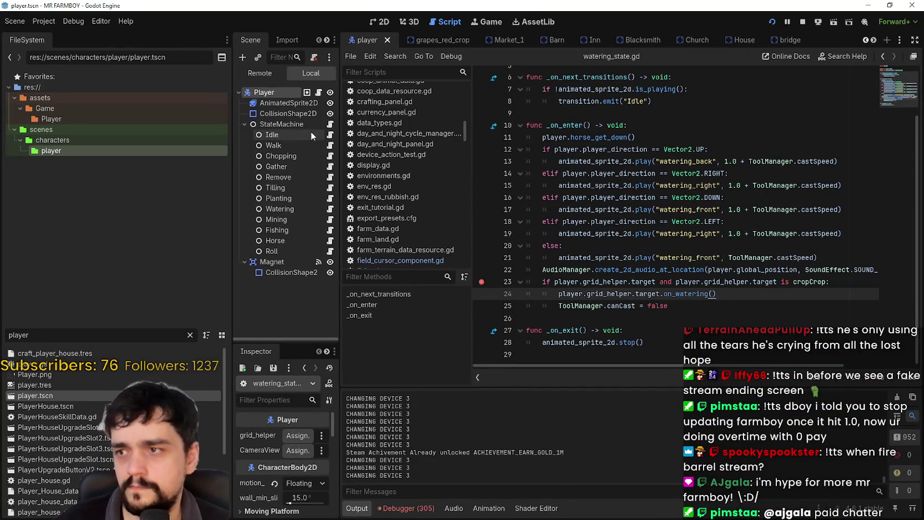
pyautogui.hotkey('alt', 'Left')
pyautogui.scroll(-5, 720, 282)
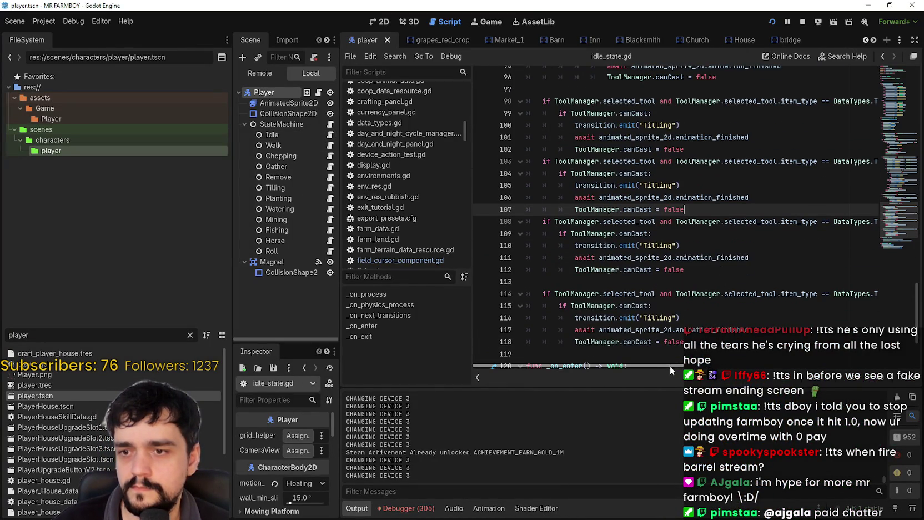
pyautogui.scroll(2, 647, 308)
pyautogui.scroll(5, 647, 309)
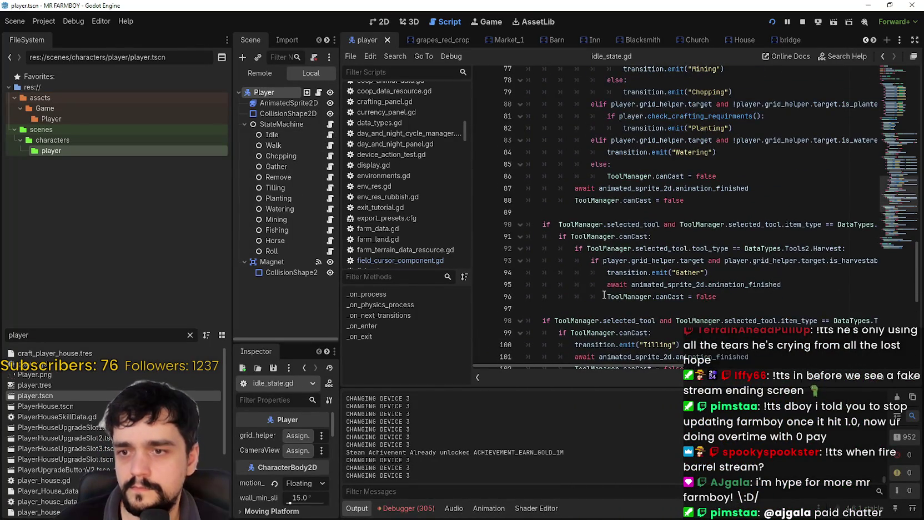
pyautogui.scroll(3, 604, 294)
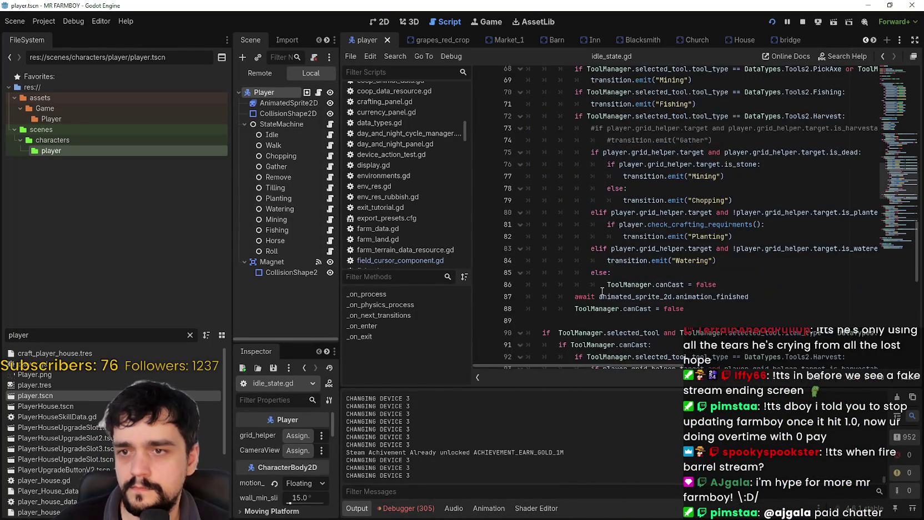
pyautogui.click(482, 261)
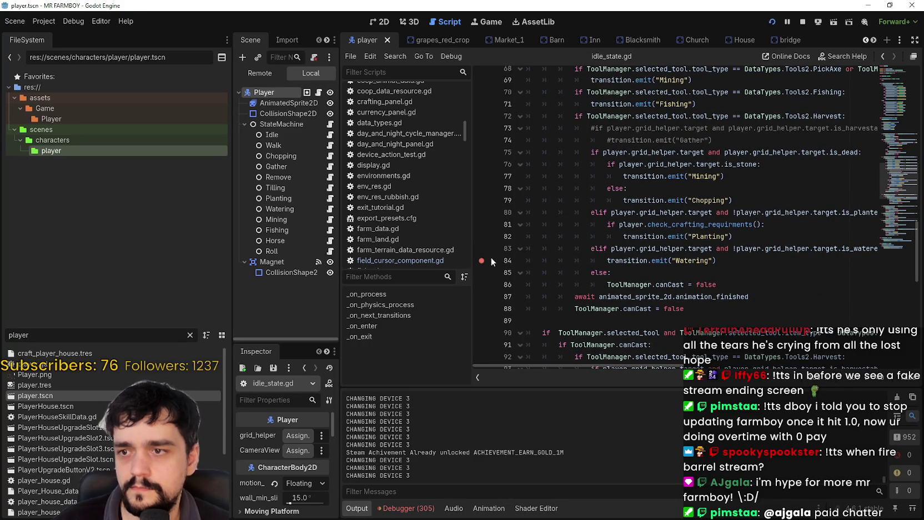
pyautogui.click(623, 262)
# - Step the farmer toward a strawberry to water it, then close the running game
pyautogui.press('F5')
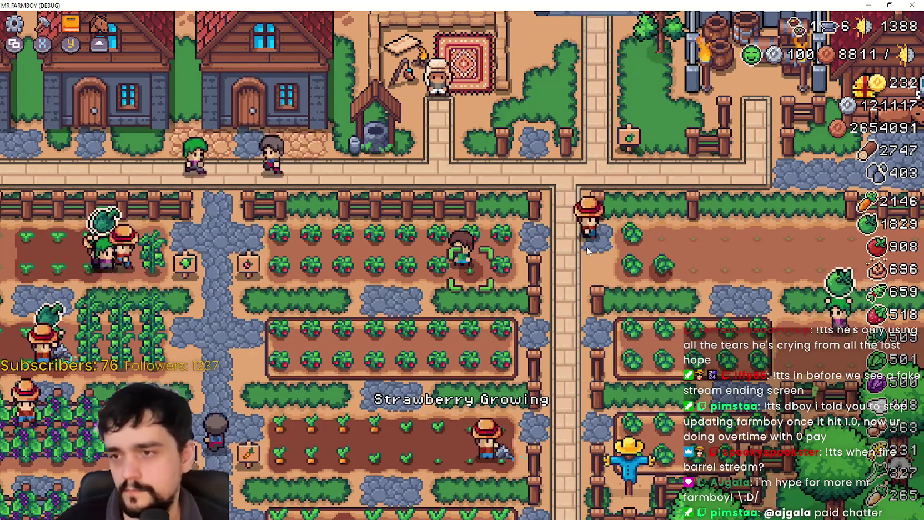
pyautogui.press('a')
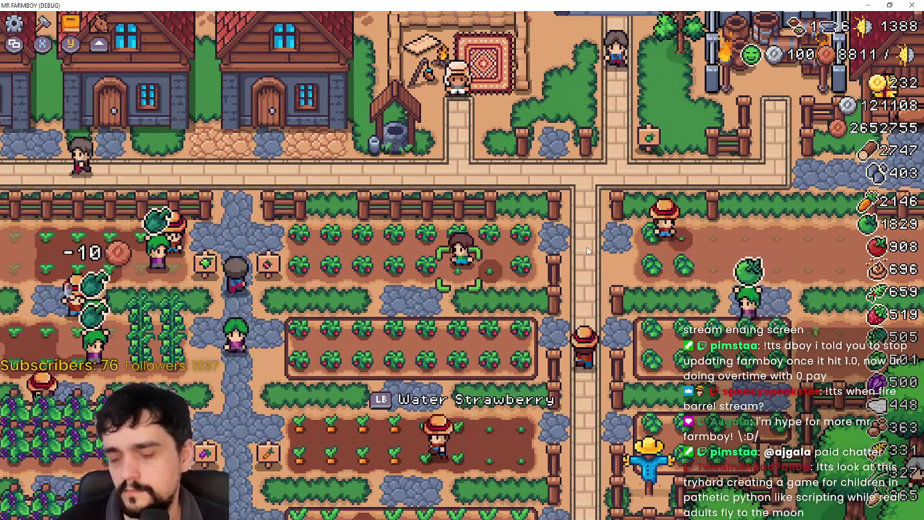
pyautogui.hotkey('alt', 'F4')
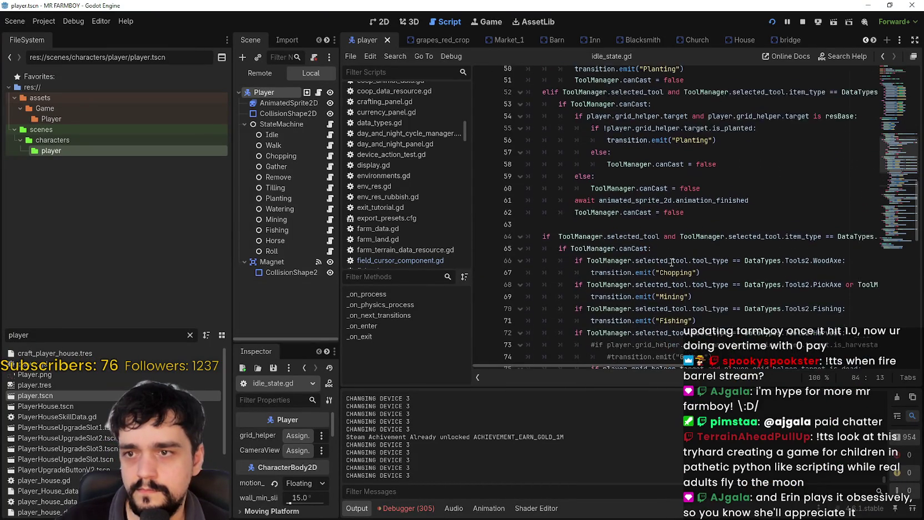
# - Narrow the Scene dock so the idle_state.gd code area gets wider
pyautogui.scroll(5, 672, 257)
pyautogui.scroll(-2, 670, 253)
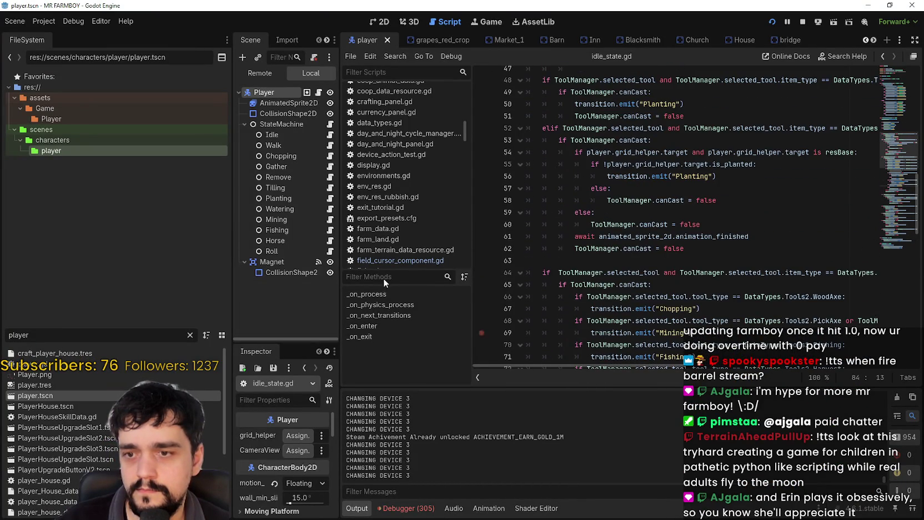
pyautogui.moveTo(232, 273)
pyautogui.mouseDown()
pyautogui.moveTo(128, 289)
pyautogui.moveTo(147, 290)
pyautogui.mouseUp()
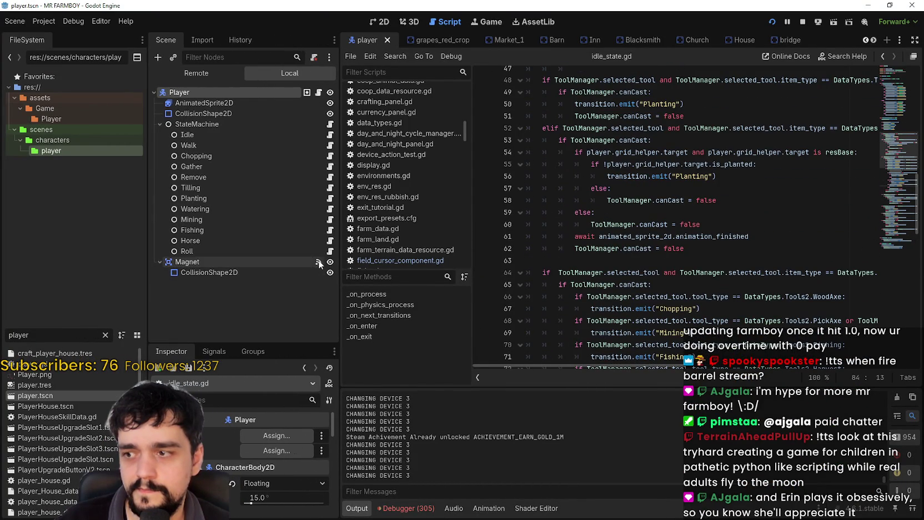
pyautogui.moveTo(340, 261); pyautogui.dragTo(276, 261)
pyautogui.scroll(2, 669, 268)
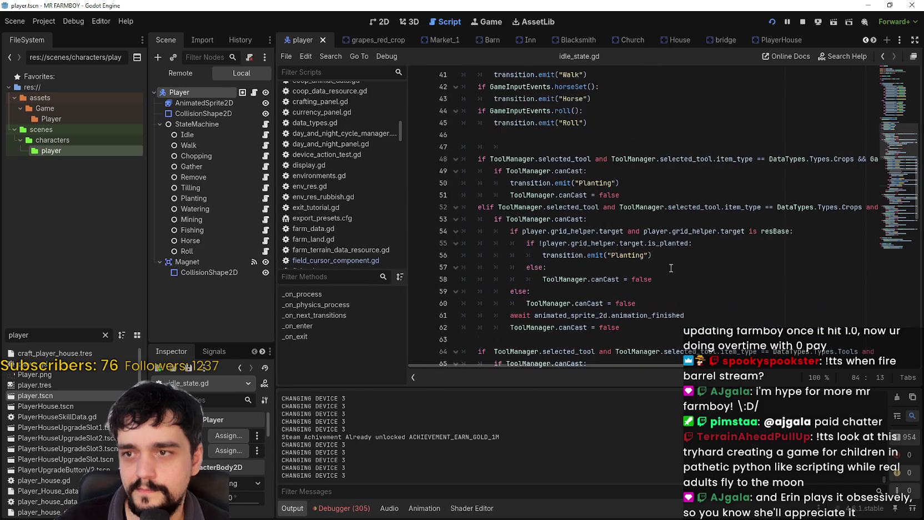
pyautogui.scroll(5, 667, 274)
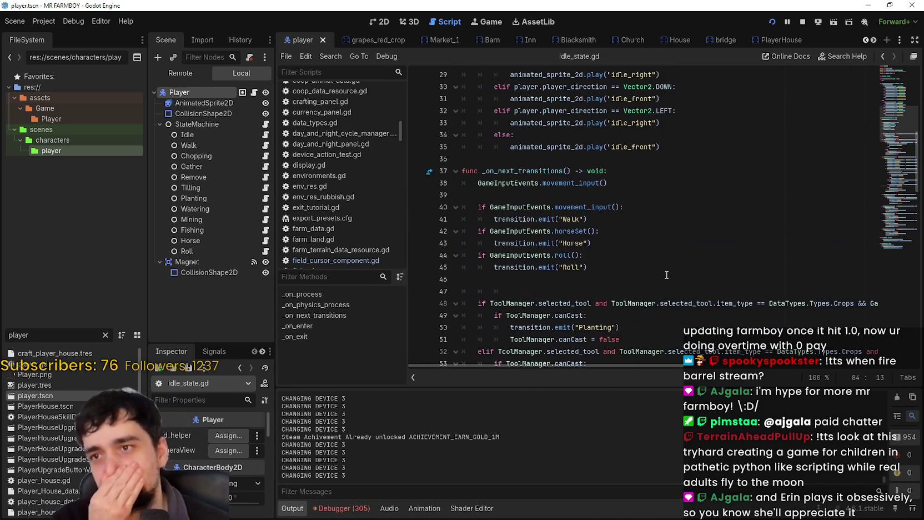
pyautogui.scroll(-5, 667, 275)
pyautogui.moveTo(660, 366); pyautogui.dragTo(712, 373)
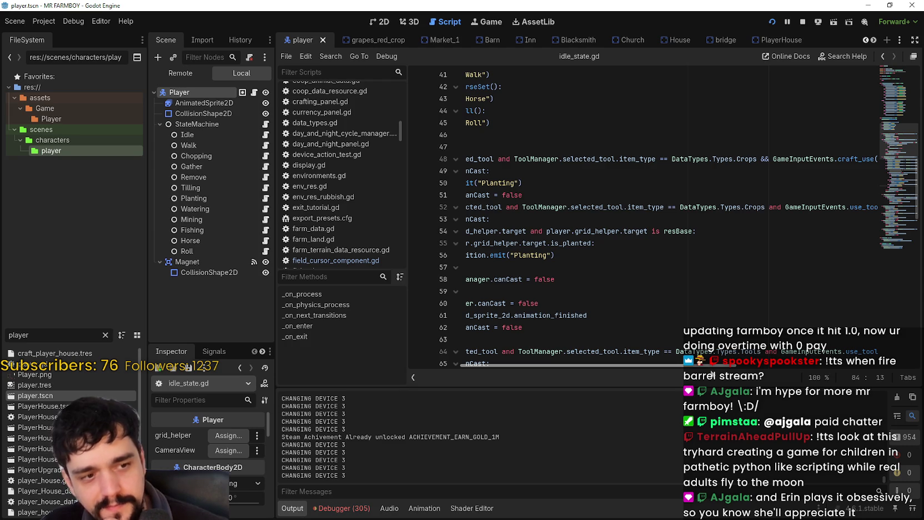
pyautogui.moveTo(712, 372)
pyautogui.mouseDown()
pyautogui.moveTo(755, 365)
pyautogui.moveTo(651, 341)
pyautogui.moveTo(779, 355)
pyautogui.moveTo(739, 356)
pyautogui.moveTo(621, 315)
pyautogui.mouseUp()
# - Scroll idle_state.gd down through the Harvest and Watering branches to the end of line 86
pyautogui.scroll(-3, 780, 355)
pyautogui.scroll(-3, 620, 315)
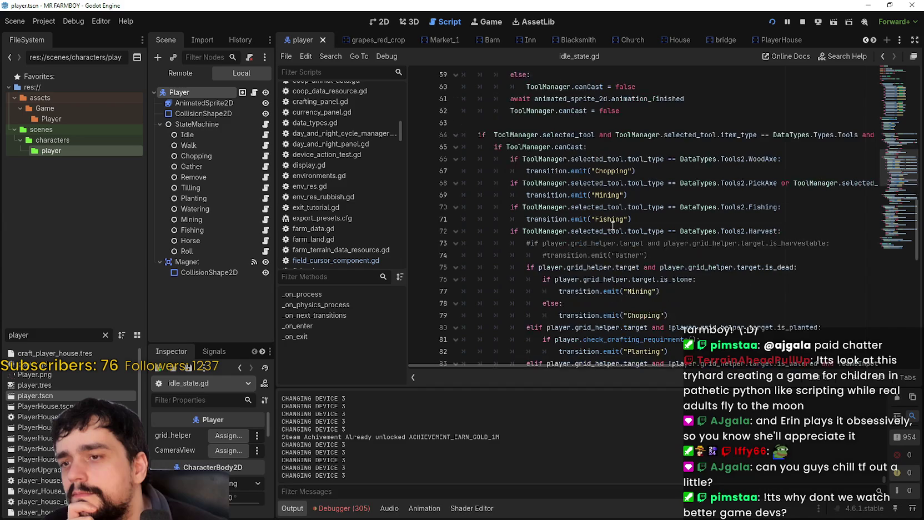
pyautogui.scroll(-1, 668, 230)
pyautogui.click(633, 227)
pyautogui.scroll(-2, 693, 254)
pyautogui.scroll(-1, 693, 255)
pyautogui.click(650, 280)
pyautogui.scroll(-2, 652, 278)
pyautogui.click(667, 257)
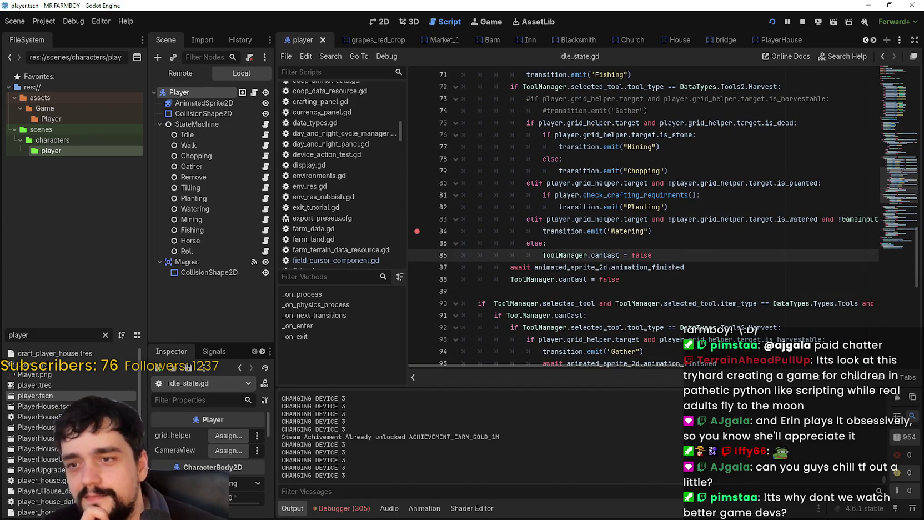
pyautogui.hotkey('alt', 'Tab')
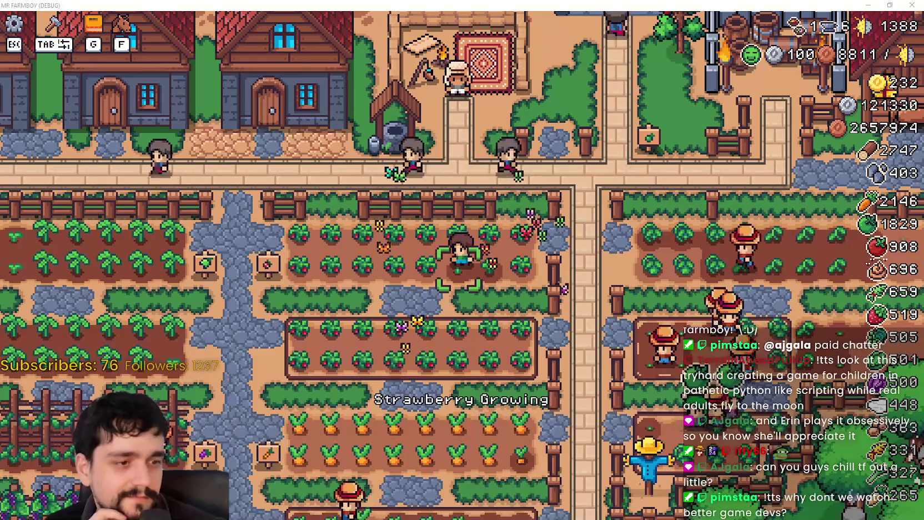
pyautogui.hotkey('alt', 'Tab')
pyautogui.scroll(-2, 757, 306)
pyautogui.press('Down')
pyautogui.press('Down')
pyautogui.press('Down')
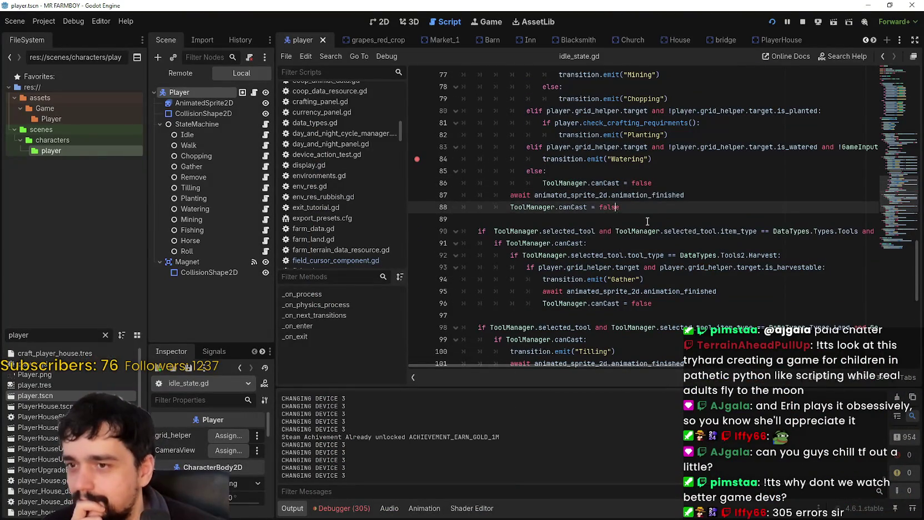
pyautogui.moveTo(626, 366)
pyautogui.mouseDown()
pyautogui.moveTo(733, 365)
pyautogui.moveTo(482, 312)
pyautogui.mouseUp()
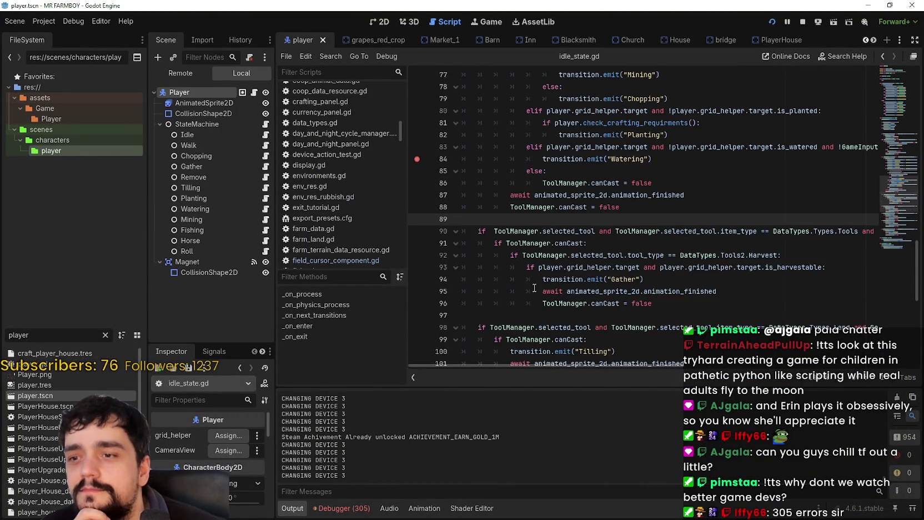
pyautogui.scroll(-1, 549, 271)
pyautogui.click(549, 267)
pyautogui.click(545, 279)
pyautogui.scroll(-3, 546, 279)
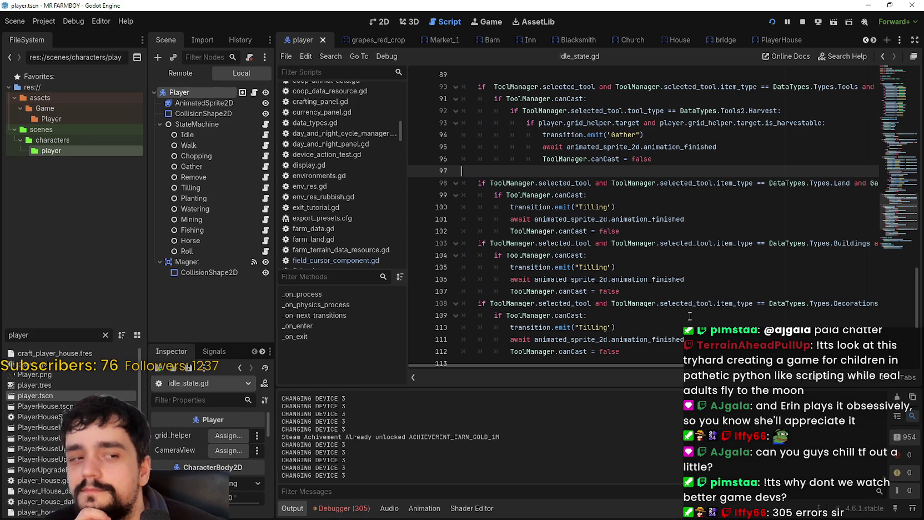
pyautogui.scroll(-2, 629, 295)
pyautogui.scroll(7, 629, 295)
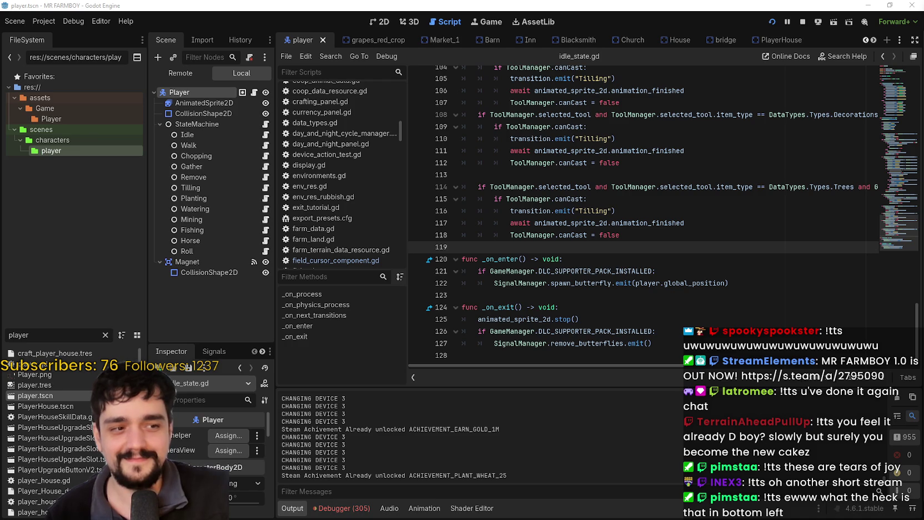
# - Scroll idle_state.gd up from the _on_enter function to the tool branches, stopping on empty line 46
pyautogui.click(599, 261)
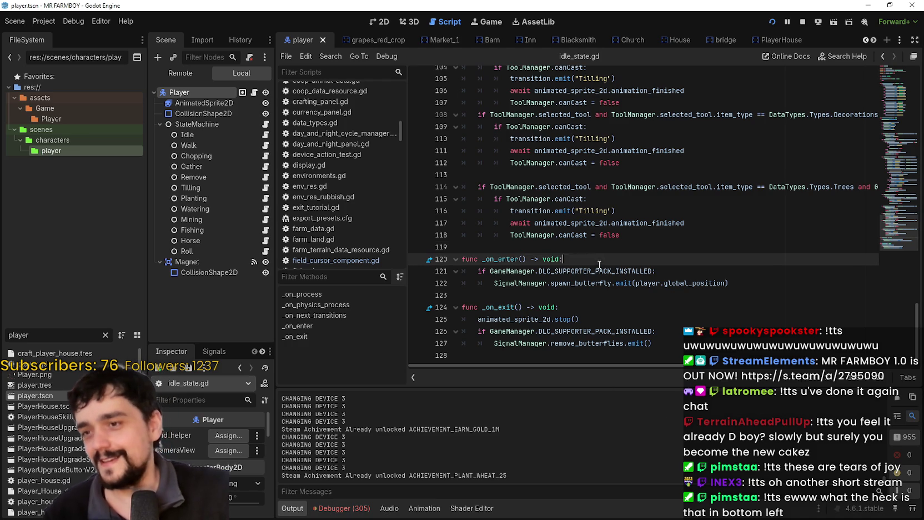
pyautogui.scroll(4, 598, 258)
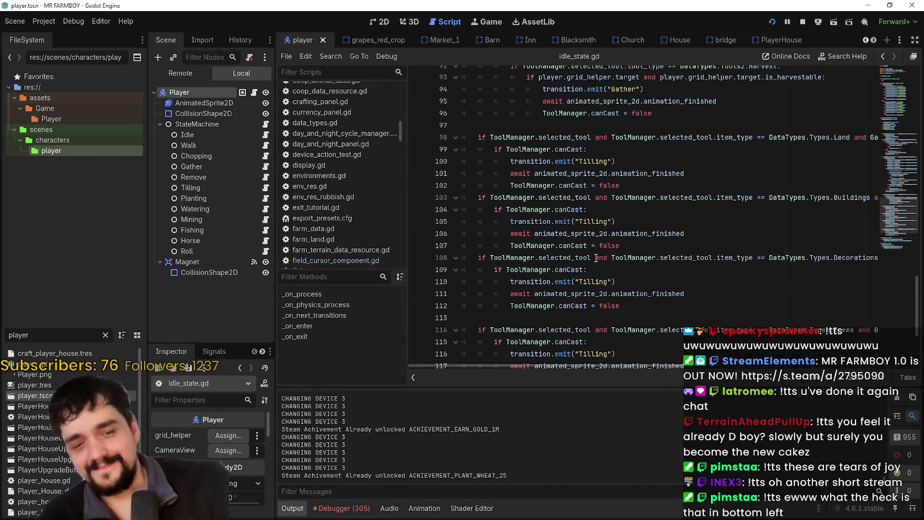
pyautogui.scroll(3, 595, 257)
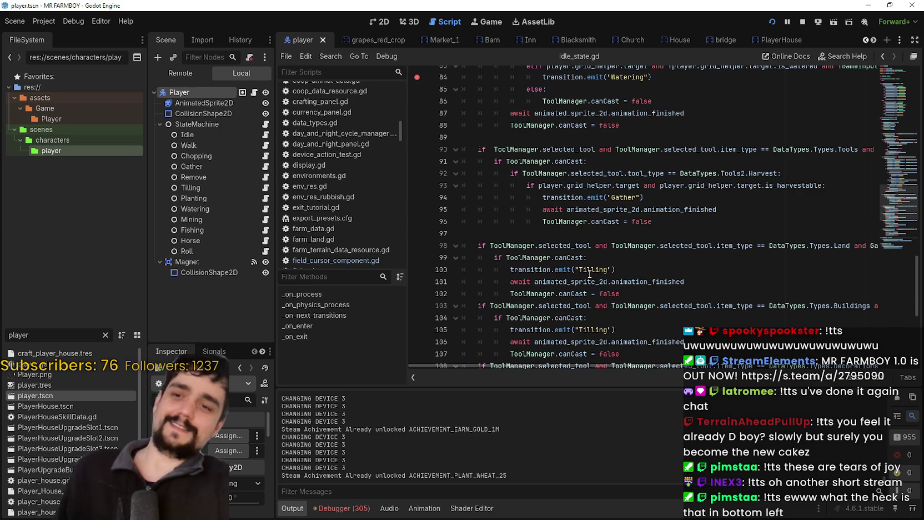
pyautogui.scroll(5, 590, 261)
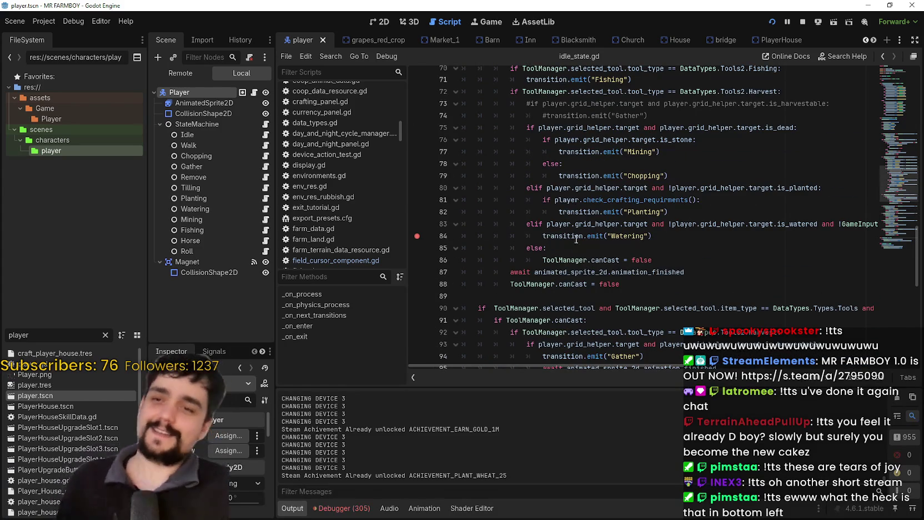
pyautogui.scroll(5, 609, 171)
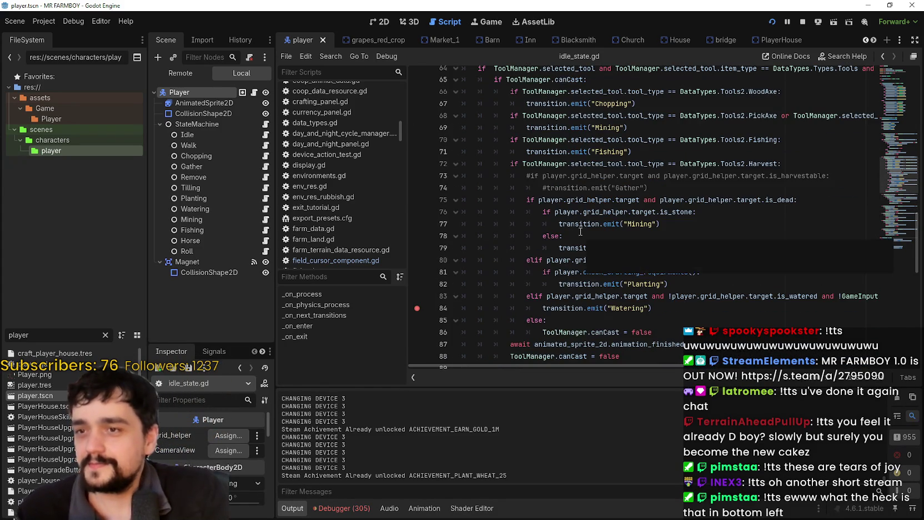
pyautogui.scroll(4, 609, 171)
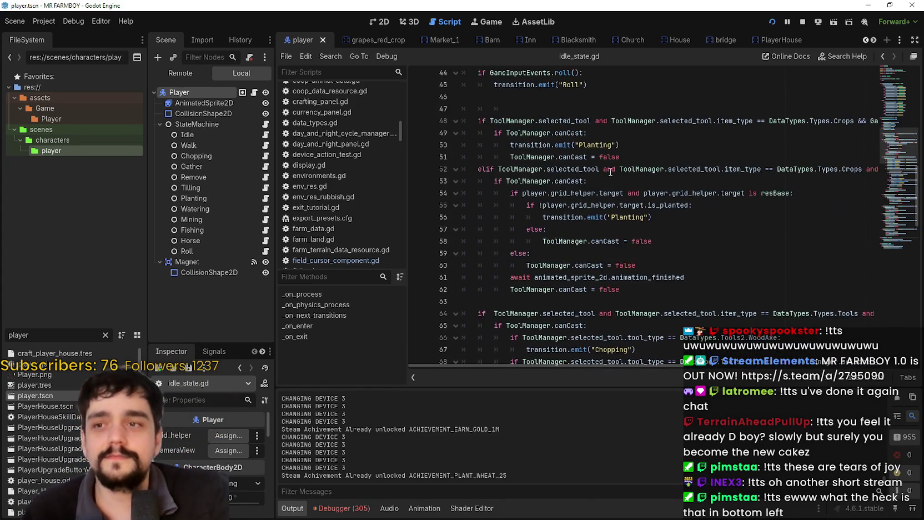
pyautogui.scroll(3, 614, 183)
pyautogui.click(613, 198)
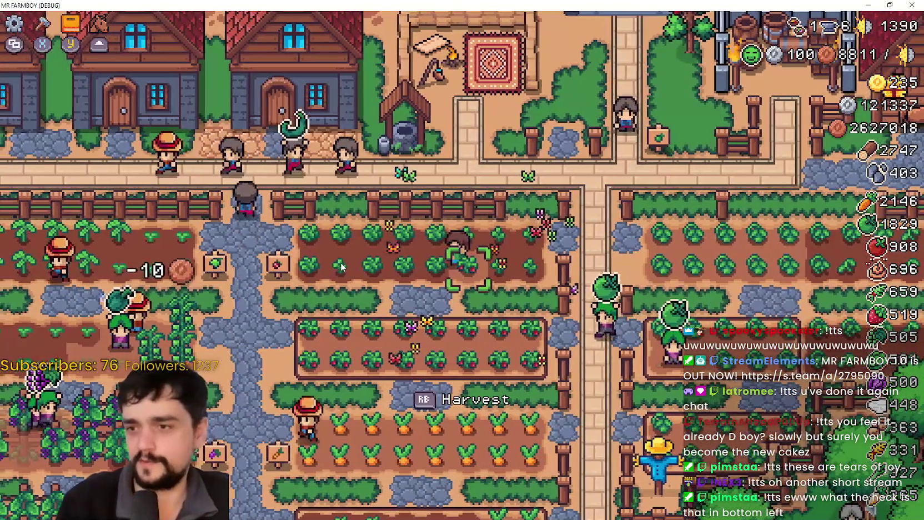
# - Pause the game and open Options, checking the Input and Accessibility settings, then the full keybinds list
pyautogui.press('Escape')
pyautogui.click(392, 205)
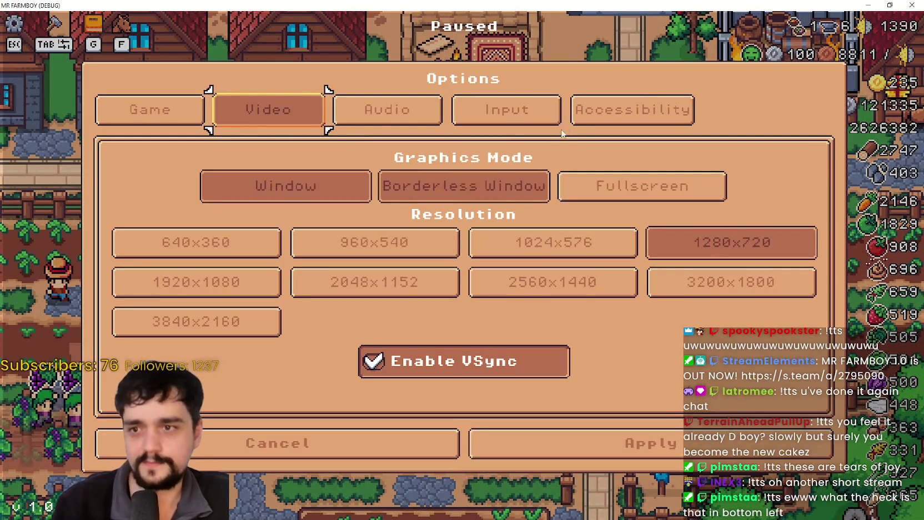
pyautogui.click(550, 114)
pyautogui.click(701, 118)
pyautogui.click(563, 115)
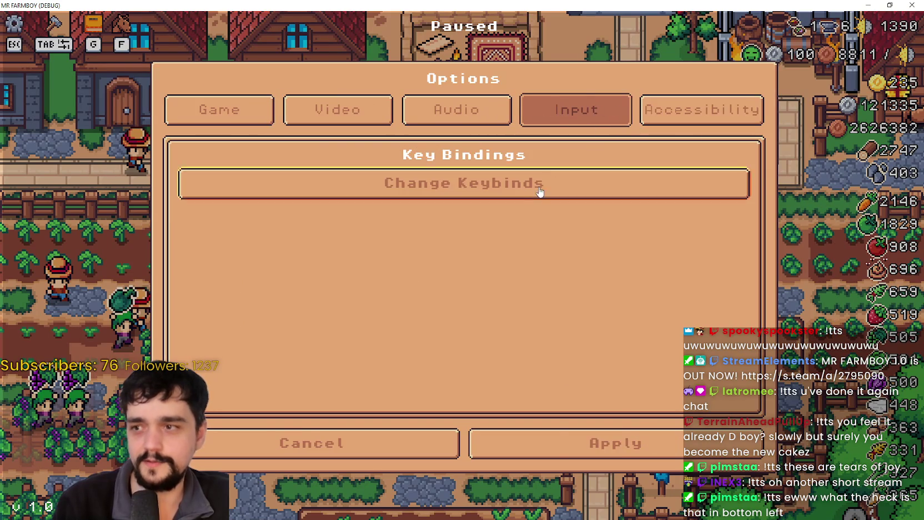
pyautogui.click(555, 182)
# - Scroll through the keybinds list, close it and Options without saving, and resume the game
pyautogui.scroll(-3, 522, 317)
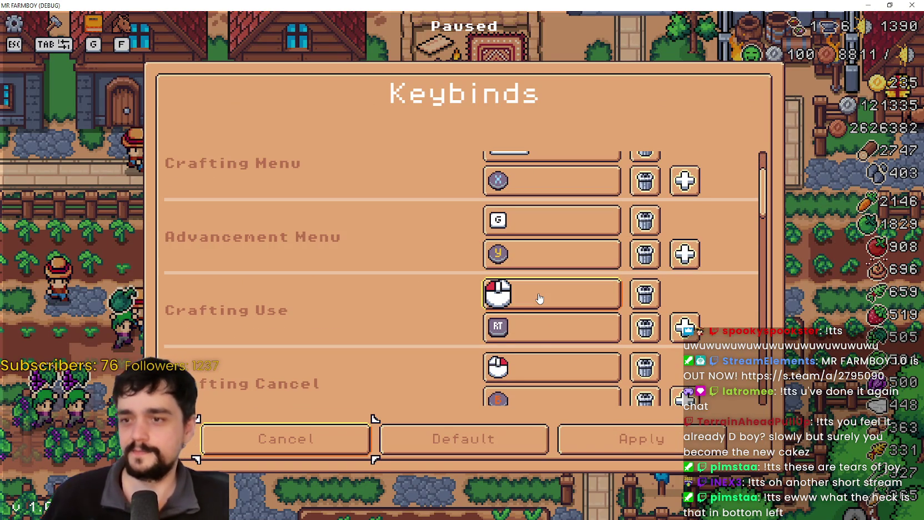
pyautogui.scroll(-1, 538, 299)
pyautogui.scroll(-3, 544, 300)
pyautogui.scroll(-2, 532, 278)
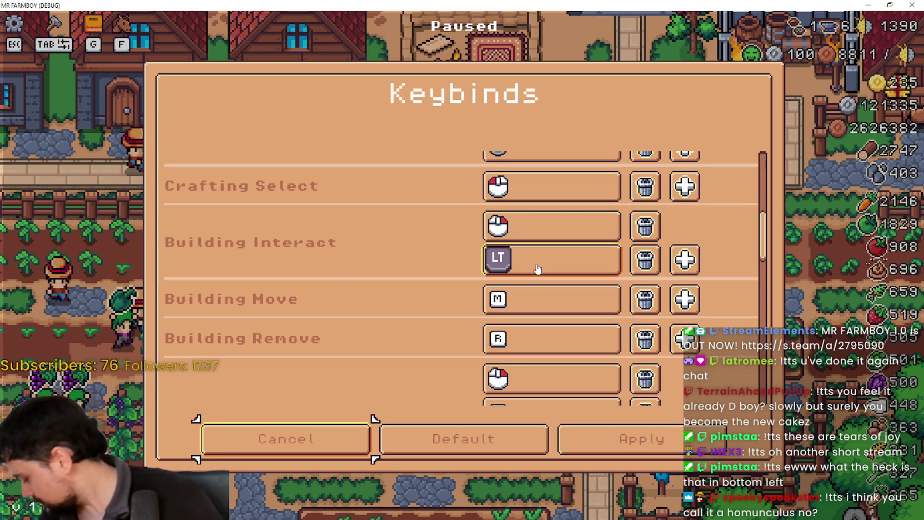
pyautogui.scroll(-3, 522, 300)
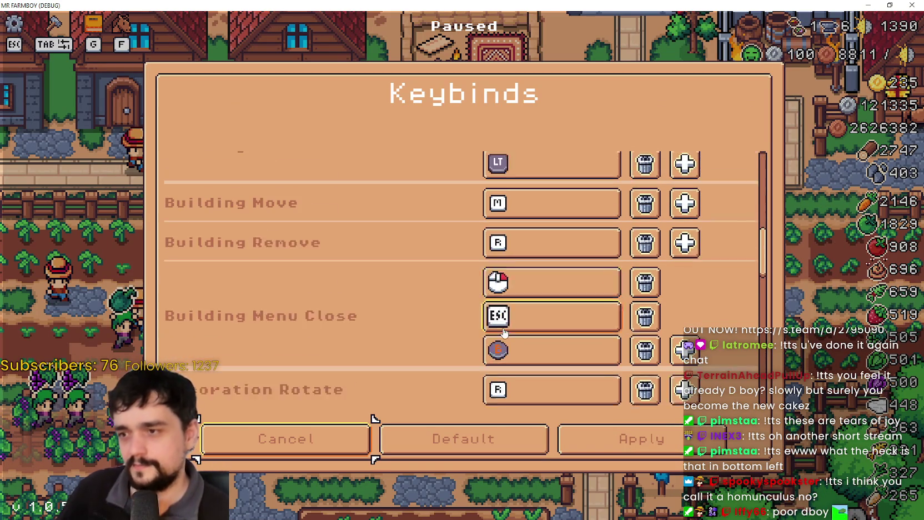
pyautogui.scroll(-1, 516, 322)
pyautogui.scroll(-3, 505, 313)
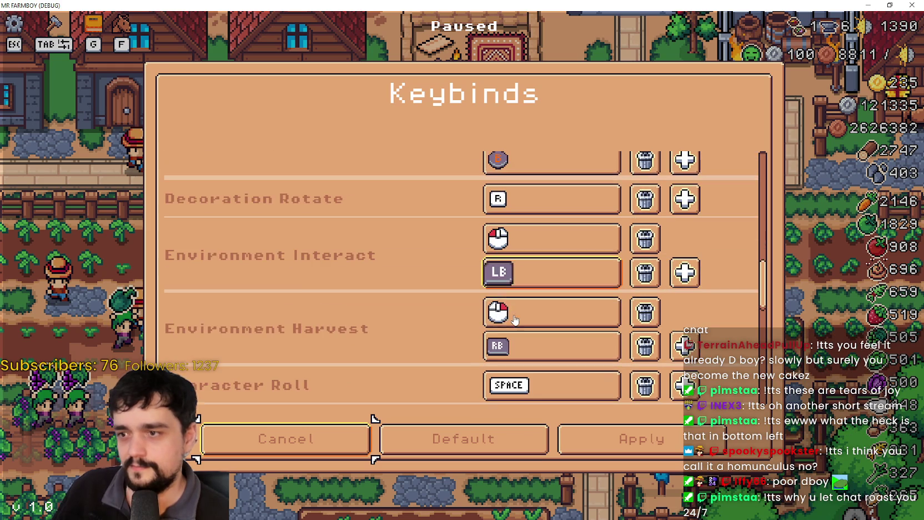
pyautogui.scroll(-1, 378, 311)
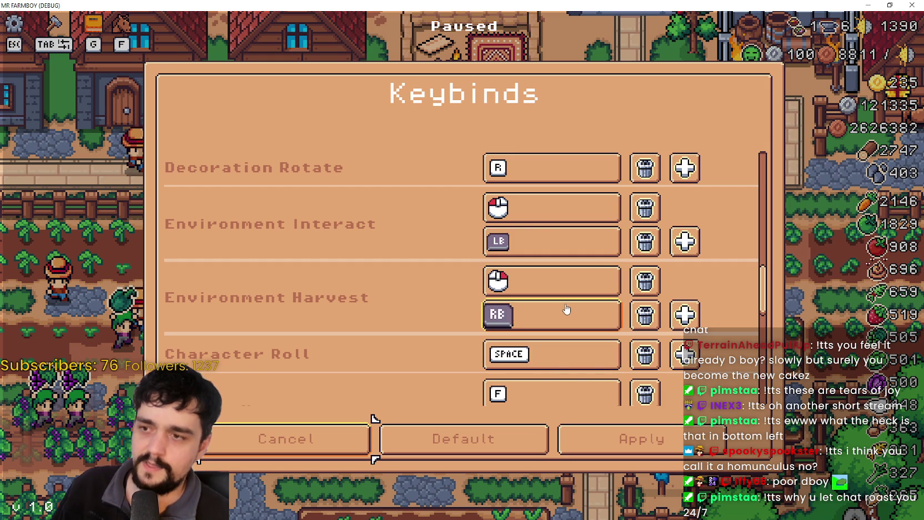
pyautogui.moveTo(770, 288)
pyautogui.mouseDown()
pyautogui.moveTo(763, 397)
pyautogui.moveTo(781, 186)
pyautogui.moveTo(778, 283)
pyautogui.moveTo(793, 150)
pyautogui.moveTo(781, 333)
pyautogui.mouseUp()
pyautogui.moveTo(770, 167)
pyautogui.mouseDown()
pyautogui.moveTo(769, 213)
pyautogui.moveTo(783, 167)
pyautogui.mouseUp()
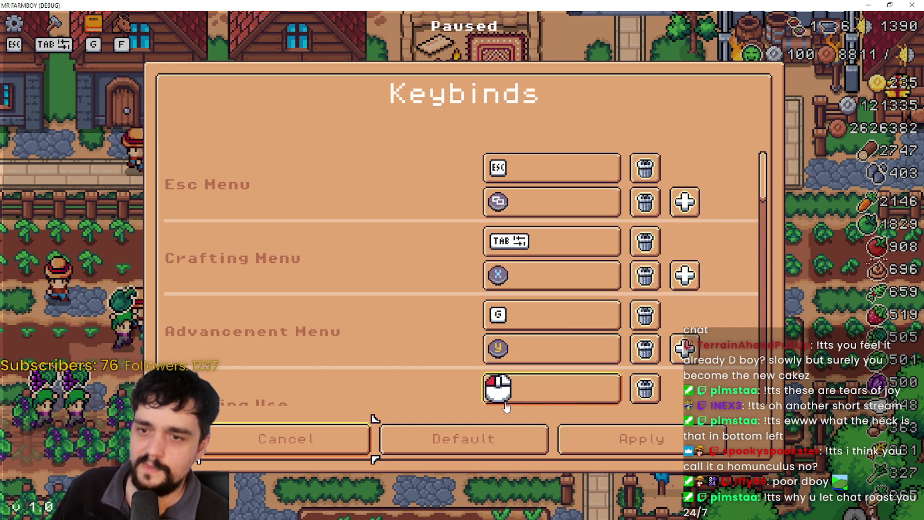
pyautogui.click(313, 447)
pyautogui.click(349, 461)
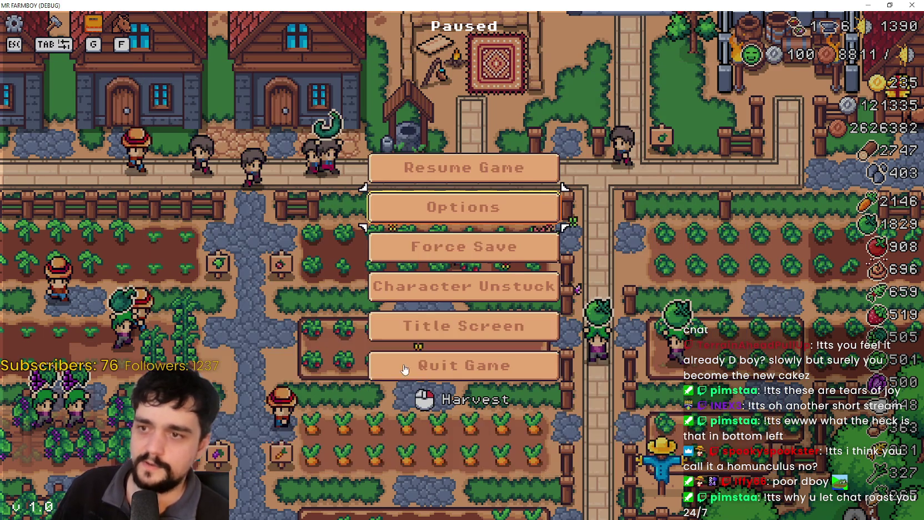
pyautogui.click(435, 184)
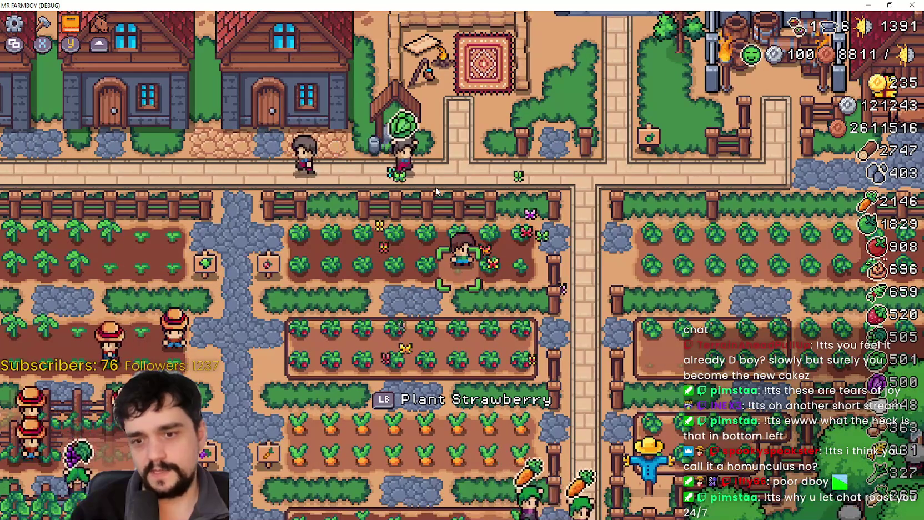
# - Plant a strawberry, then pause and open the game's keybind list
pyautogui.press('space')
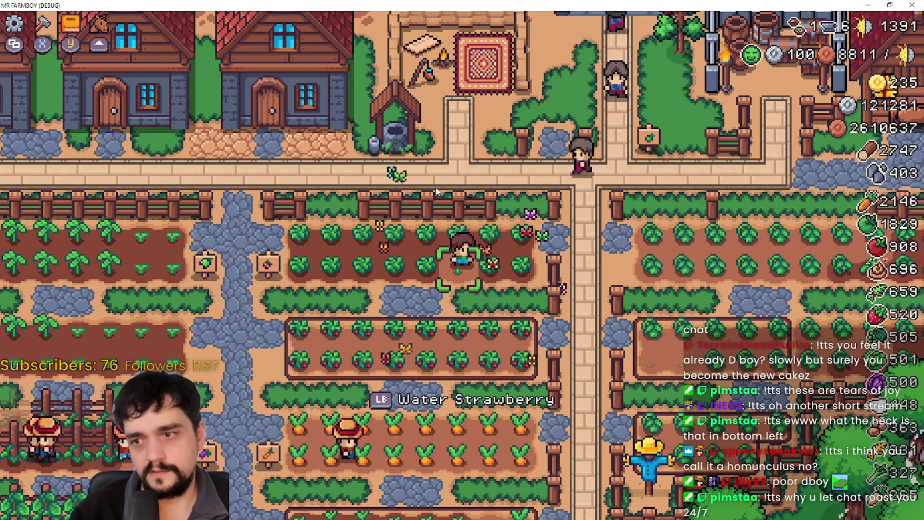
pyautogui.press('Escape')
pyautogui.press('Down')
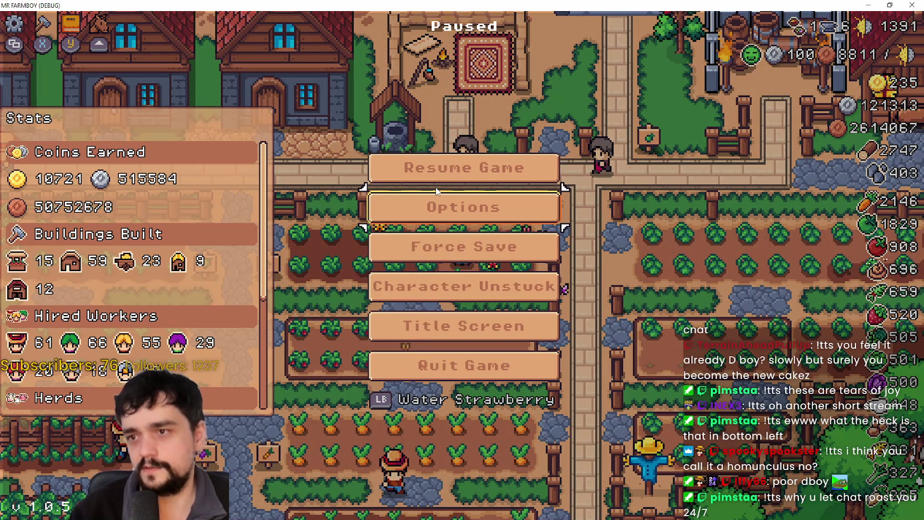
pyautogui.press('Return')
pyautogui.press('Down')
pyautogui.press('Return')
# - Rebind Environment Interact's controller input to A and Environment Harvest's to another gamepad button
pyautogui.press('Right')
pyautogui.press('Up')
pyautogui.press('Down')
pyautogui.press('Down')
pyautogui.press('Down')
pyautogui.press('Down')
pyautogui.press('Down')
pyautogui.press('Down')
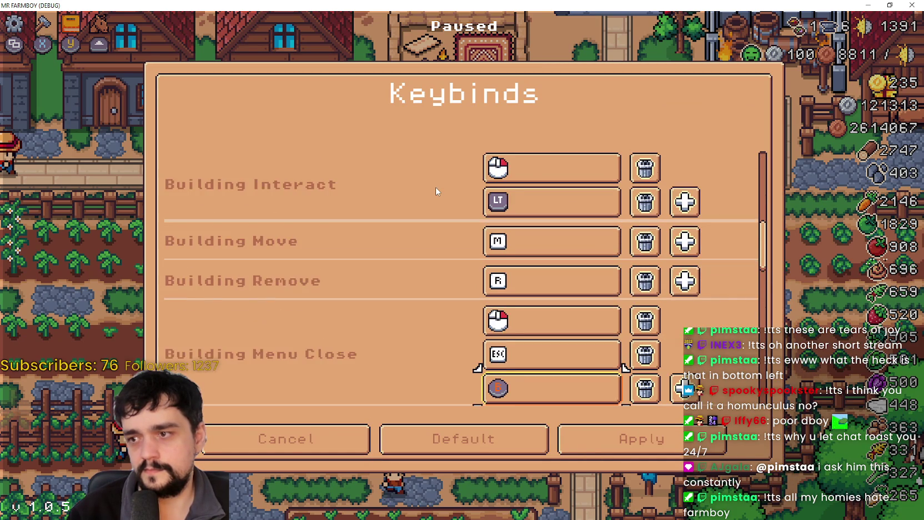
pyautogui.press('Down')
pyautogui.press('Down')
pyautogui.press('Down')
pyautogui.press('Up')
pyautogui.press('Up')
pyautogui.press('Up')
pyautogui.press('Return')
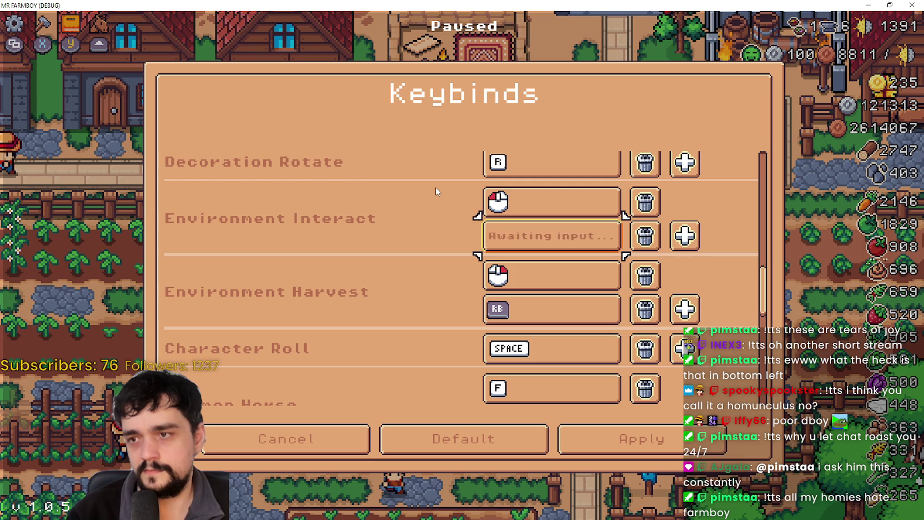
pyautogui.press('a')
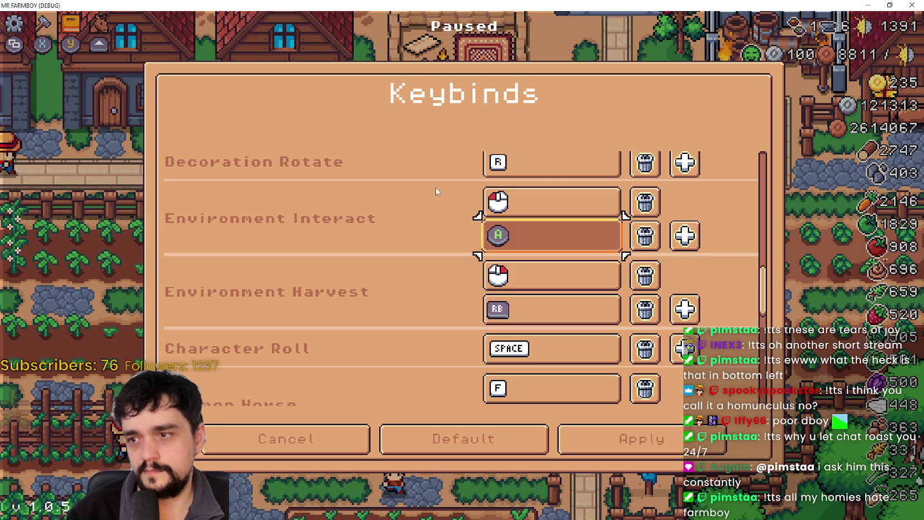
pyautogui.press('Return')
pyautogui.press('a')
pyautogui.press('Down')
pyautogui.press('Down')
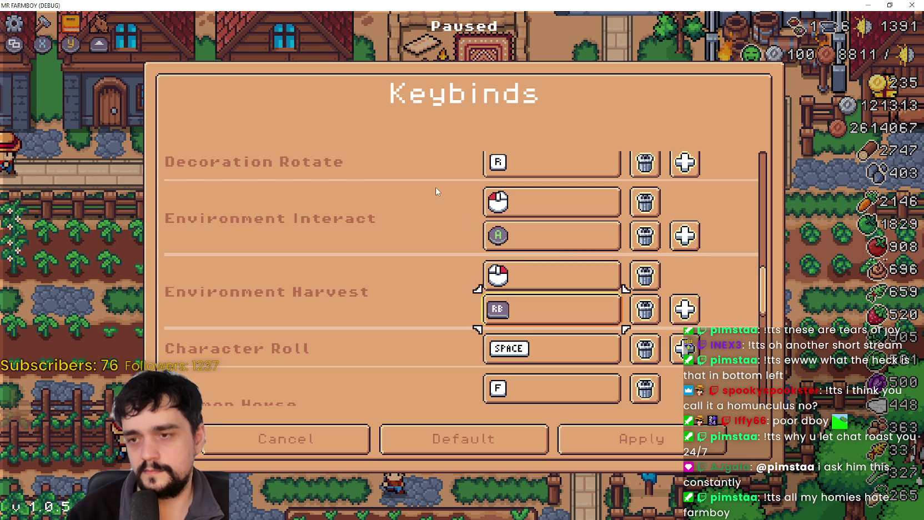
pyautogui.press('Return')
pyautogui.press('x')
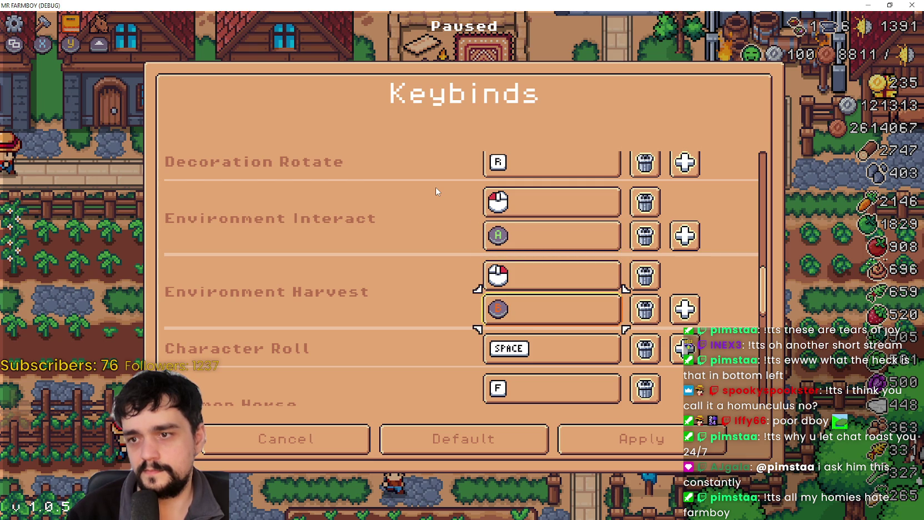
# - Add a second Environment Interact binding for gamepad A and an Environment Harvest binding for B
pyautogui.press('Down')
pyautogui.press('Down')
pyautogui.press('Down')
pyautogui.press('Down')
pyautogui.press('Down')
pyautogui.press('Down')
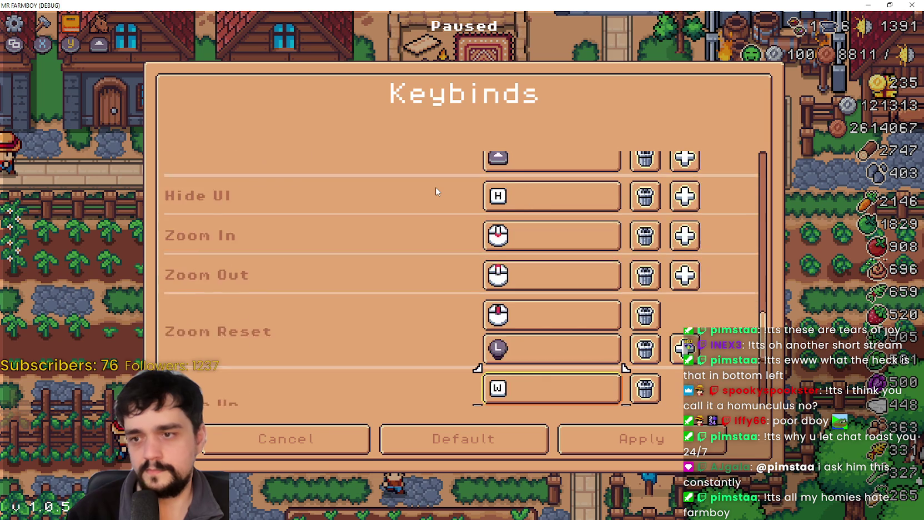
pyautogui.press('Down')
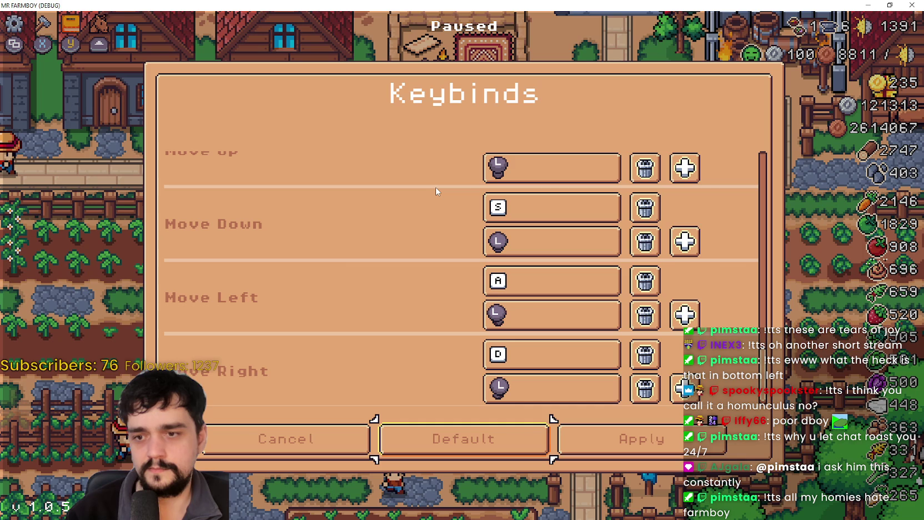
pyautogui.press('Up')
pyautogui.press('Up')
pyautogui.press('Up')
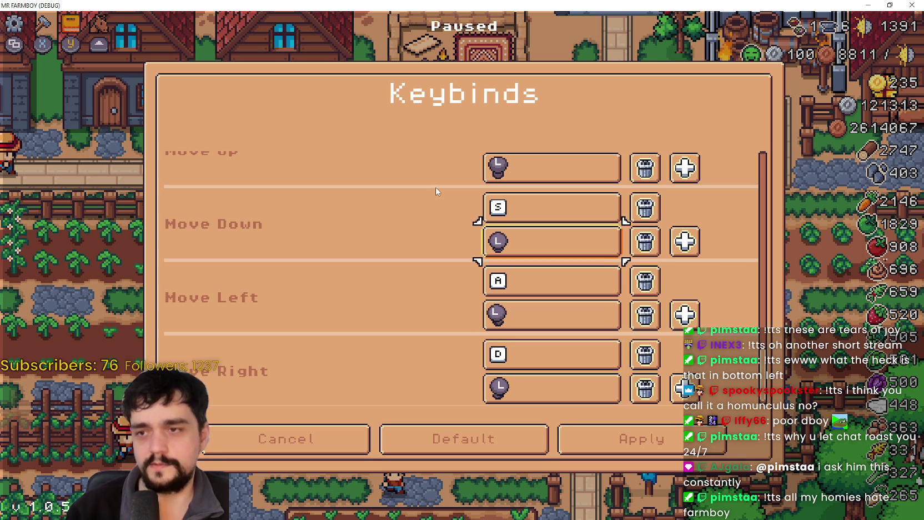
pyautogui.press('Up')
pyautogui.press('Up')
pyautogui.press('Up')
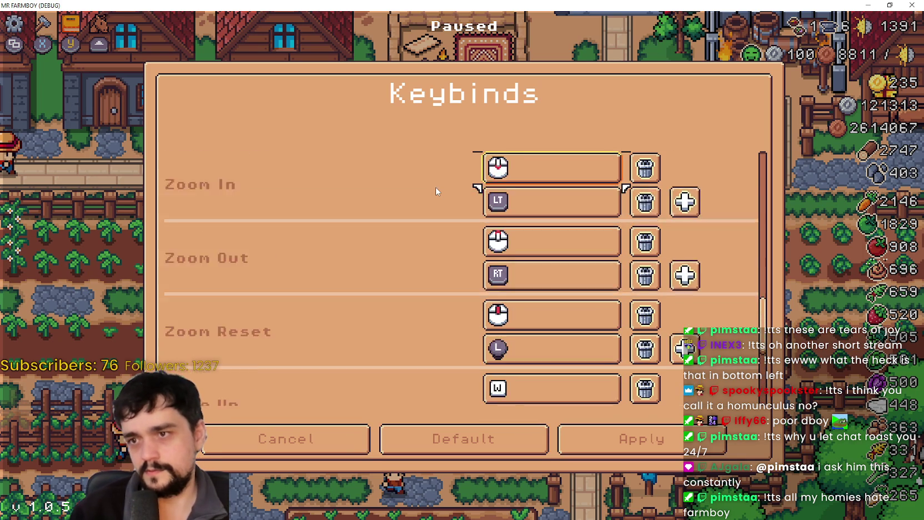
pyautogui.press('Up')
pyautogui.press('Up')
pyautogui.press('Up')
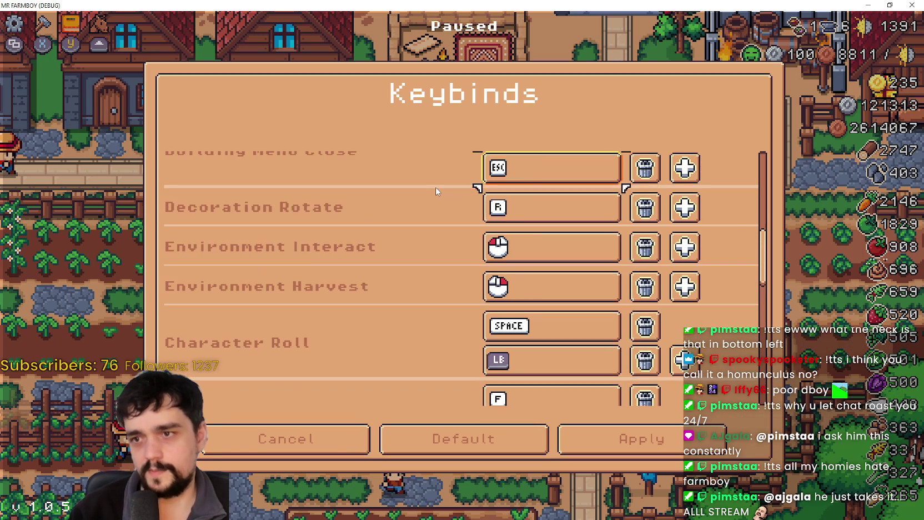
pyautogui.press('Down')
pyautogui.press('Right')
pyautogui.press('Right')
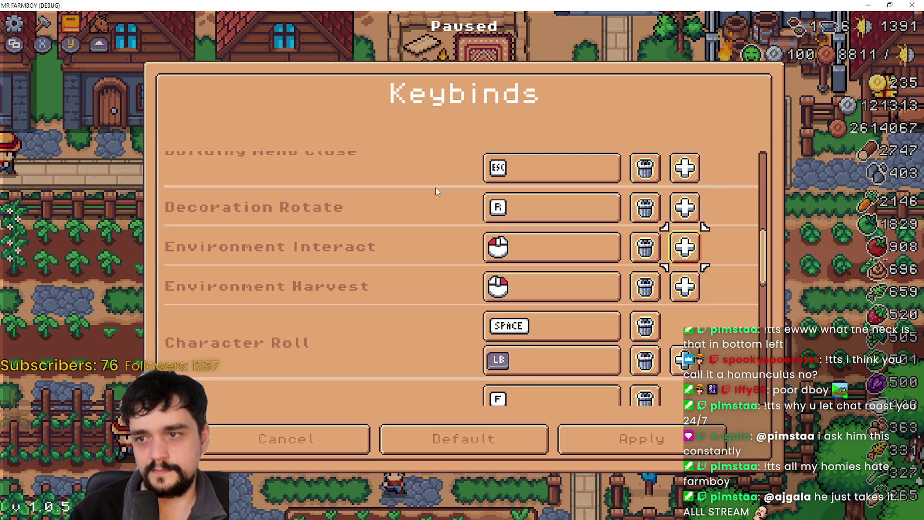
pyautogui.press('Return')
pyautogui.press('a')
pyautogui.press('Right')
pyautogui.press('Right')
pyautogui.press('Return')
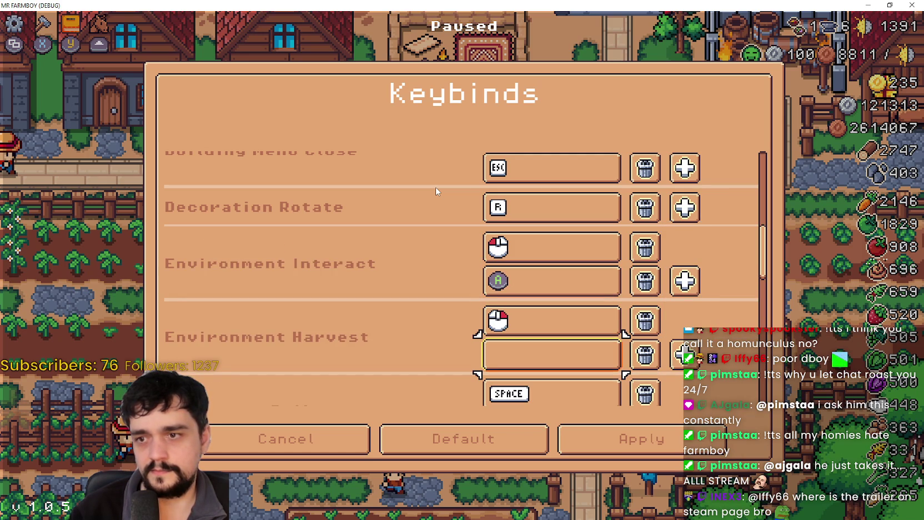
pyautogui.press('b')
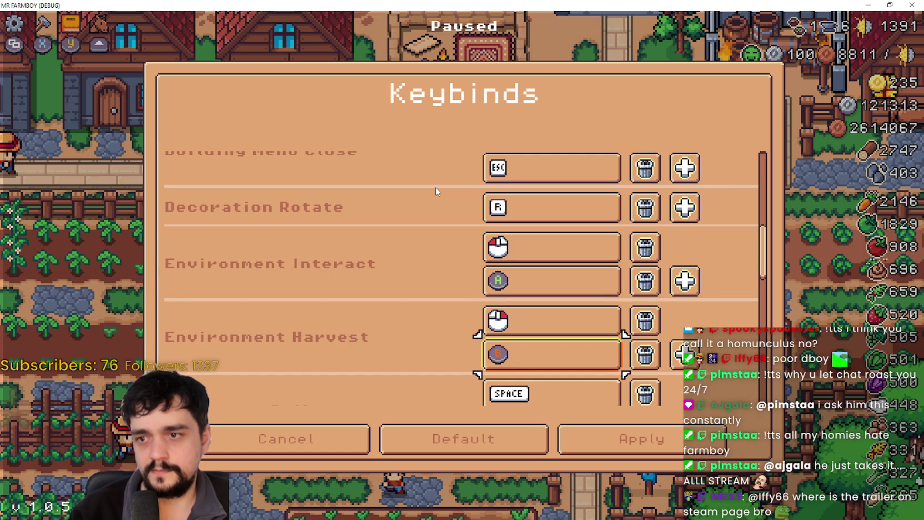
# - Apply the keybind changes, return to the game, and water the strawberry to trigger the breakpoint
pyautogui.press('Down')
pyautogui.press('Down')
pyautogui.press('Down')
pyautogui.press('Down')
pyautogui.press('Down')
pyautogui.press('Down')
pyautogui.press('Down')
pyautogui.press('Down')
pyautogui.press('Down')
pyautogui.press('Right')
pyautogui.press('Return')
pyautogui.press('Down')
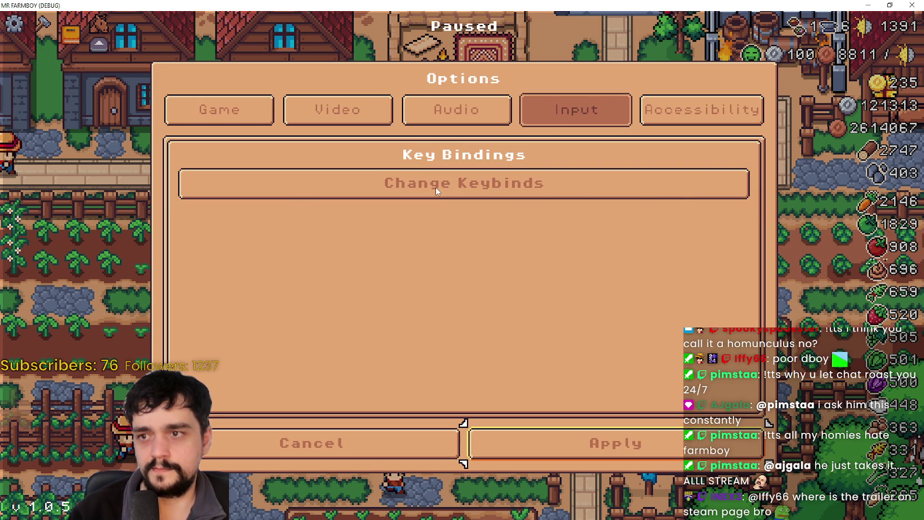
pyautogui.press('Return')
pyautogui.press('Return')
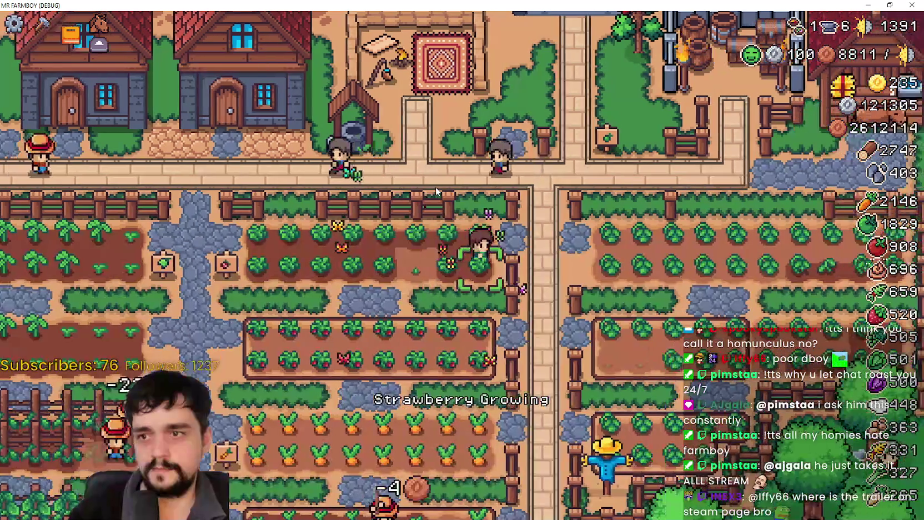
pyautogui.press('space')
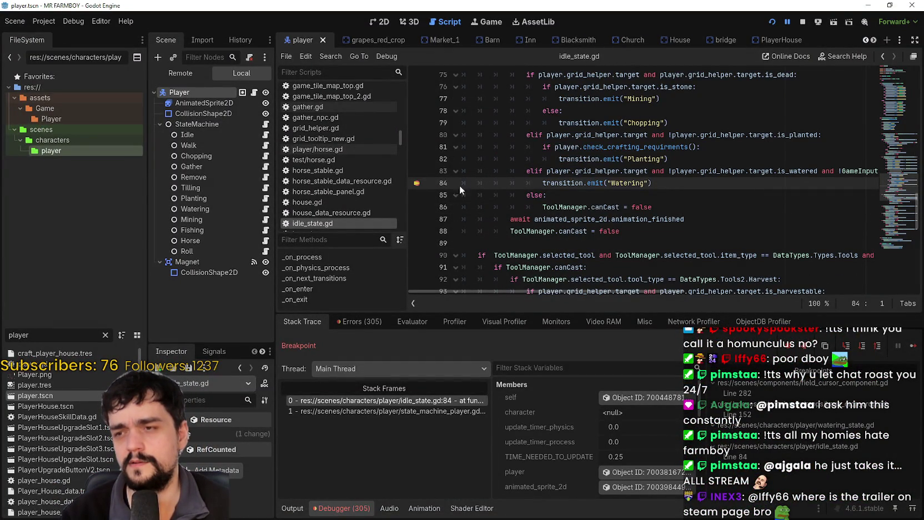
# - Remove the line 84 breakpoint and inspect the shiftAll call on line 83
pyautogui.click(416, 182)
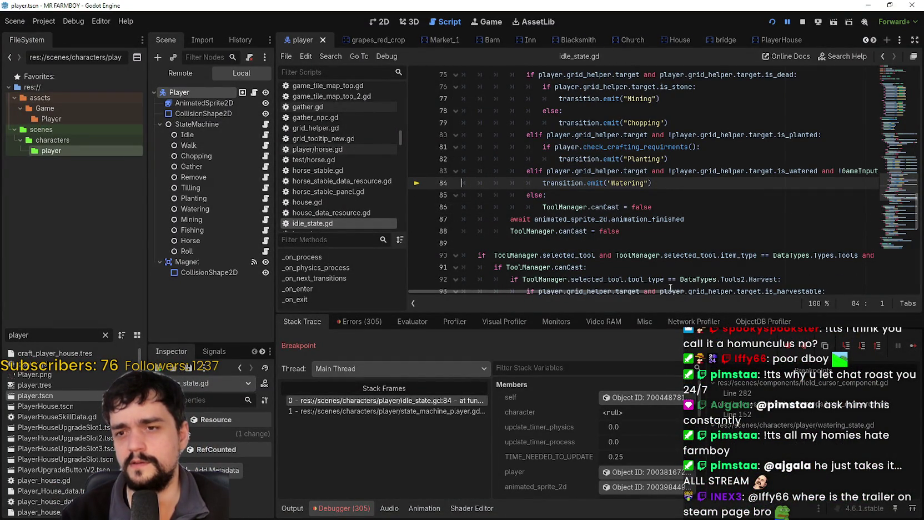
pyautogui.moveTo(651, 290); pyautogui.dragTo(736, 292)
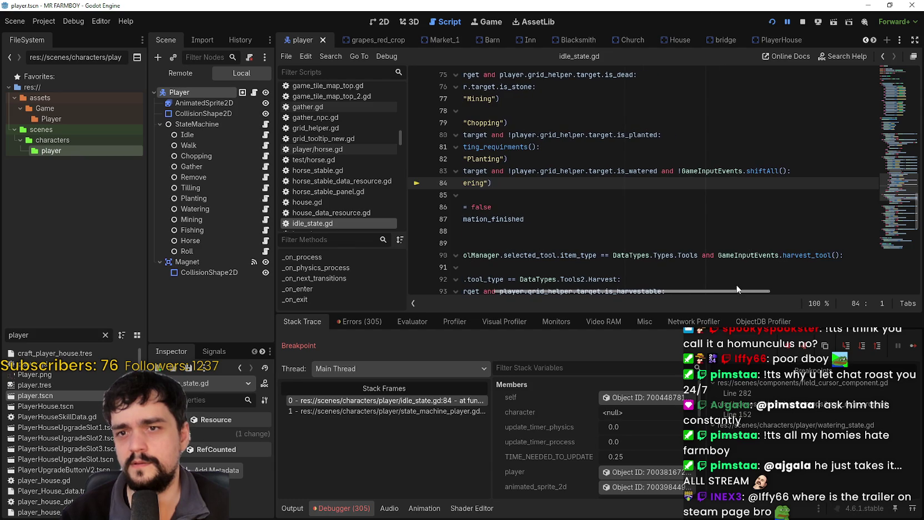
pyautogui.doubleClick(760, 173)
pyautogui.moveTo(722, 297)
pyautogui.mouseDown()
pyautogui.moveTo(768, 296)
pyautogui.moveTo(758, 295)
pyautogui.mouseUp()
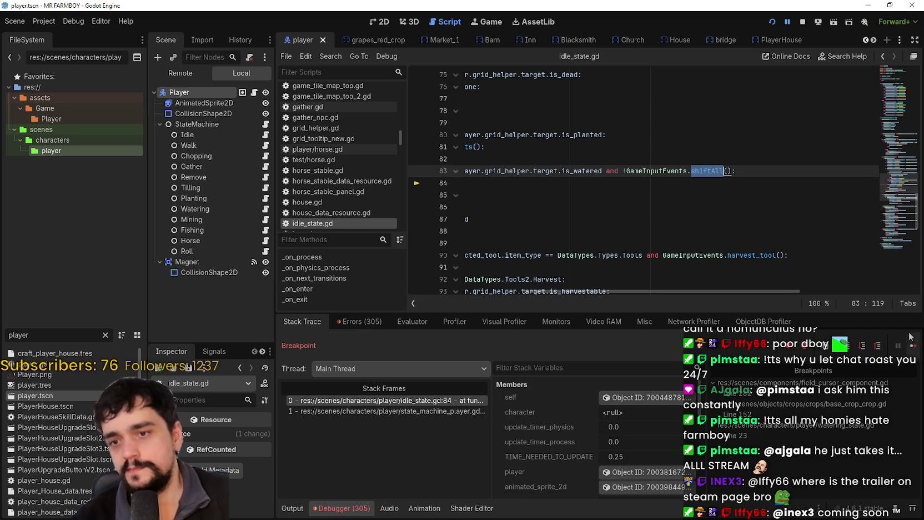
pyautogui.moveTo(745, 291); pyautogui.dragTo(630, 291)
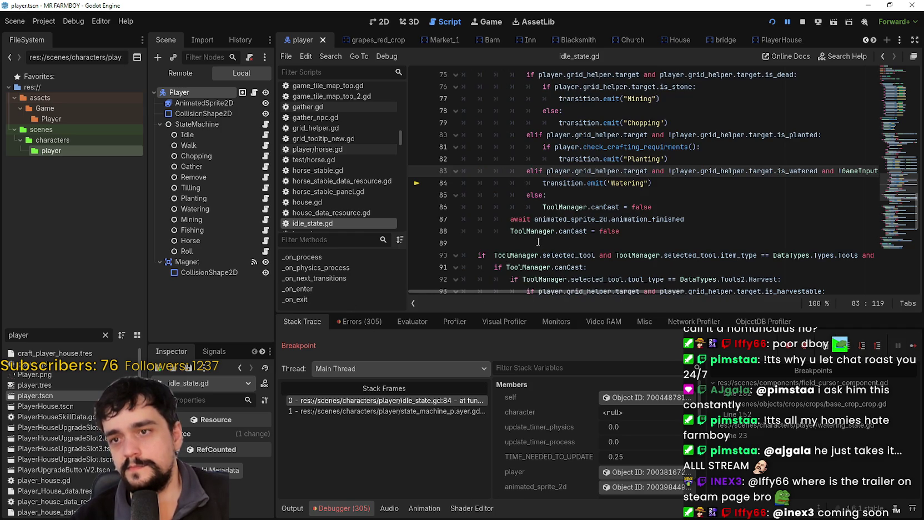
pyautogui.click(544, 195)
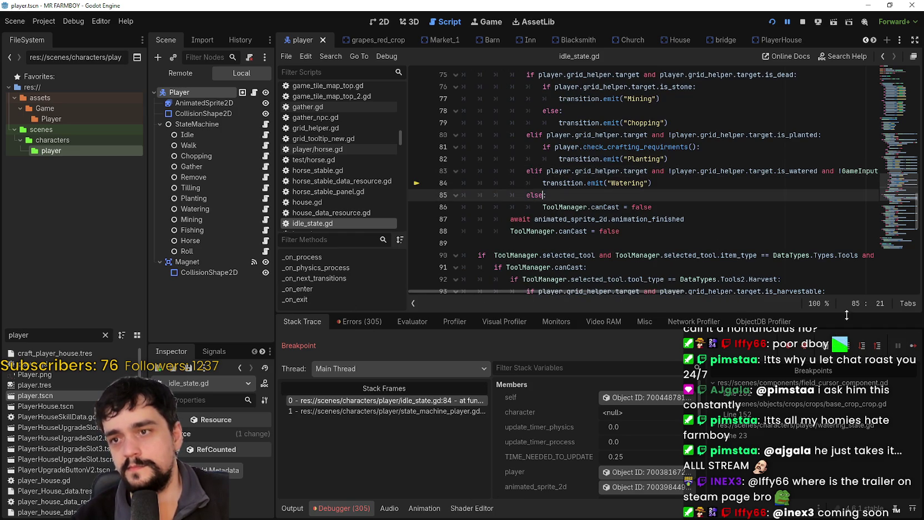
# - Continue past the watering_state.gd and crop on_watering breakpoints until the game runs again
pyautogui.click(914, 345)
pyautogui.scroll(-2, 438, 228)
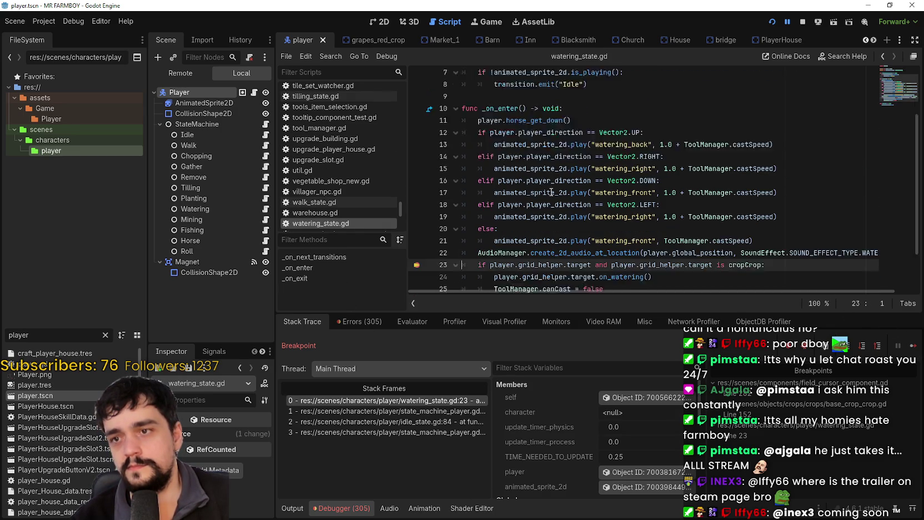
pyautogui.click(913, 345)
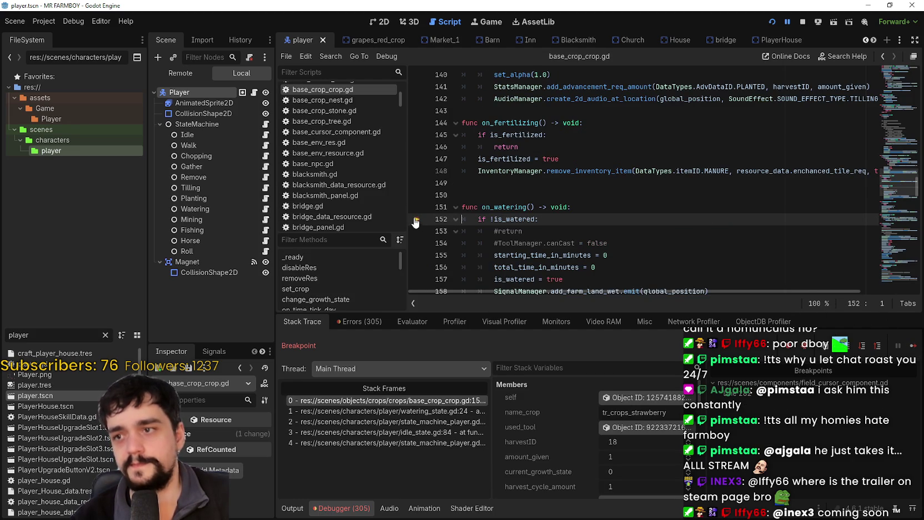
pyautogui.click(913, 345)
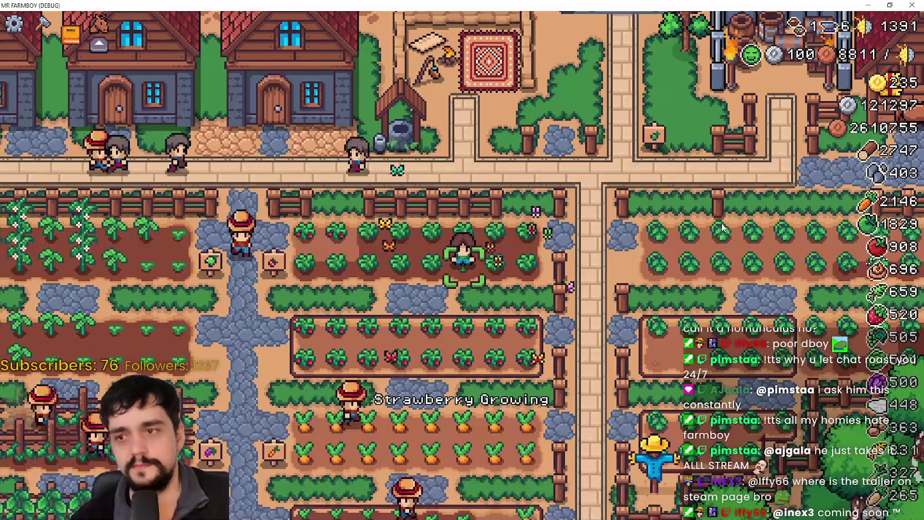
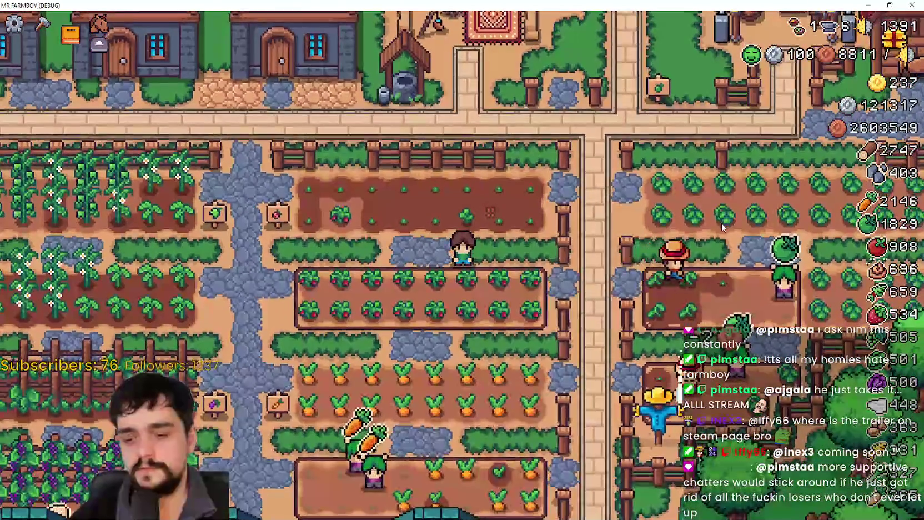
# - Pause, open the keybinds list and browse bindings from Decoration Rotate down to Move Right
pyautogui.press('Escape')
pyautogui.press('Return')
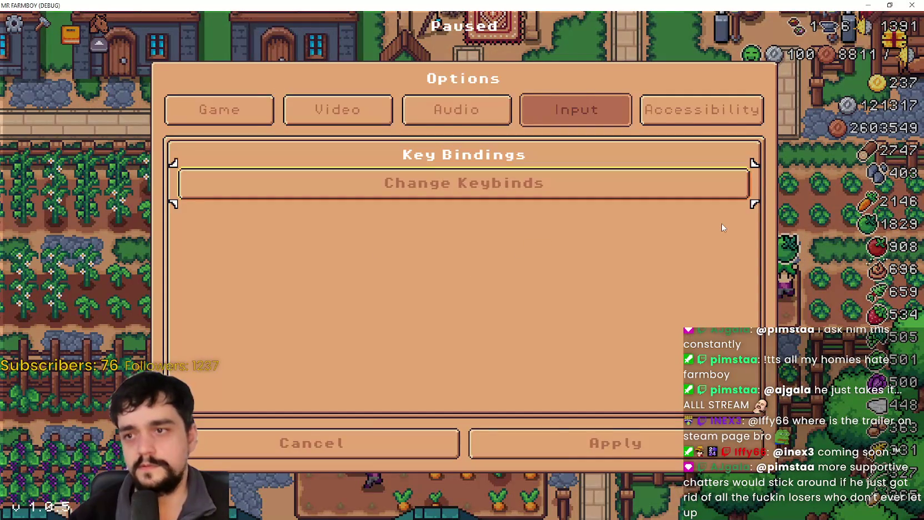
pyautogui.press('Return')
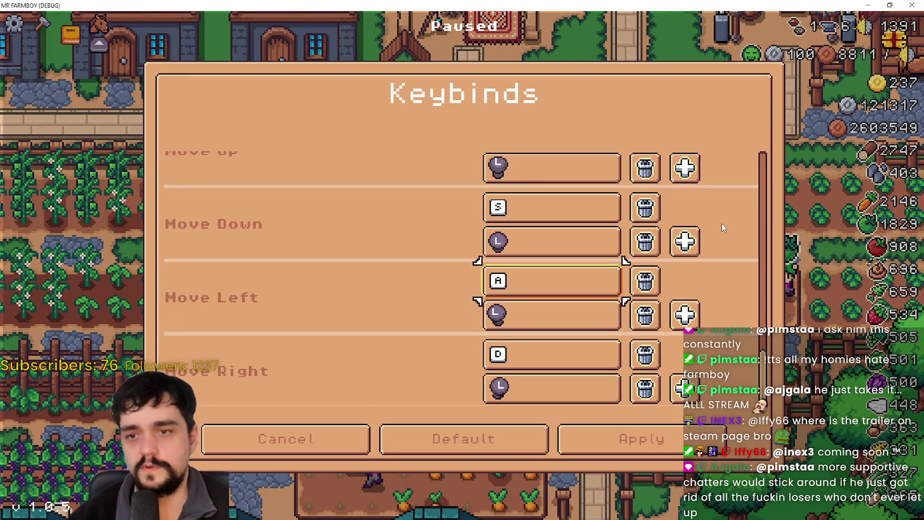
pyautogui.press('Up')
pyautogui.press('Up')
pyautogui.press('Up')
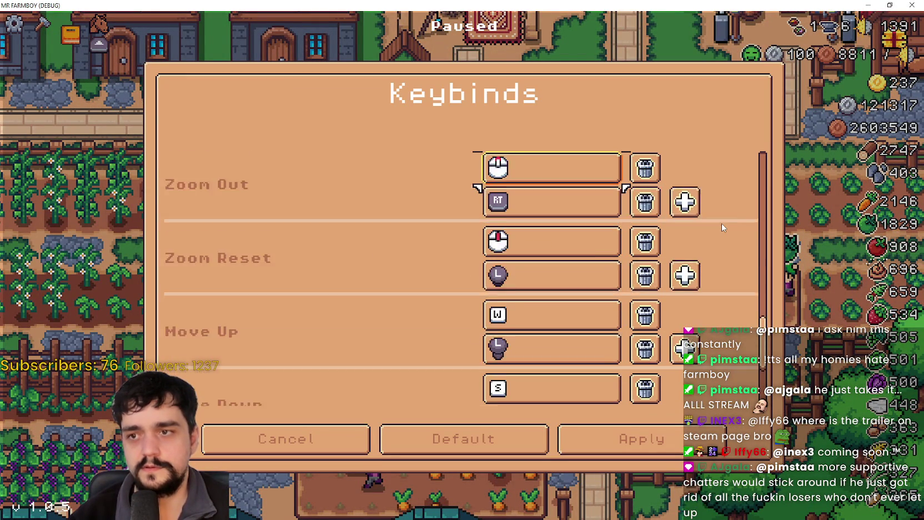
pyautogui.press('Up')
pyautogui.press('Up')
pyautogui.press('Up')
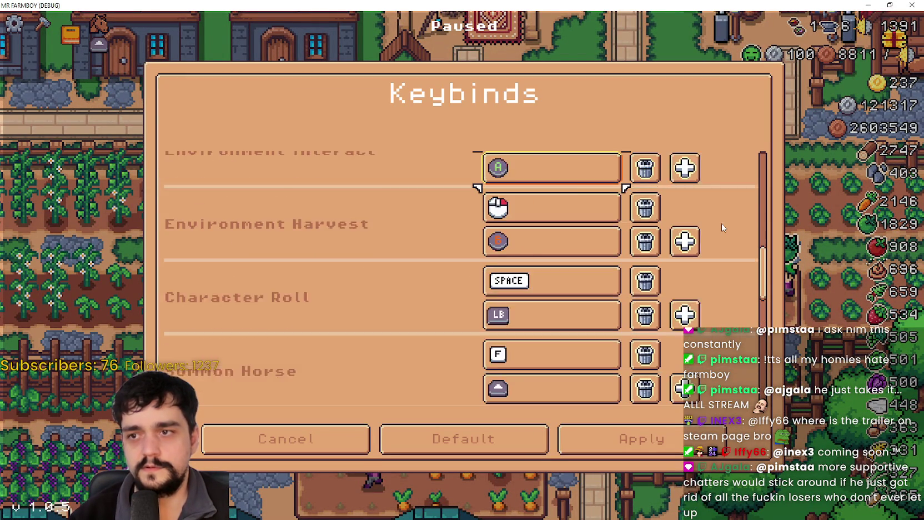
pyautogui.press('Down')
pyautogui.press('Down')
pyautogui.press('Down')
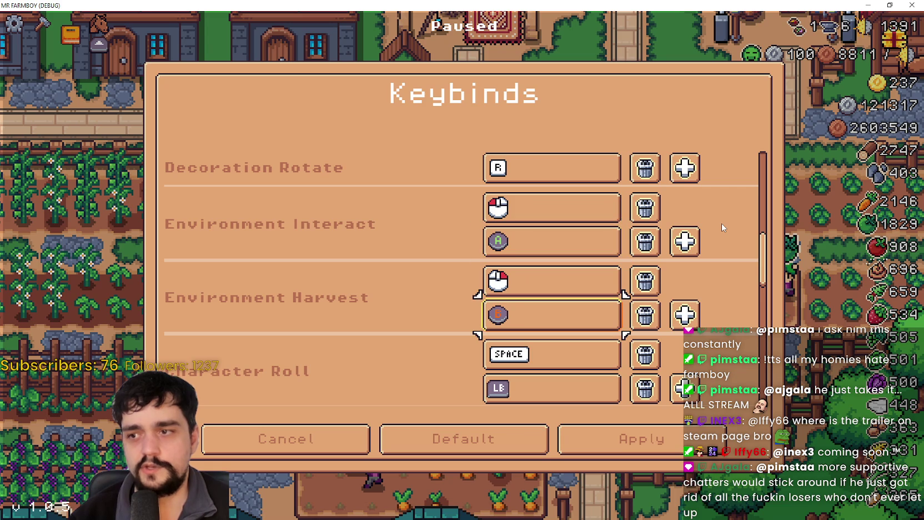
pyautogui.press('Down')
pyautogui.press('Down')
pyautogui.press('Down')
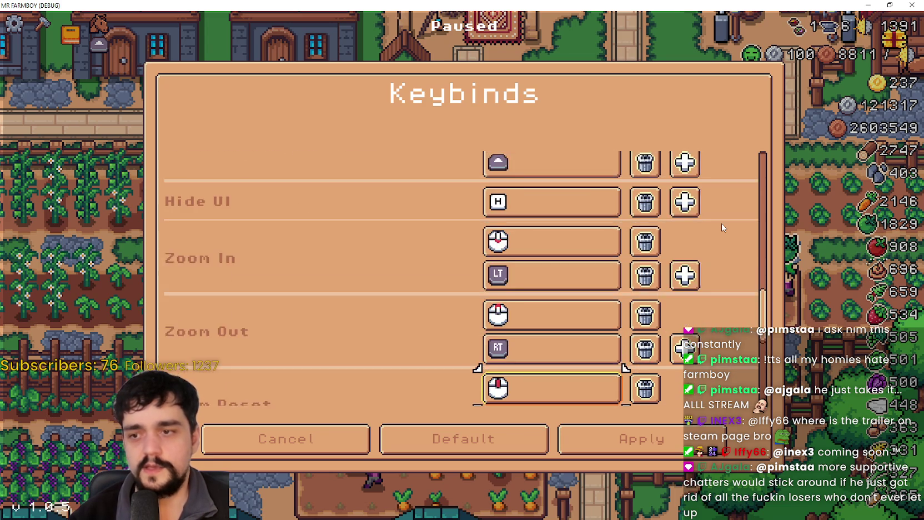
pyautogui.press('Down')
pyautogui.press('Down')
pyautogui.press('Down')
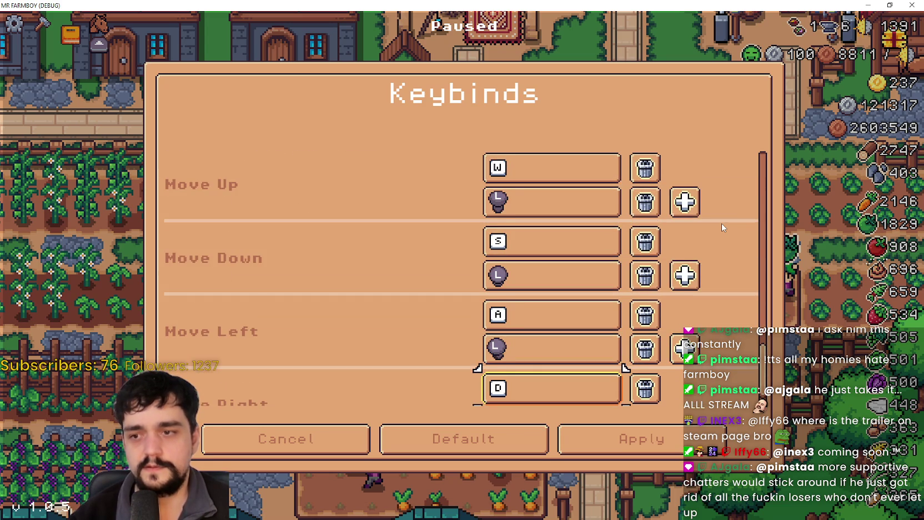
pyautogui.press('Down')
pyautogui.press('Down')
# - Apply the bindings, back out of Options and resume the game
pyautogui.press('Right')
pyautogui.press('Return')
pyautogui.press('Down')
pyautogui.press('Return')
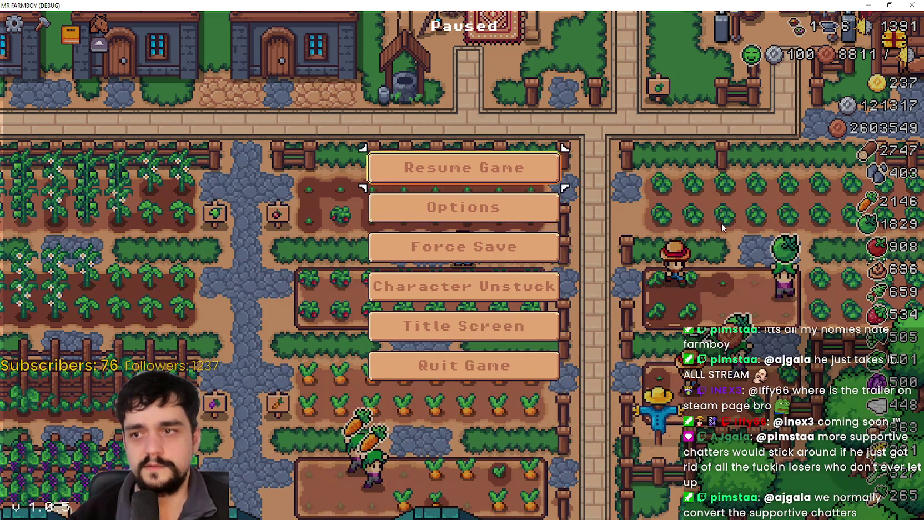
pyautogui.press('Return')
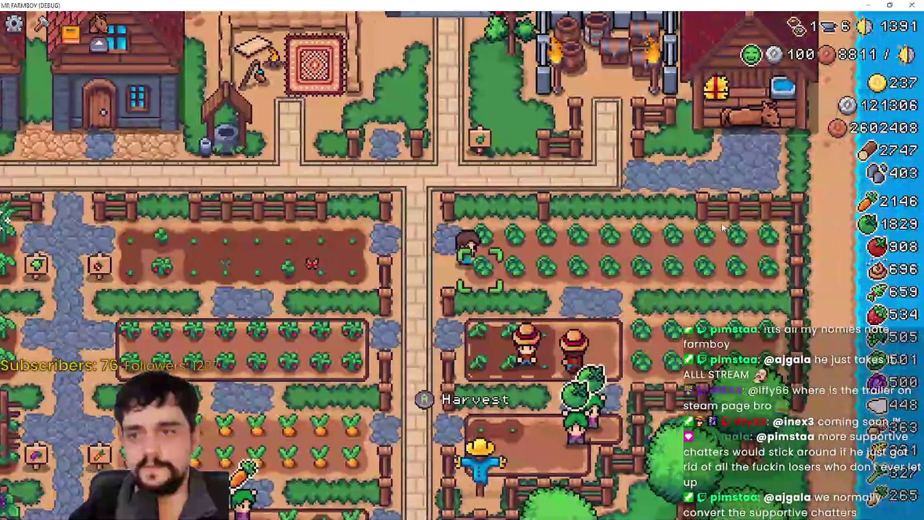
# - Walk the farmer along the cabbage rows and harvest a cabbage
pyautogui.press('Right')
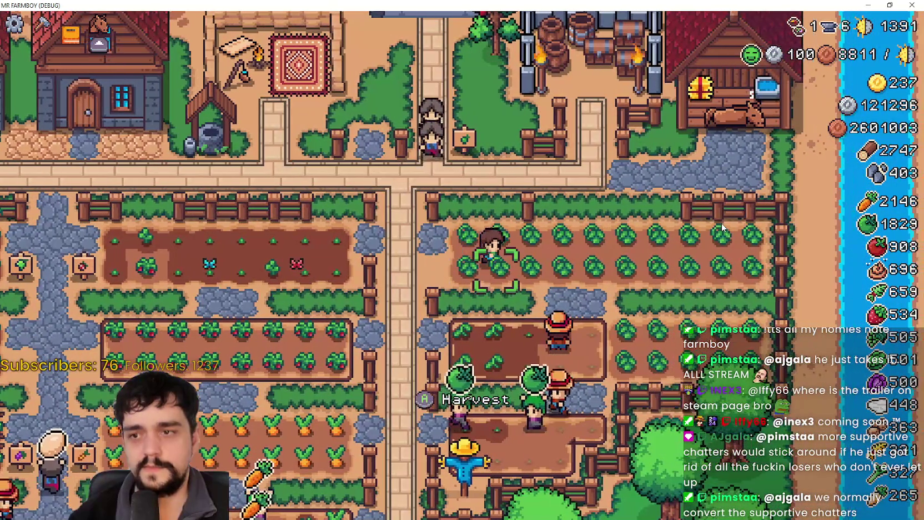
pyautogui.press('Left')
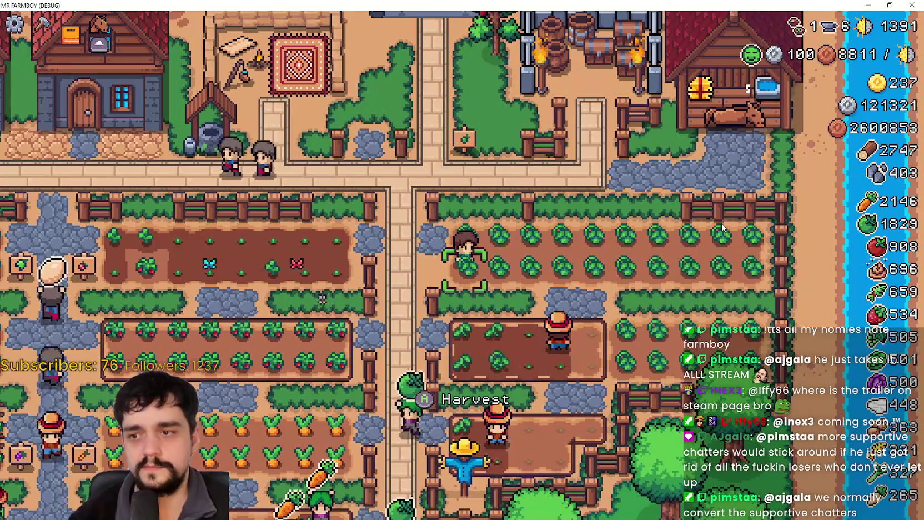
pyautogui.press('Right')
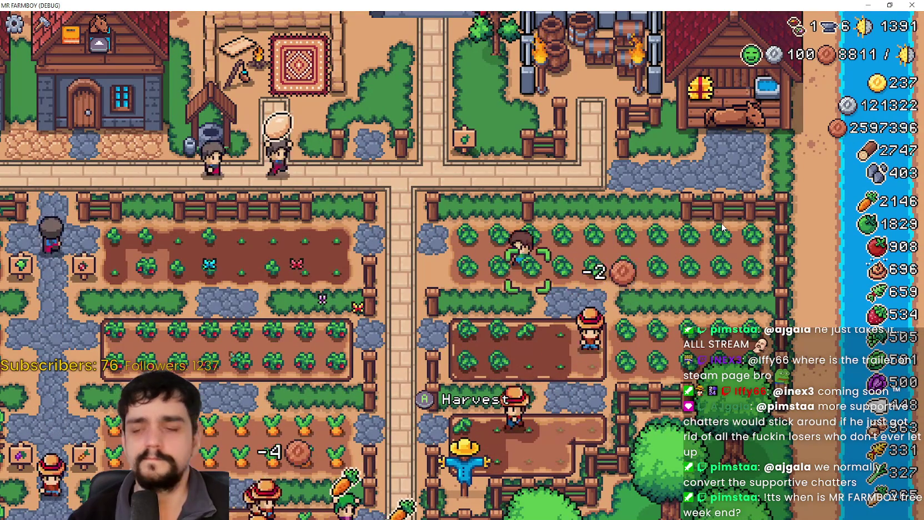
pyautogui.press('Left')
pyautogui.press('Left')
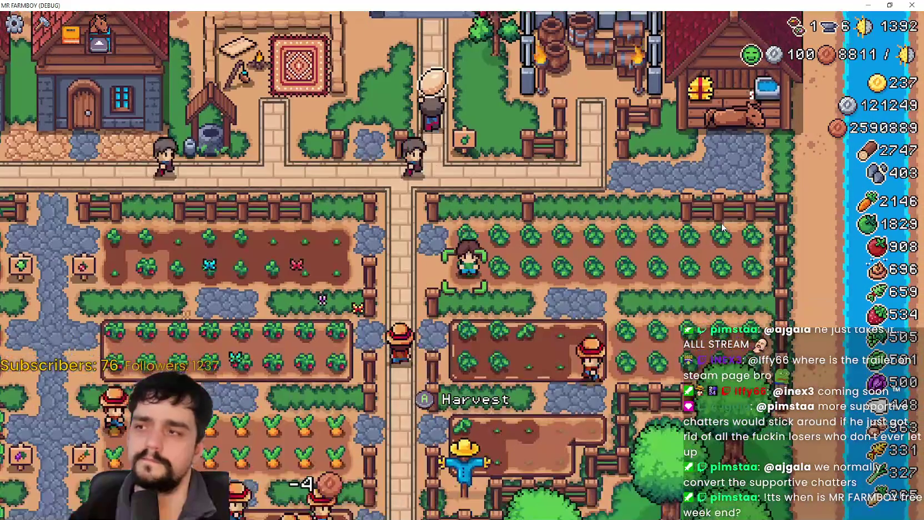
pyautogui.press('Left')
pyautogui.press('Left')
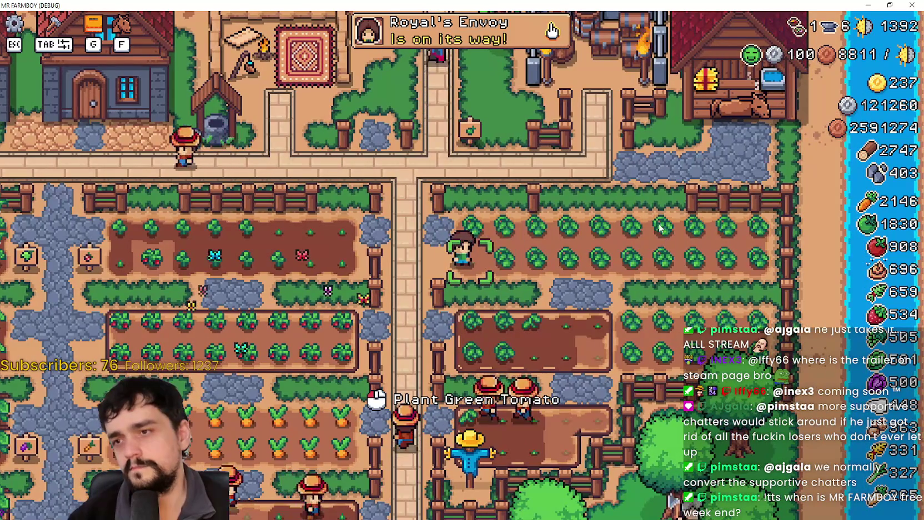
pyautogui.press('Right')
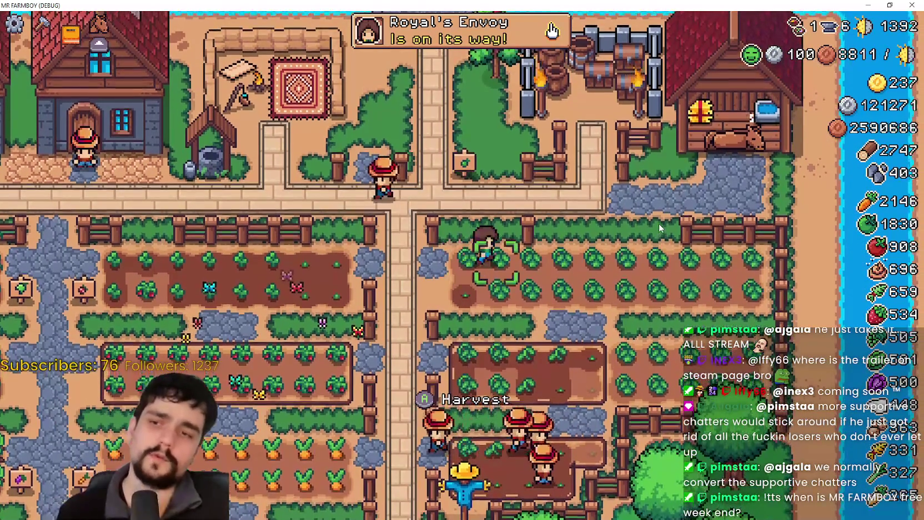
pyautogui.press('Right')
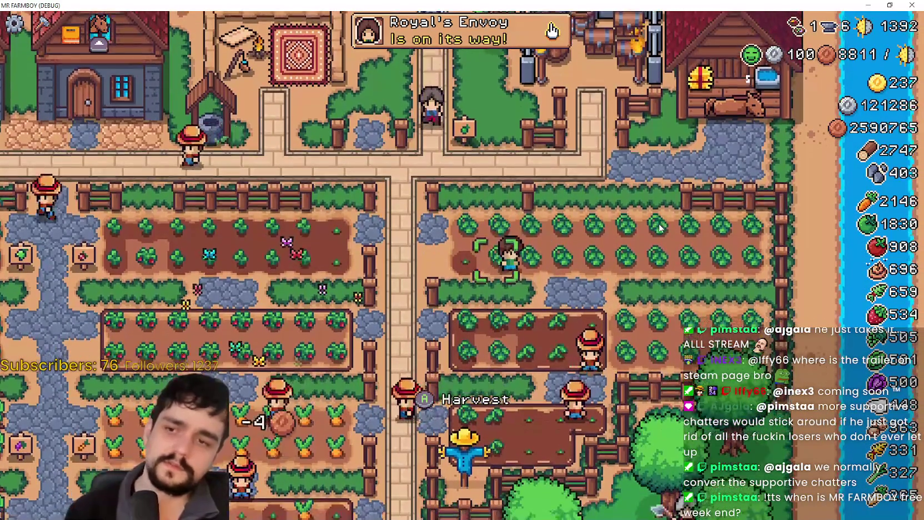
pyautogui.press('Left')
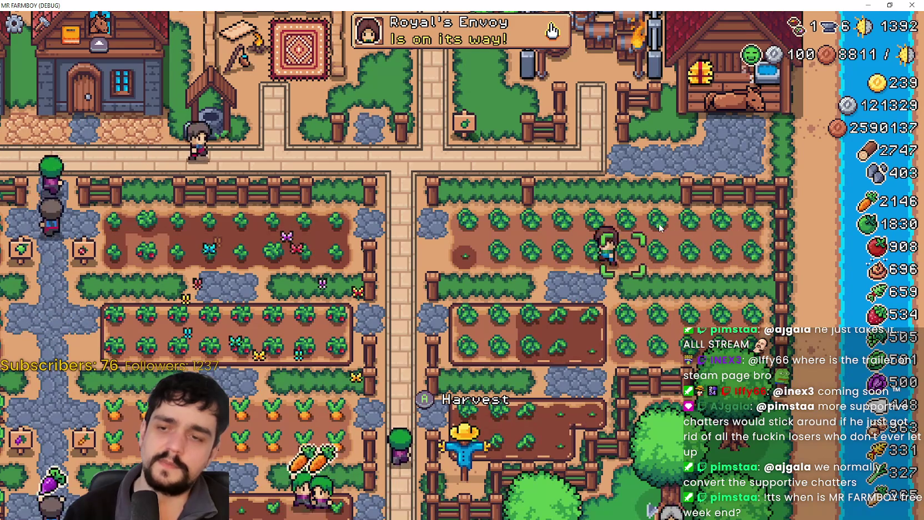
# - Walk the farmer back and forth across the crop field up to the top fence
pyautogui.press('d')
pyautogui.press('w')
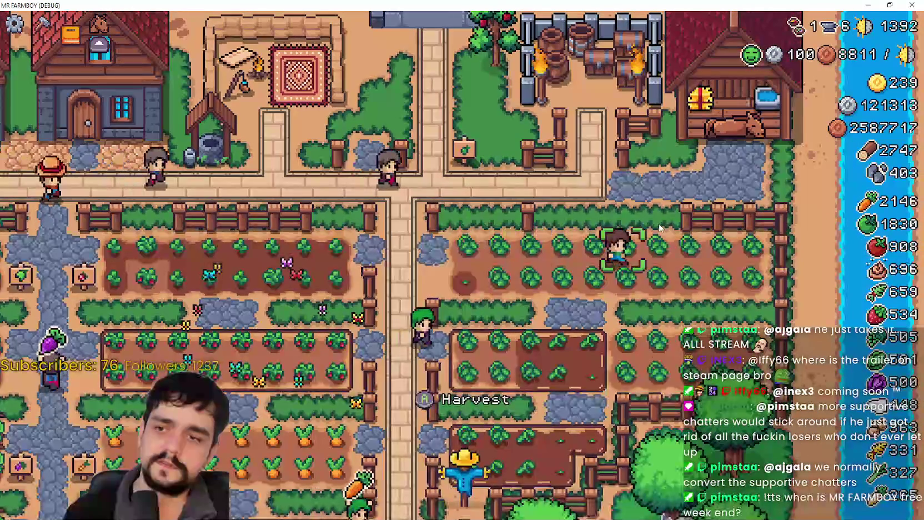
pyautogui.press('a')
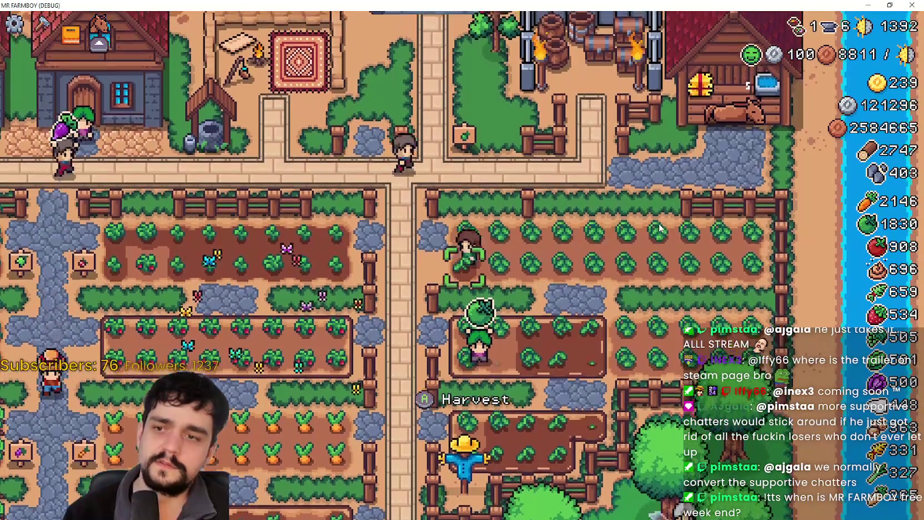
pyautogui.press('d')
pyautogui.press('w')
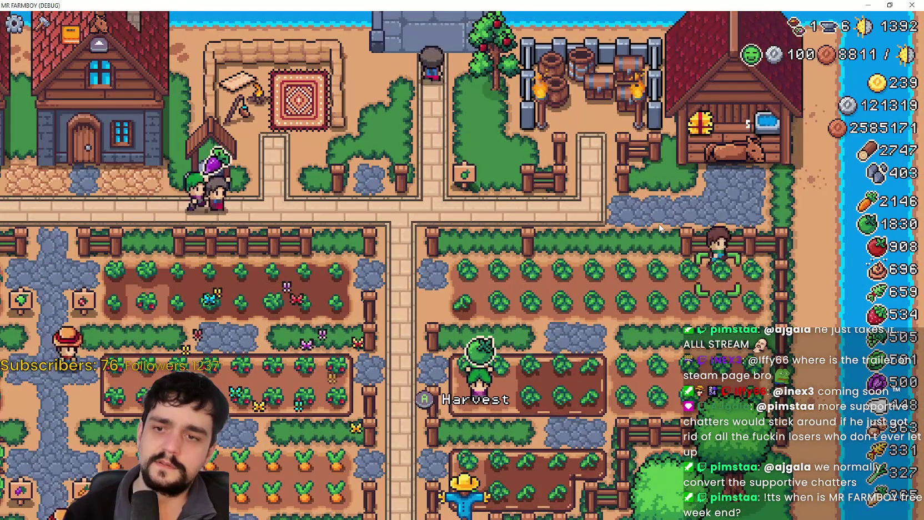
pyautogui.press('s')
pyautogui.press('a')
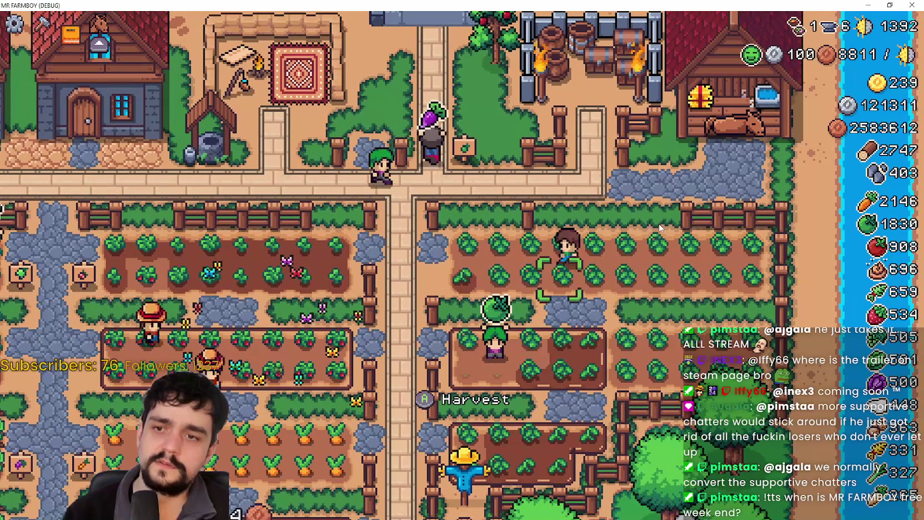
pyautogui.press('d')
pyautogui.press('w')
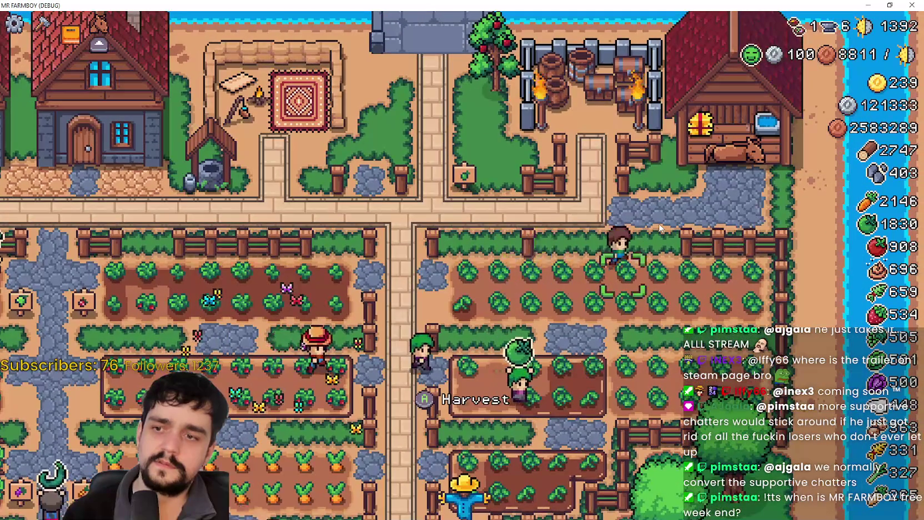
pyautogui.press('s')
pyautogui.press('a')
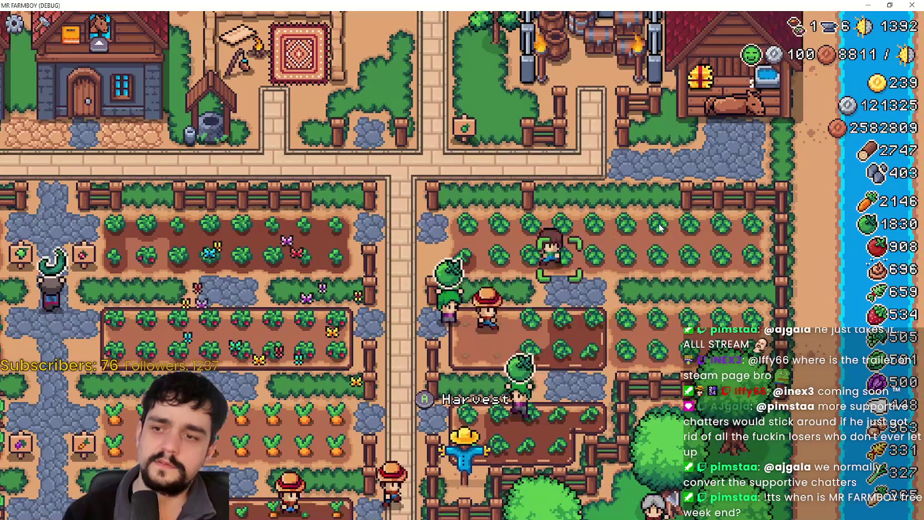
pyautogui.press('w')
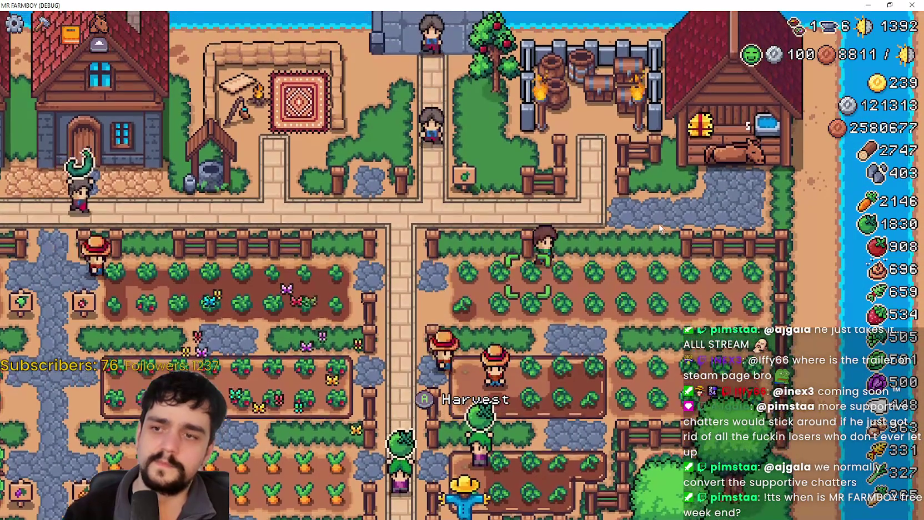
pyautogui.press('s')
pyautogui.press('a')
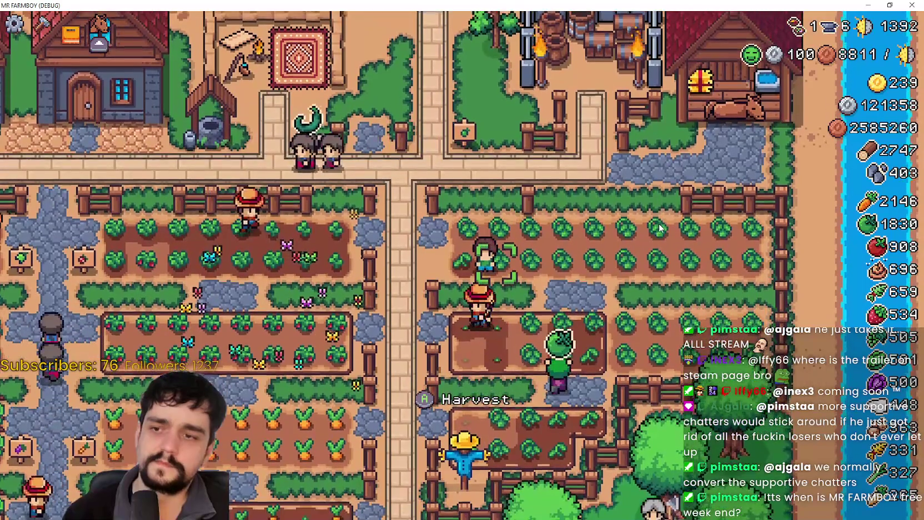
pyautogui.press('w')
pyautogui.press('a')
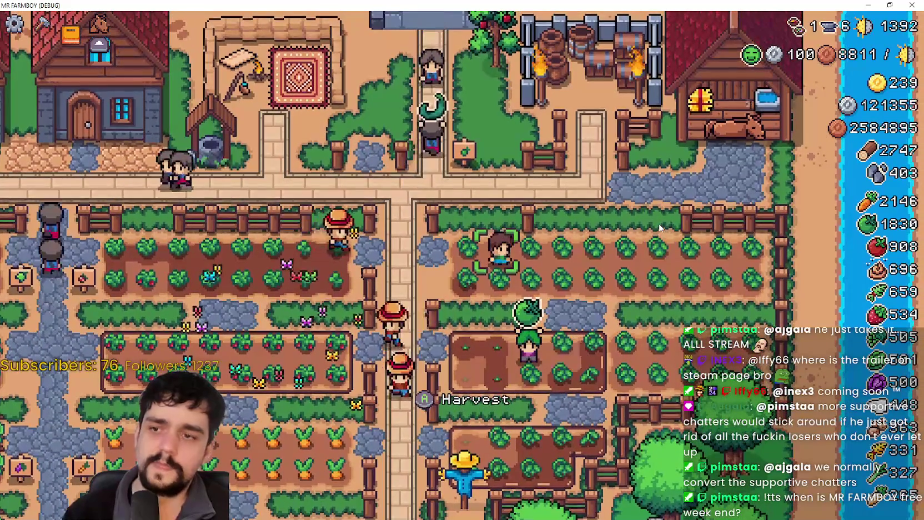
# - Pause the game and open Options on the Input tab
pyautogui.press('Escape')
pyautogui.press('Down')
pyautogui.press('Return')
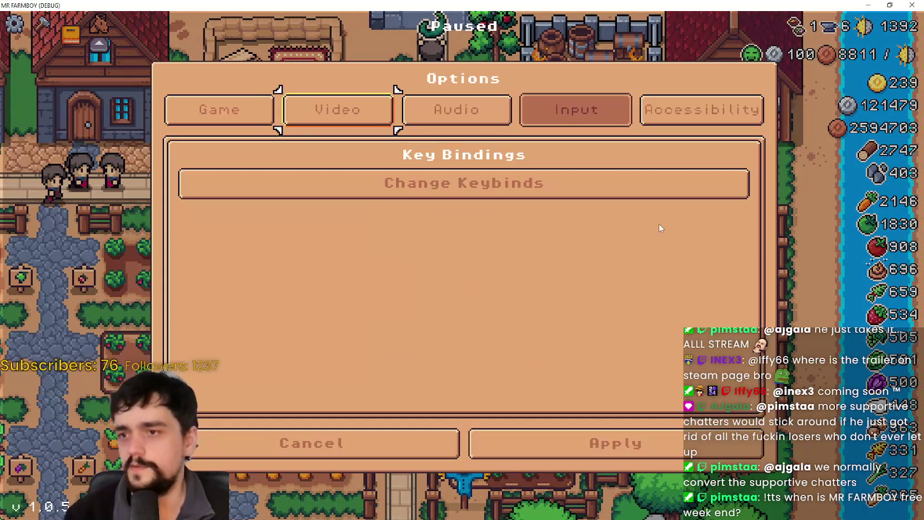
# - Move up to Environment Interact's controller slot and assign it a new button
pyautogui.press('Return')
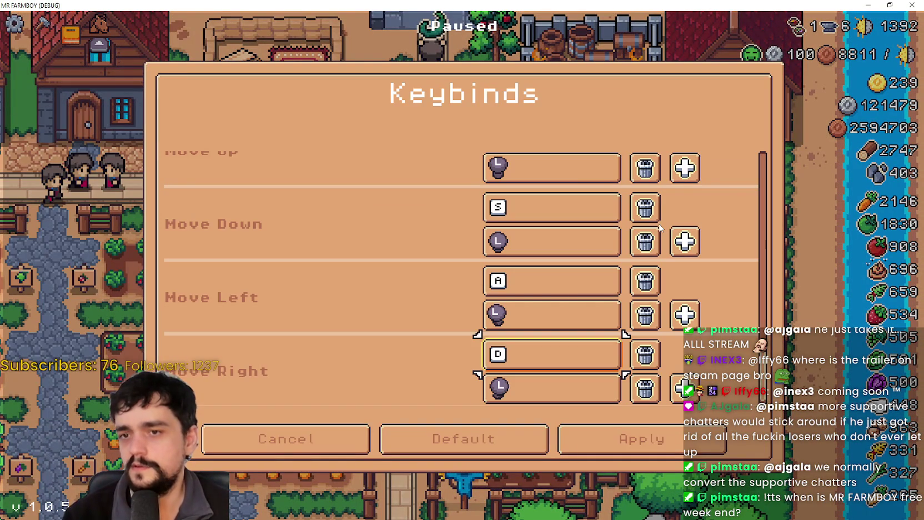
pyautogui.press('Up')
pyautogui.press('Up')
pyautogui.press('Up')
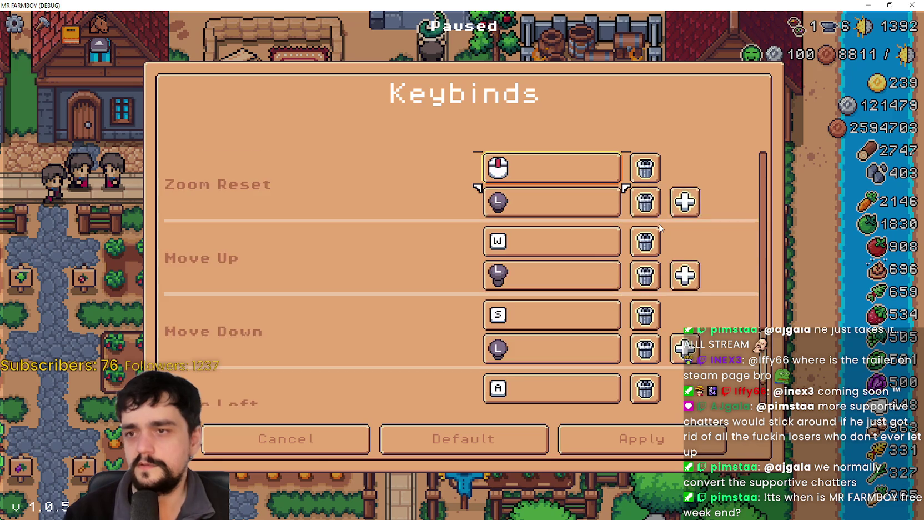
pyautogui.press('Up')
pyautogui.press('Up')
pyautogui.press('Up')
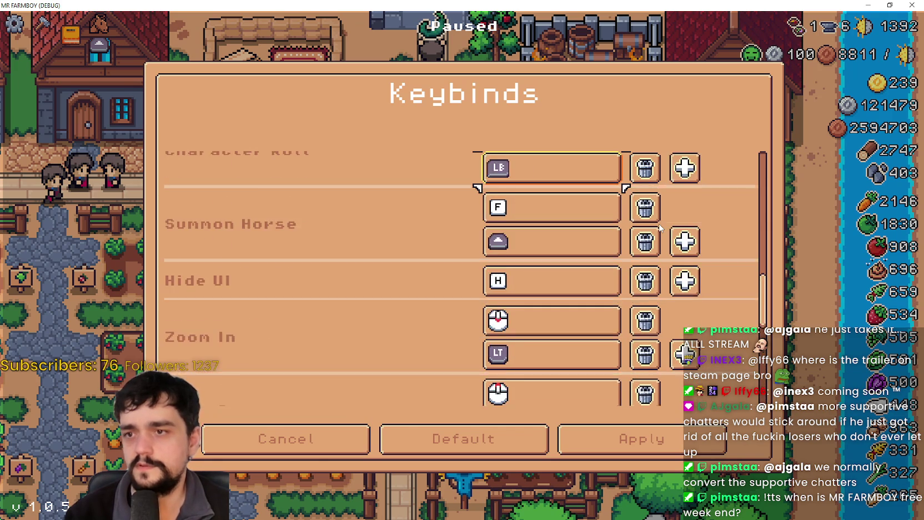
pyautogui.press('Up')
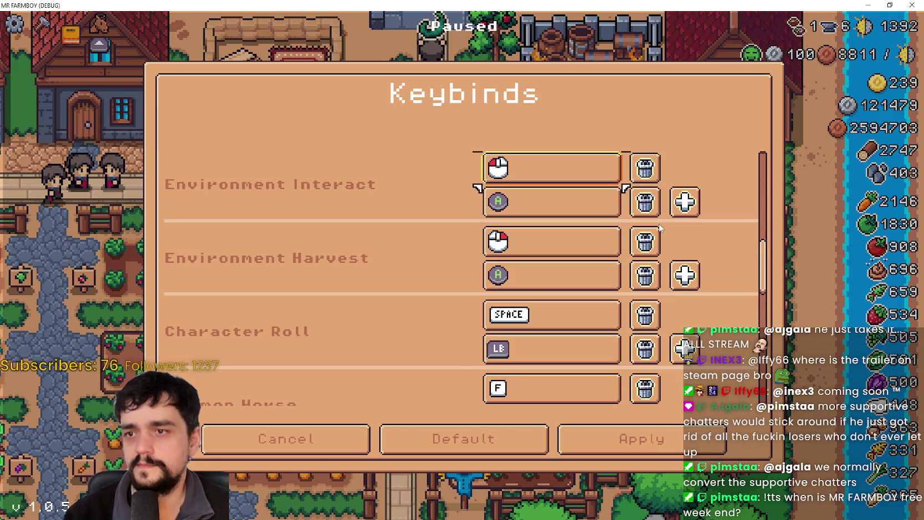
pyautogui.press('Return')
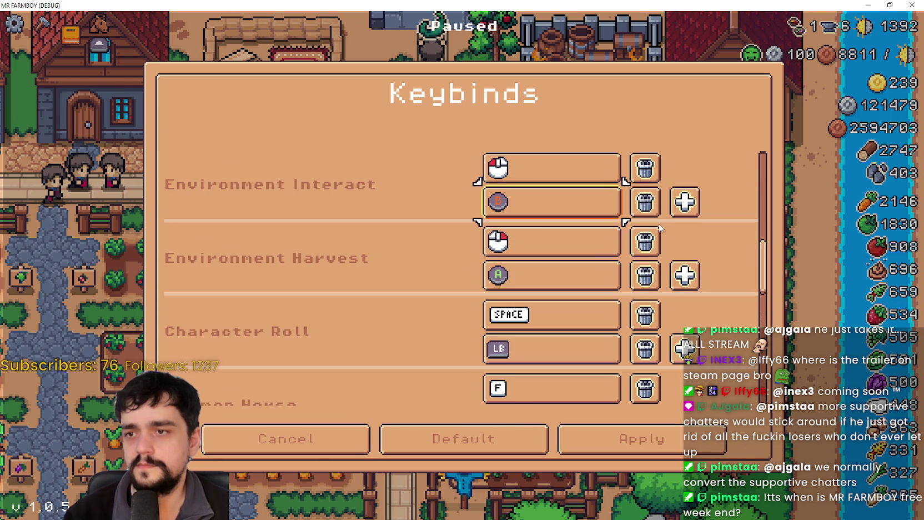
pyautogui.press('Down')
pyautogui.press('Down')
pyautogui.press('Down')
pyautogui.press('Down')
pyautogui.press('Down')
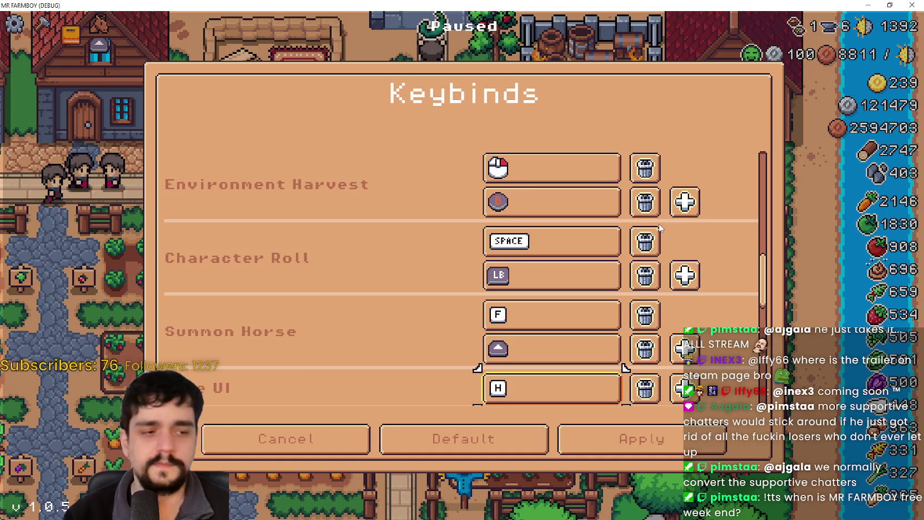
pyautogui.press('Down')
pyautogui.press('Down')
pyautogui.press('Down')
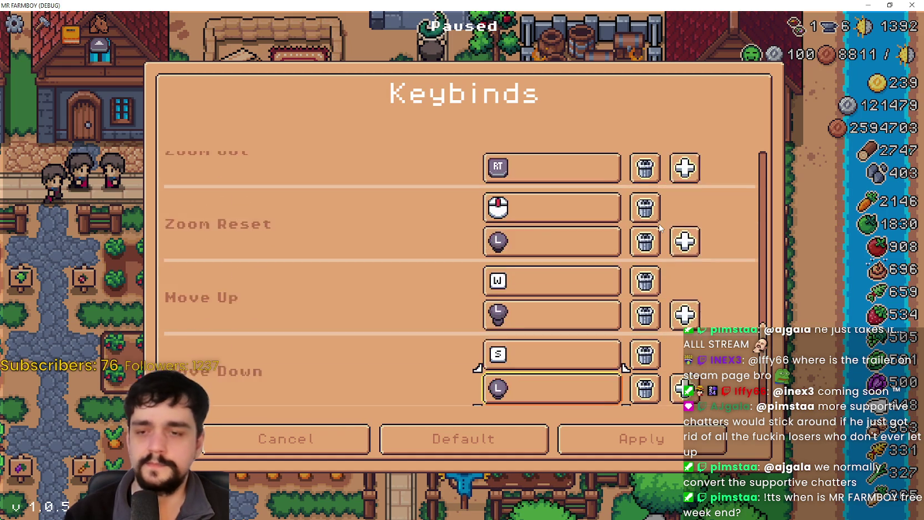
# - Apply the changed keybinds and close Options and the pause menu
pyautogui.press('Right')
pyautogui.press('Return')
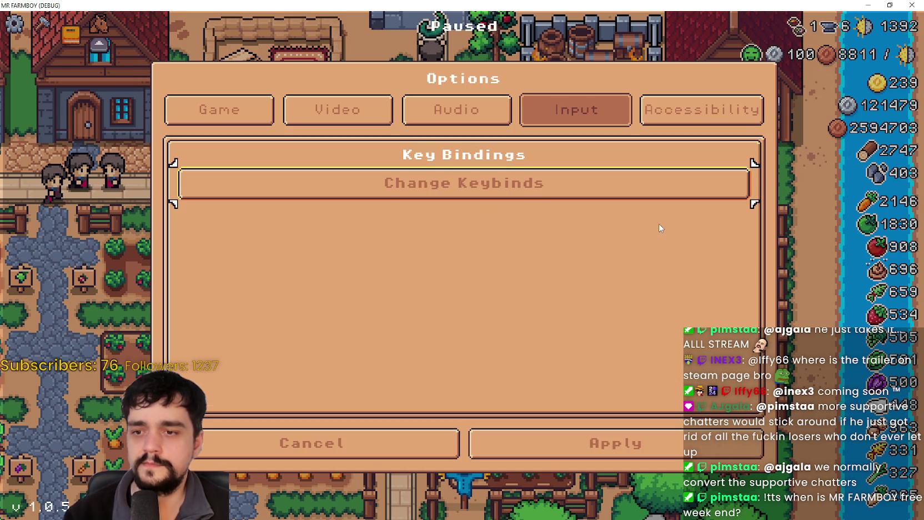
pyautogui.press('Return')
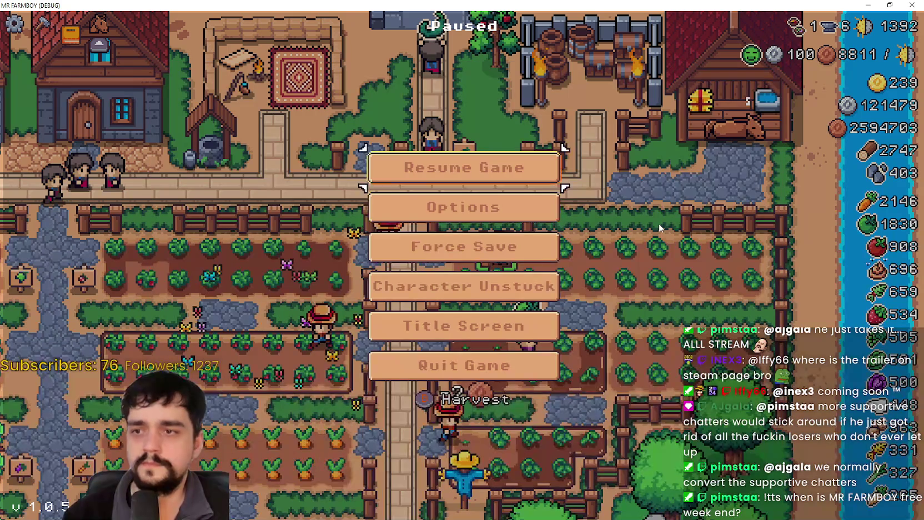
pyautogui.press('Escape')
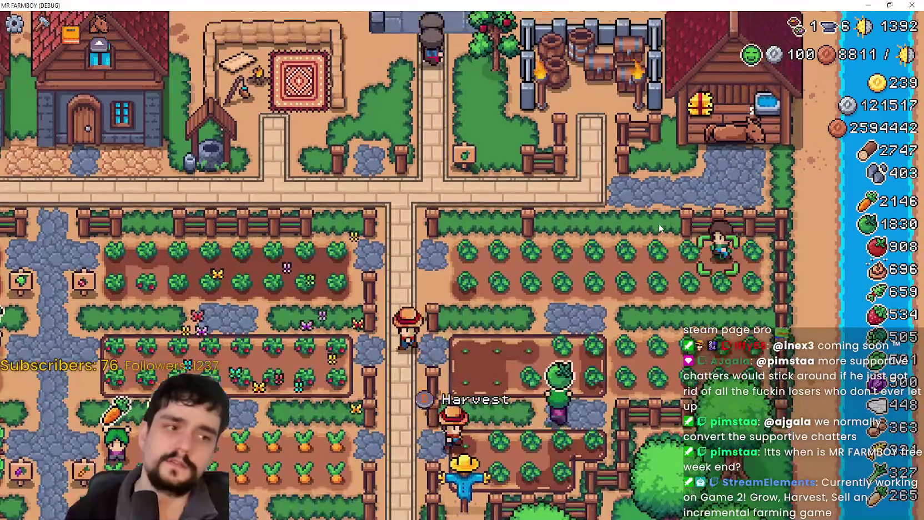
# - Pan the farm view down, up and down again, then pause and open Options
pyautogui.press('s')
pyautogui.press('w')
pyautogui.press('s')
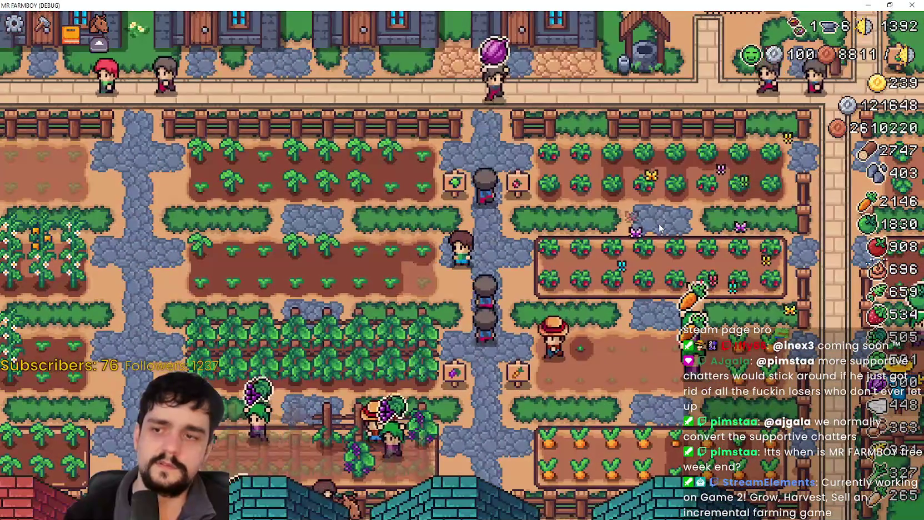
pyautogui.press('Escape')
pyautogui.press('Return')
# - Review the keybinds from Environment Harvest to Move Right, then close everything and resume
pyautogui.press('Down')
pyautogui.press('Return')
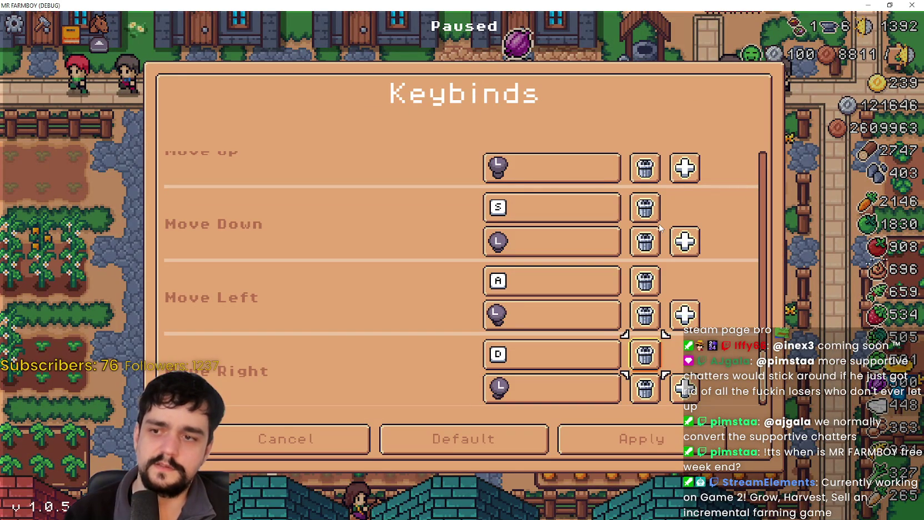
pyautogui.press('Up')
pyautogui.press('Up')
pyautogui.press('Up')
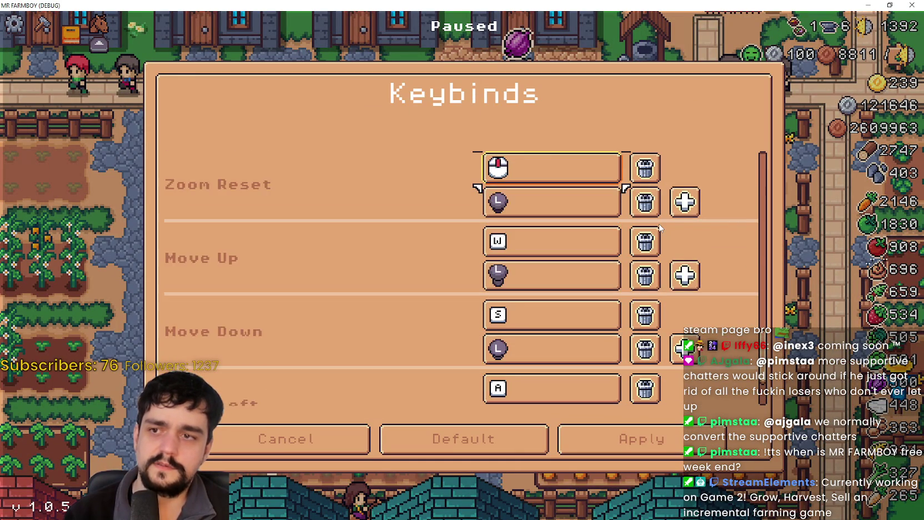
pyautogui.press('Up')
pyautogui.press('Up')
pyautogui.press('Up')
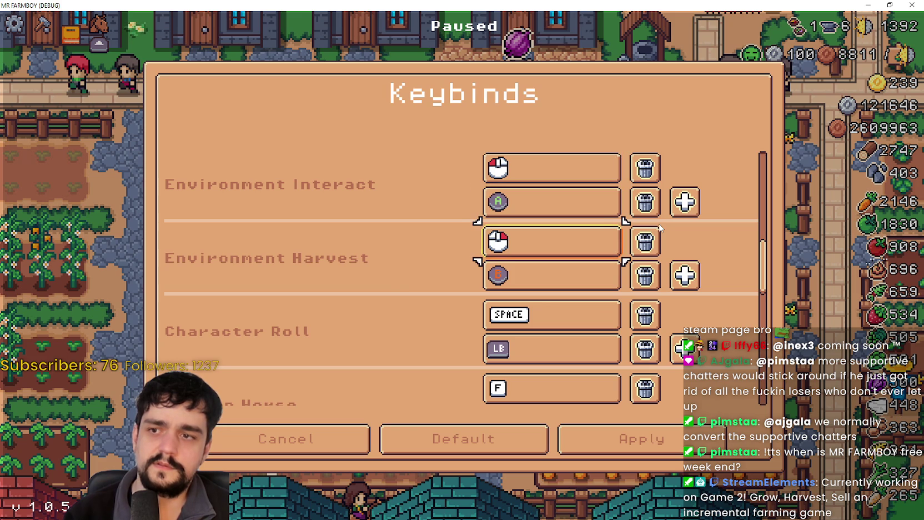
pyautogui.press('Down')
pyautogui.press('Down')
pyautogui.press('Down')
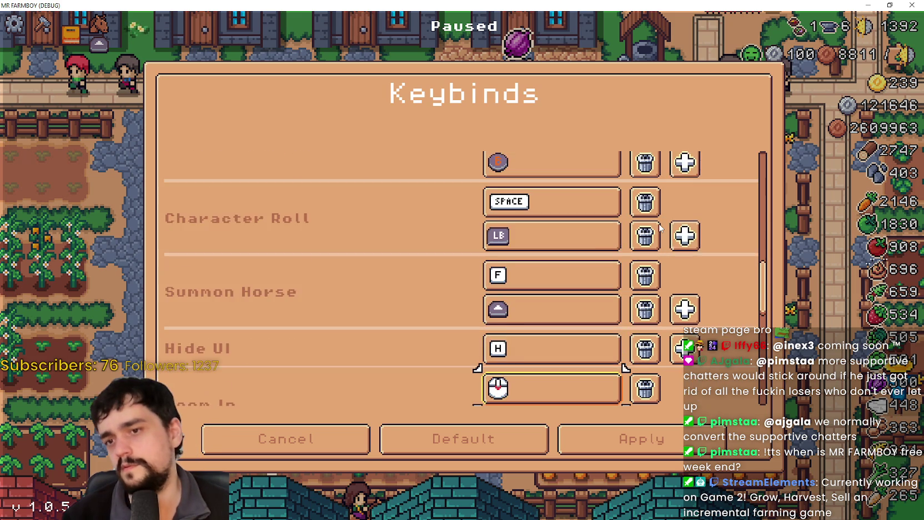
pyautogui.press('Down')
pyautogui.press('Down')
pyautogui.press('Down')
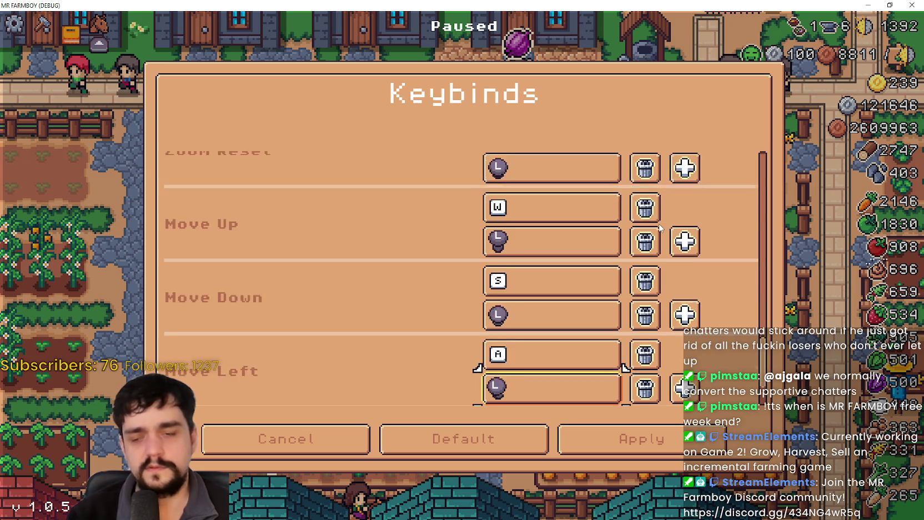
pyautogui.press('Escape')
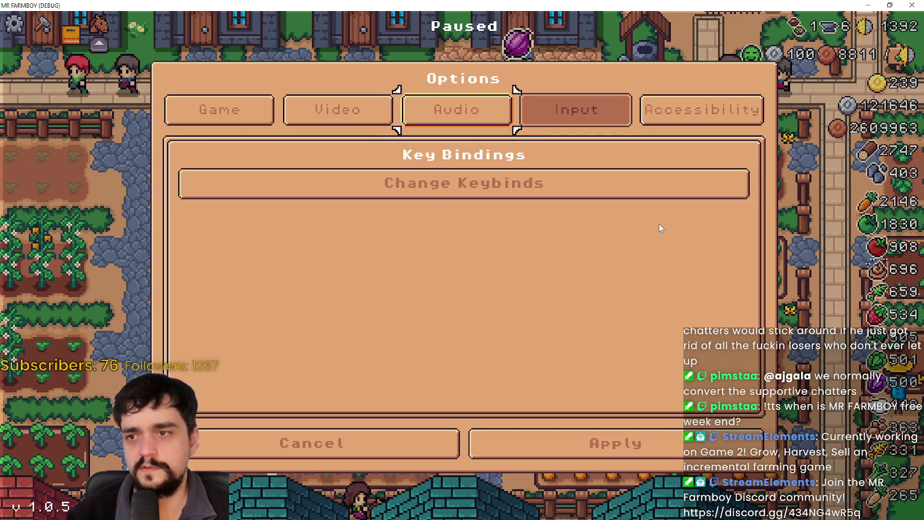
pyautogui.press('Escape')
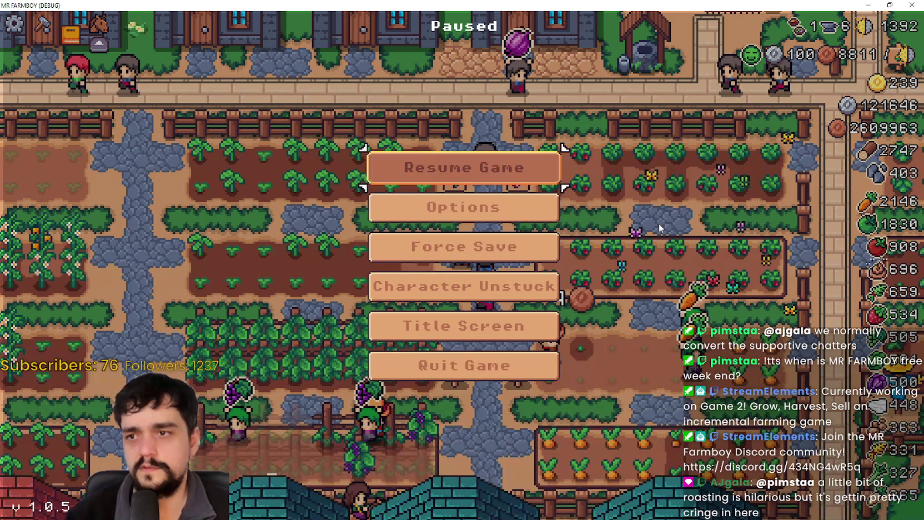
pyautogui.press('Escape')
# - Move the farmer up into the green tomato rows and harvest along them
pyautogui.press('d')
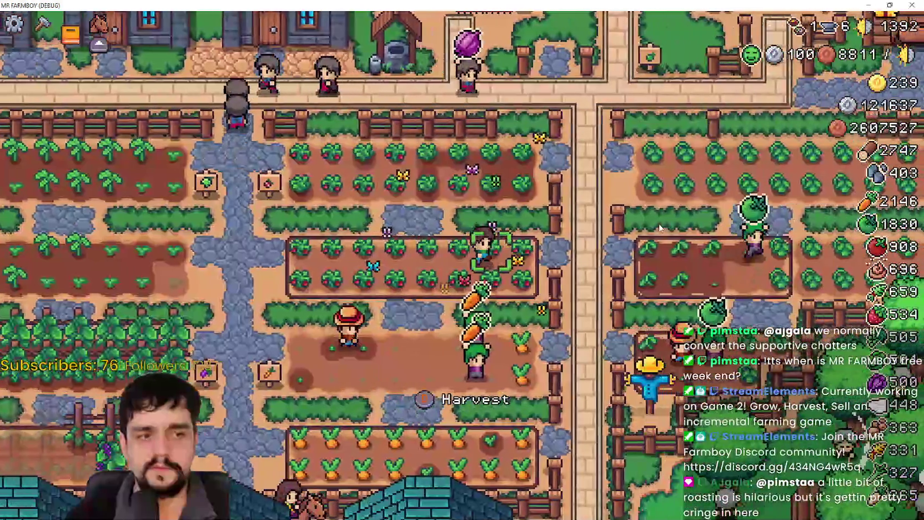
pyautogui.press('d')
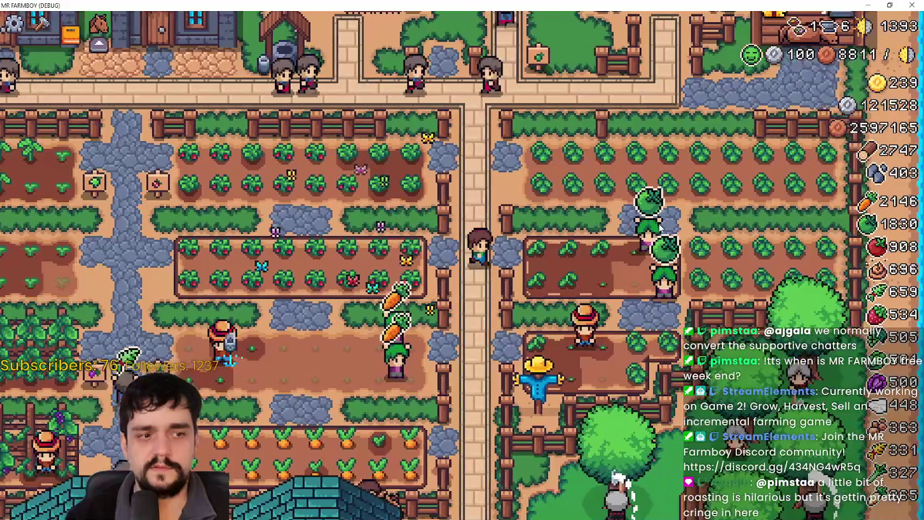
pyautogui.press('w')
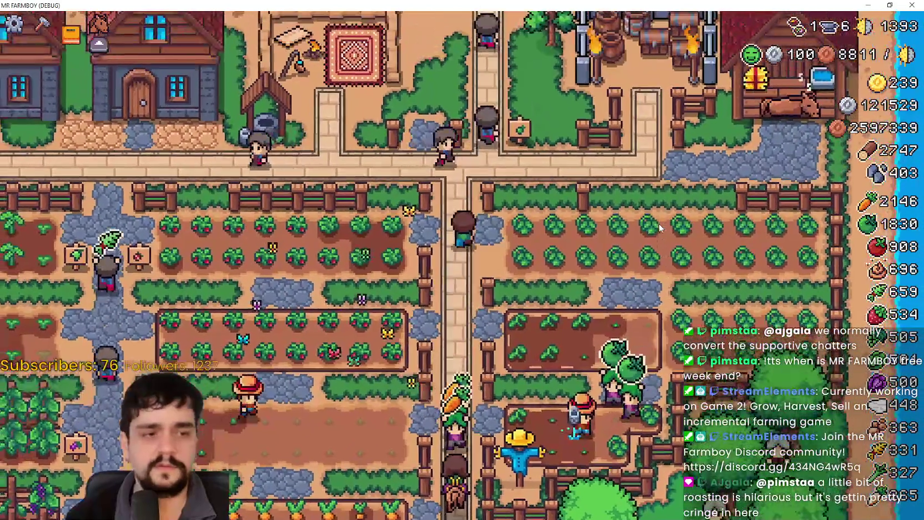
pyautogui.press('d')
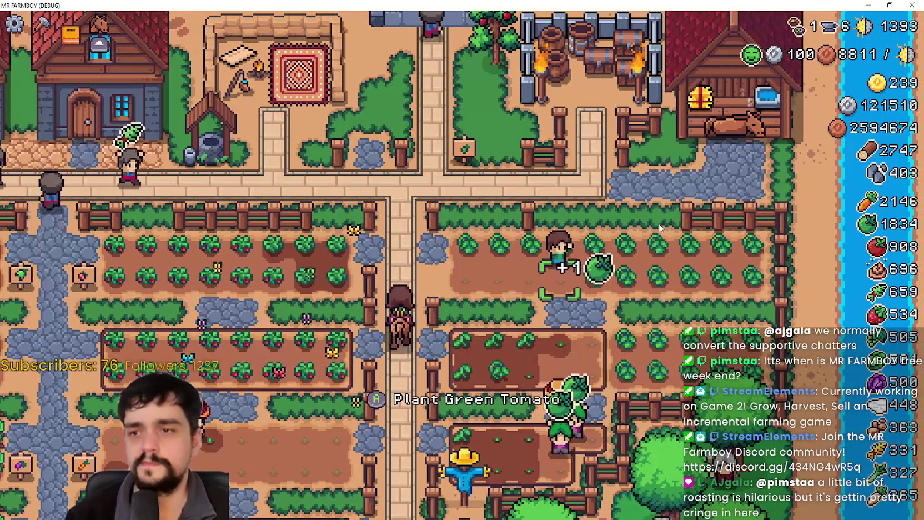
pyautogui.press('w')
pyautogui.scroll(2, 660, 227)
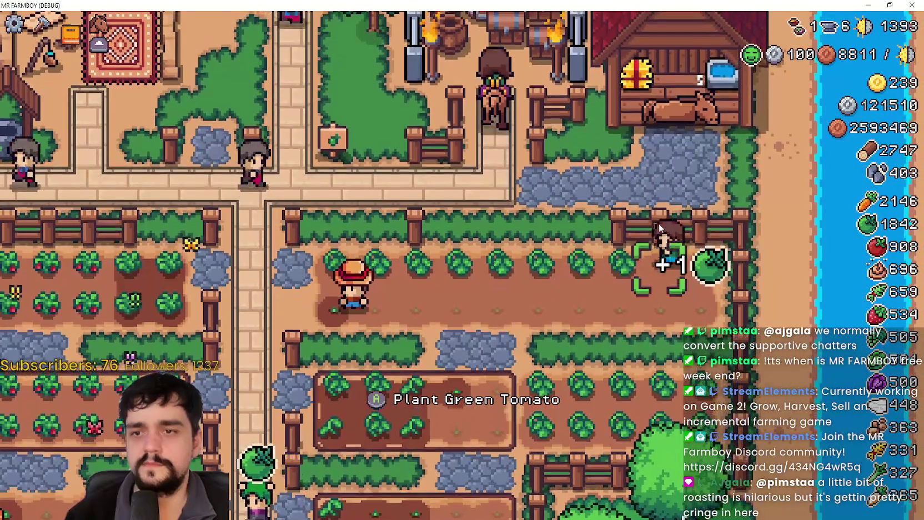
pyautogui.press('d')
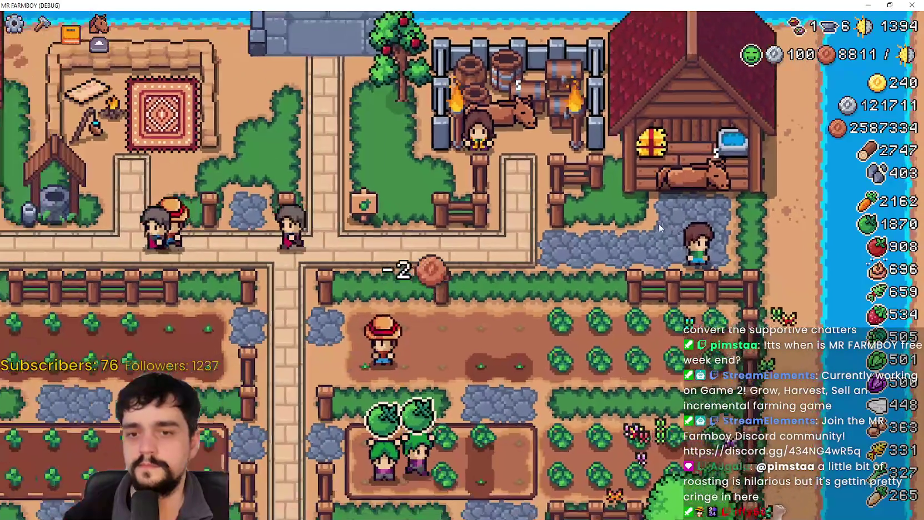
# - Walk the farmer left along the houses past the teal-roofed house
pyautogui.scroll(-3, 658, 223)
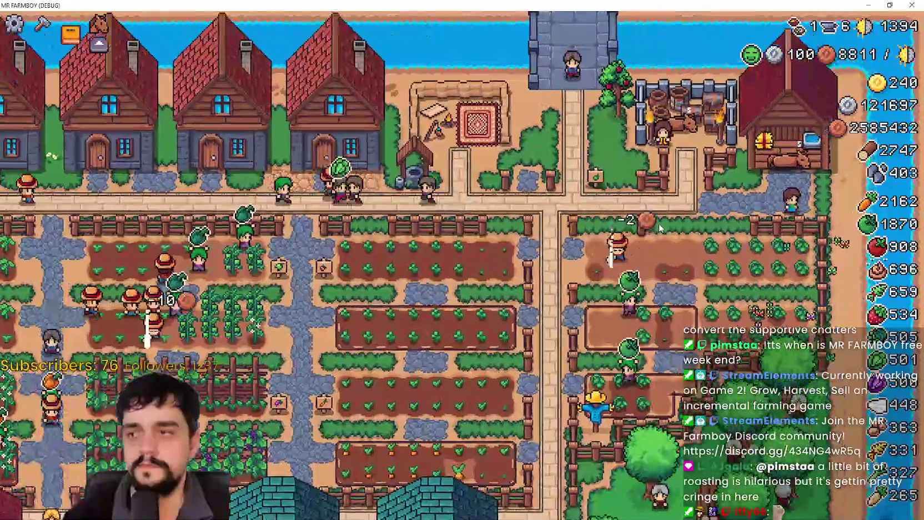
pyautogui.scroll(3, 659, 225)
pyautogui.scroll(-5, 658, 223)
pyautogui.scroll(5, 659, 228)
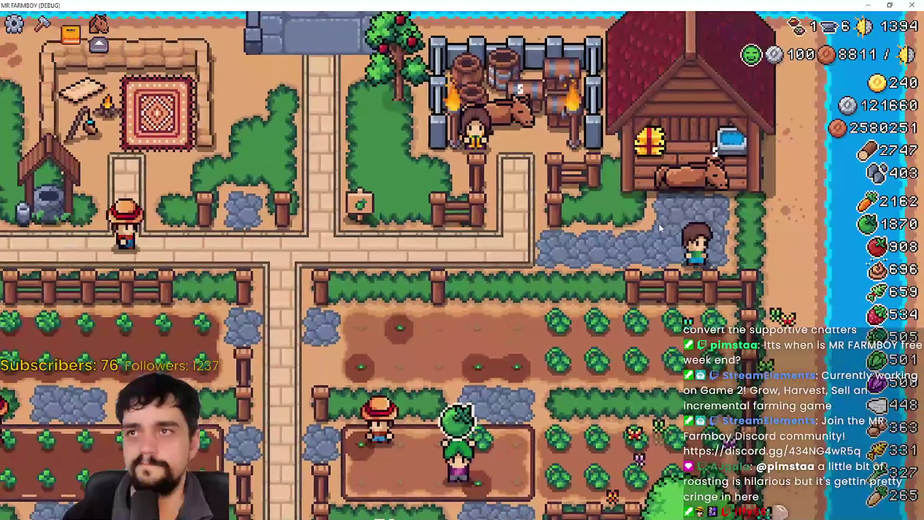
pyautogui.scroll(5, 659, 223)
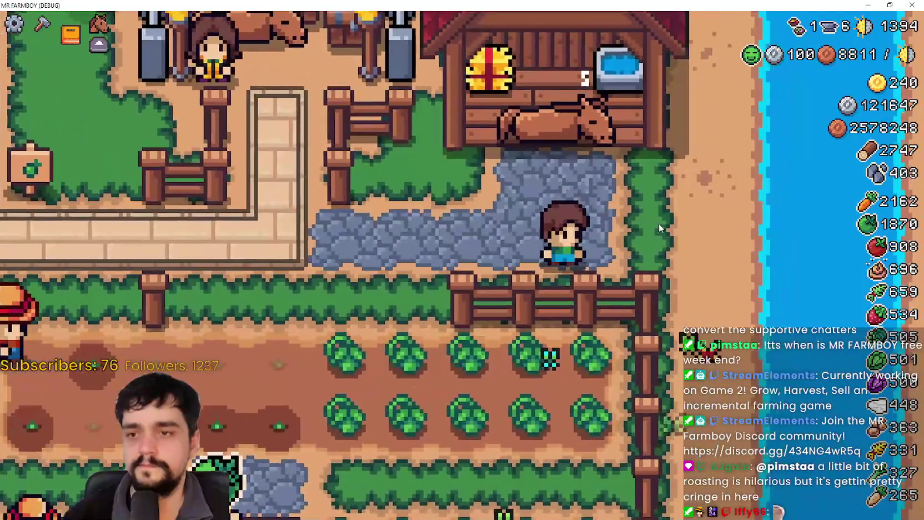
pyautogui.scroll(-3, 658, 222)
pyautogui.scroll(-4, 658, 223)
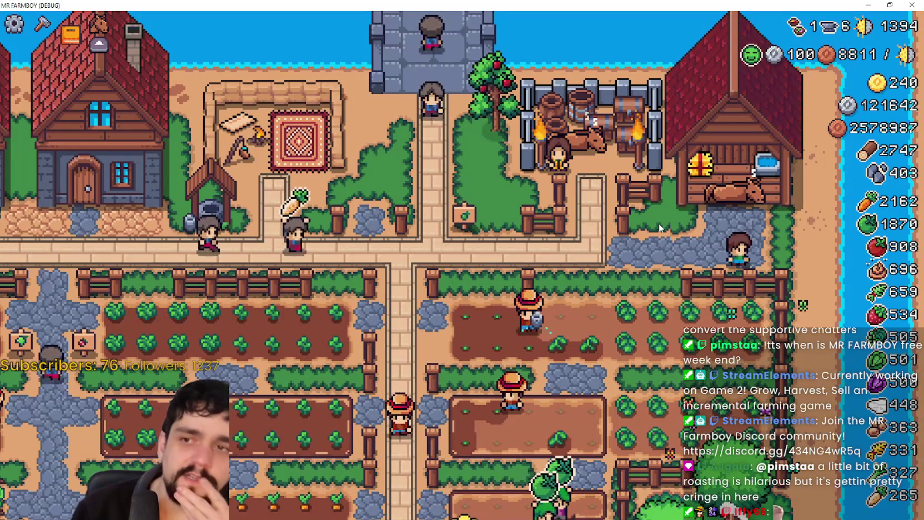
pyautogui.press('w')
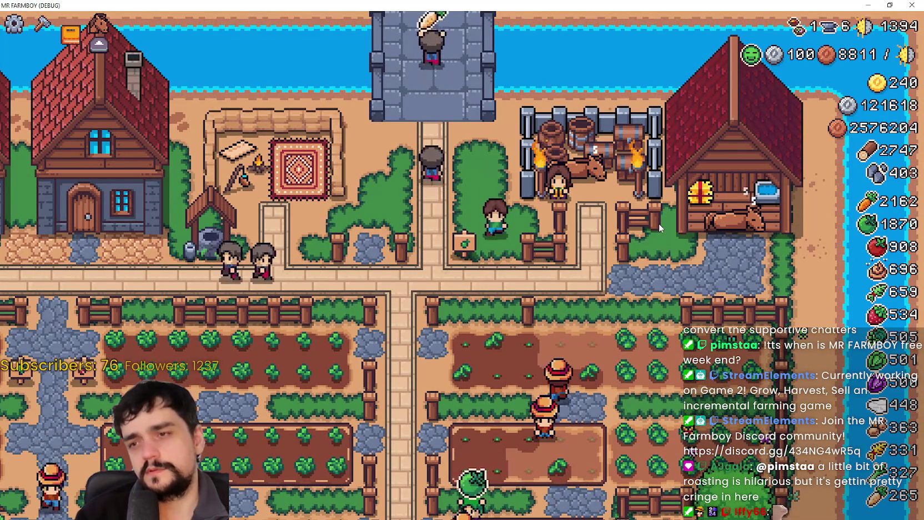
pyautogui.press('a')
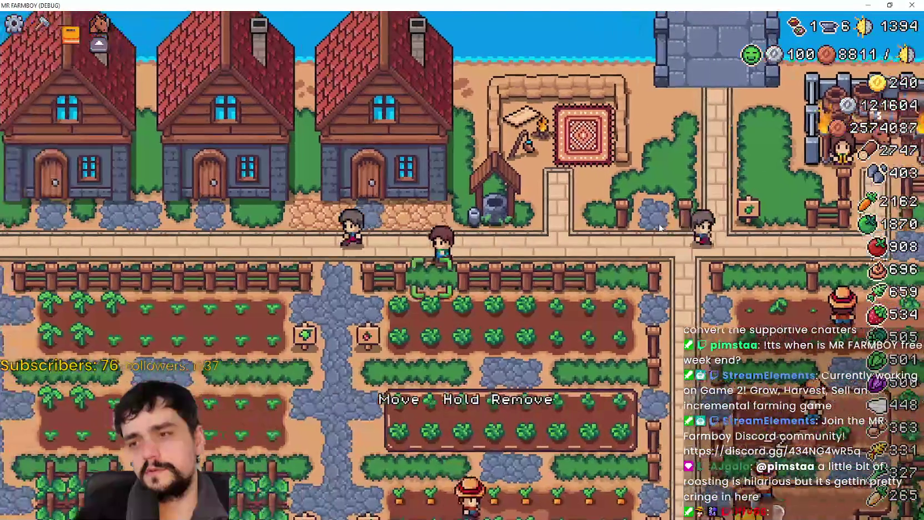
pyautogui.press('a')
pyautogui.press('w')
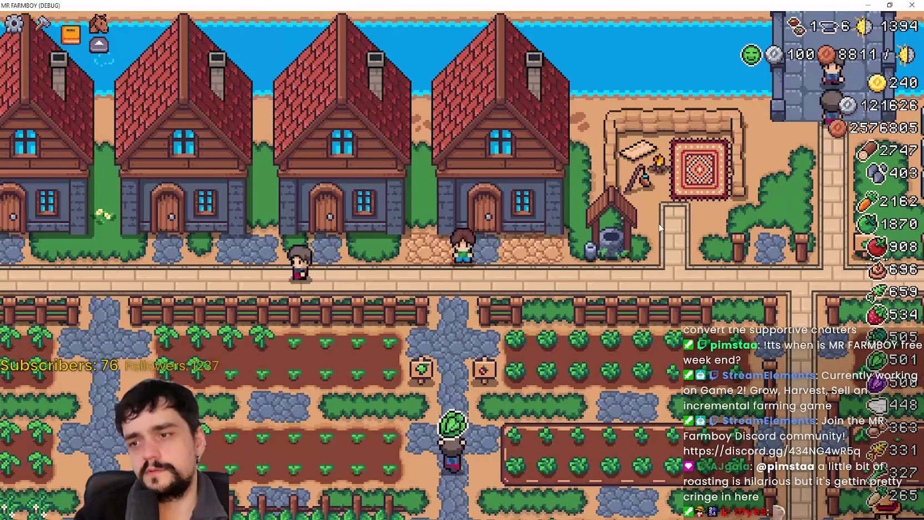
pyautogui.press('a')
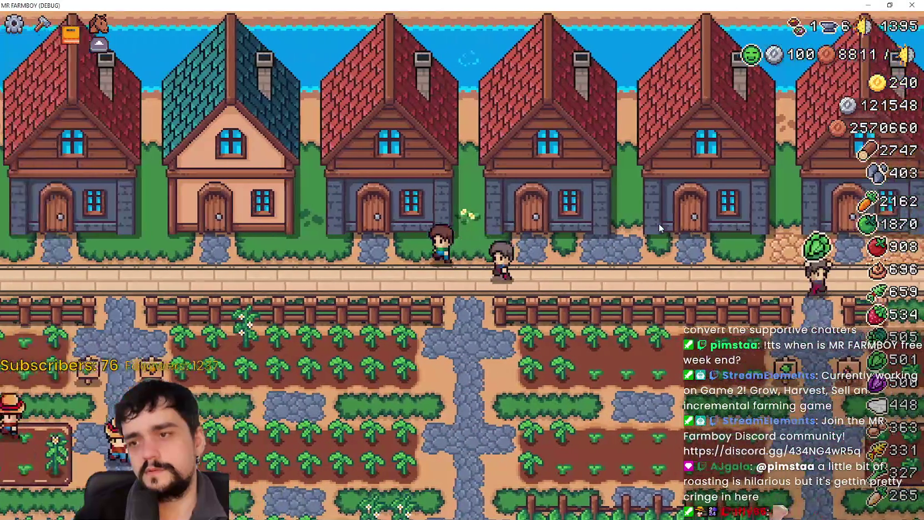
pyautogui.press('a')
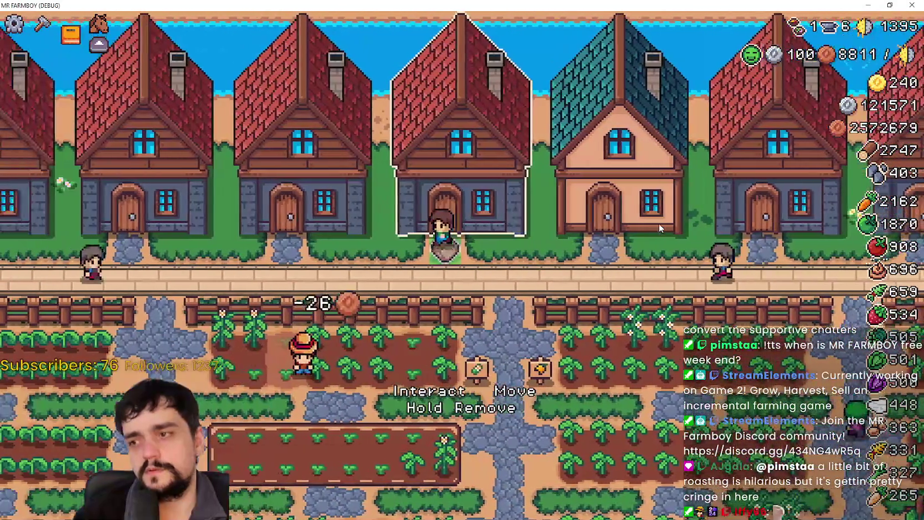
pyautogui.press('a')
pyautogui.press('a')
pyautogui.press('a')
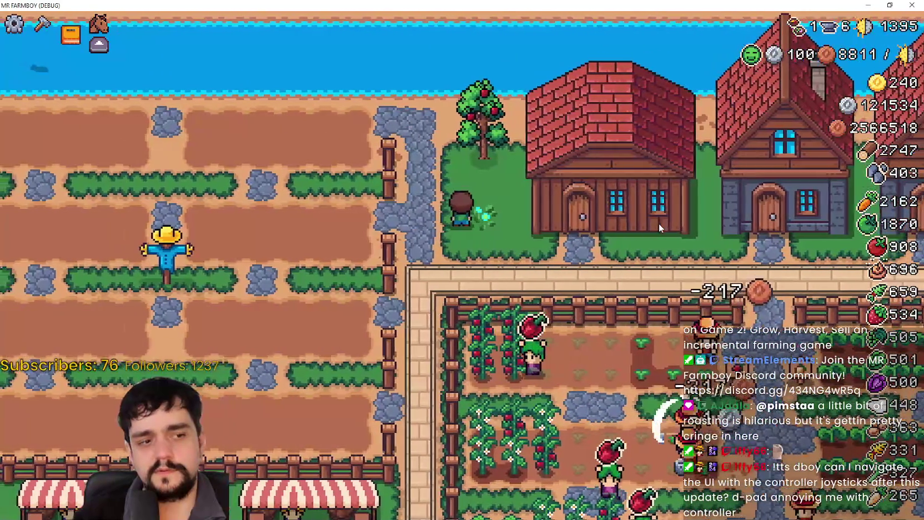
# - Walk up by the apple tree, then ride the horse right along the houses to the road
pyautogui.scroll(2, 659, 223)
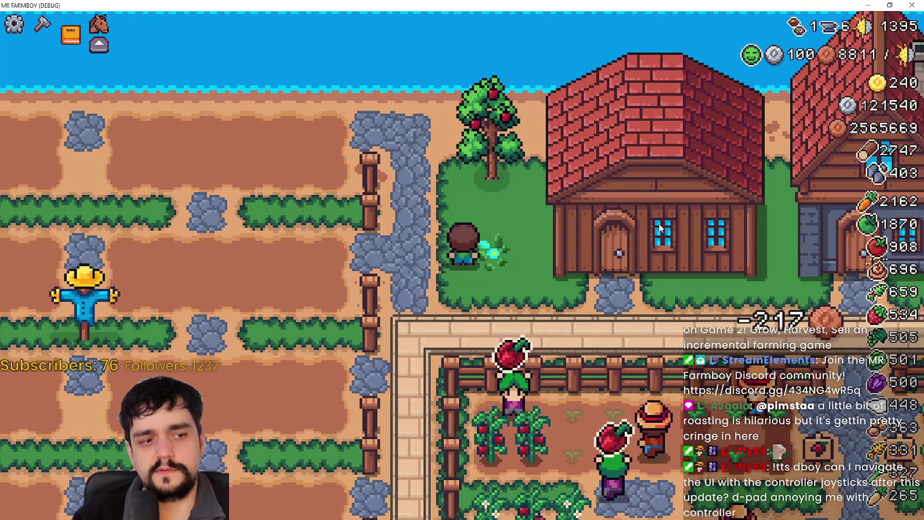
pyautogui.press('w')
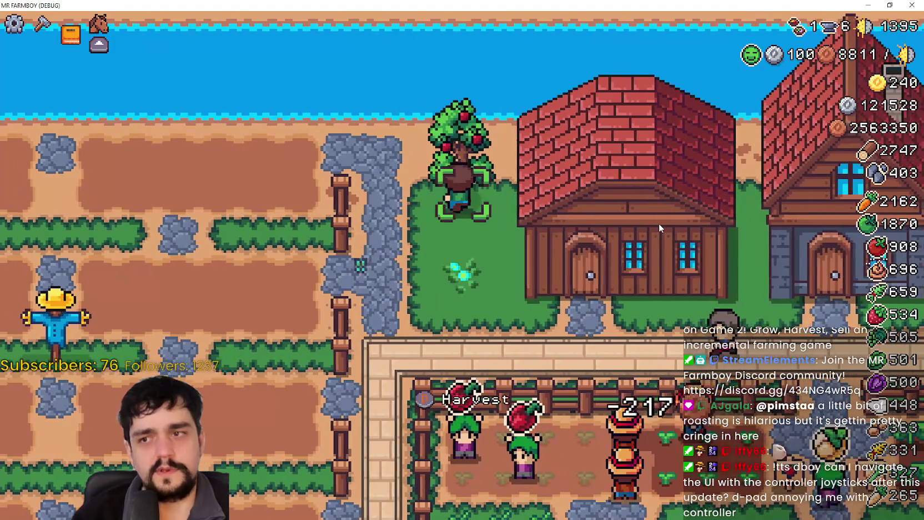
pyautogui.press('s')
pyautogui.press('d')
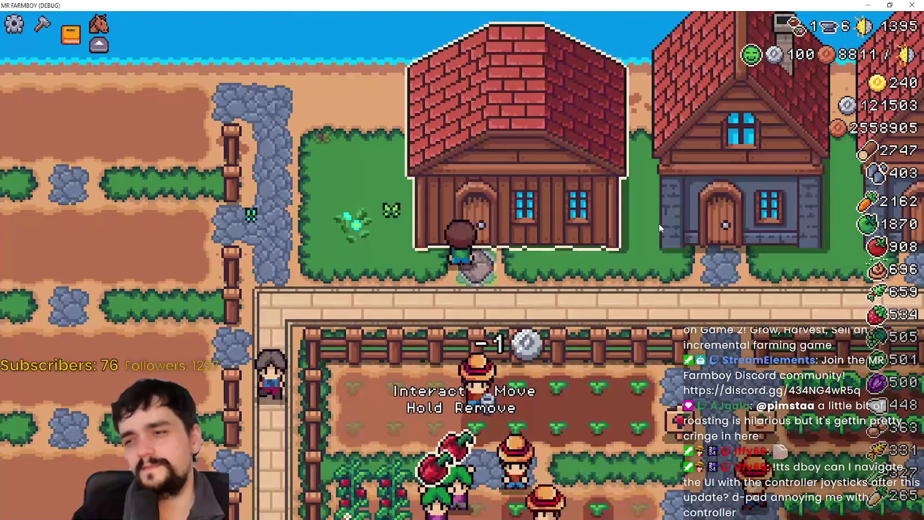
pyautogui.press('d')
pyautogui.press('d')
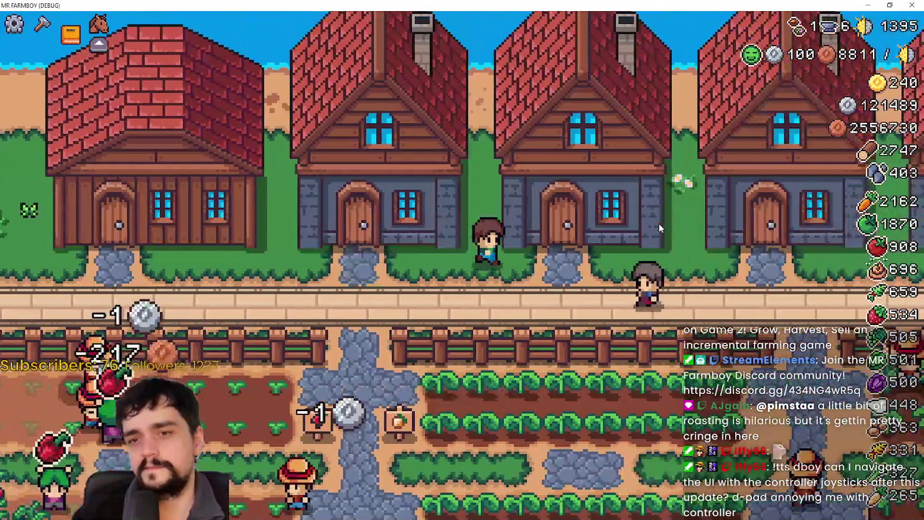
pyautogui.press('d')
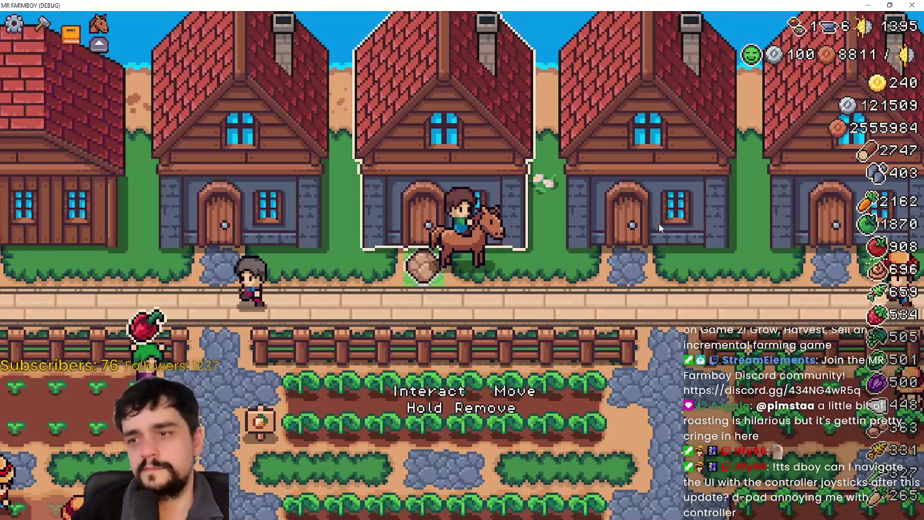
pyautogui.press('d')
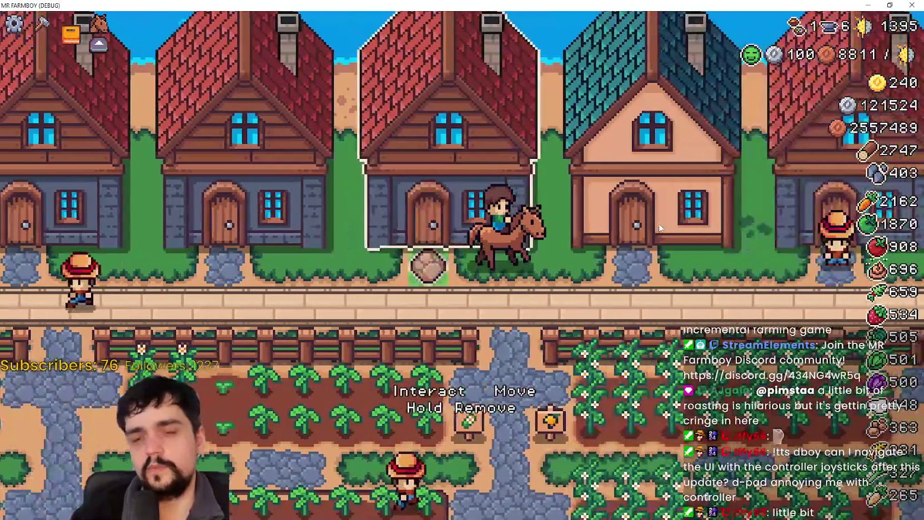
pyautogui.press('s')
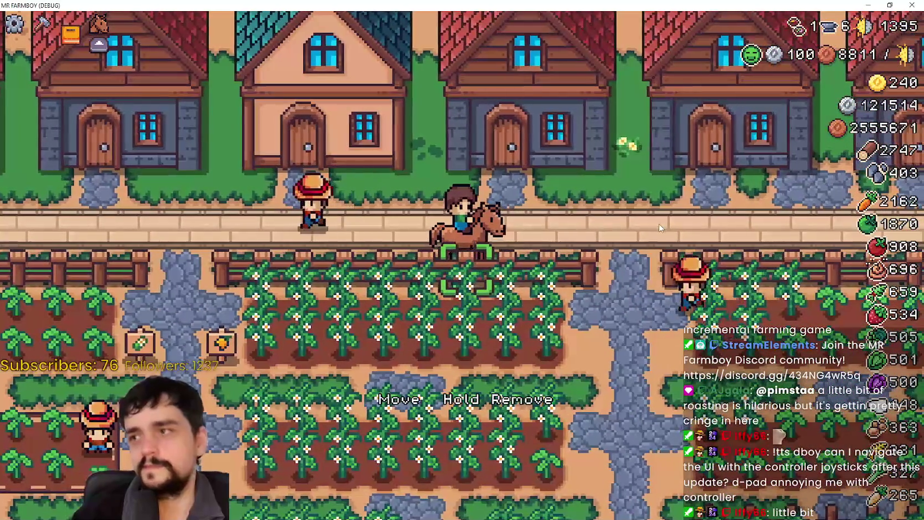
# - Pause the game and choose Quit Game to close it
pyautogui.press('Escape')
pyautogui.press('Down')
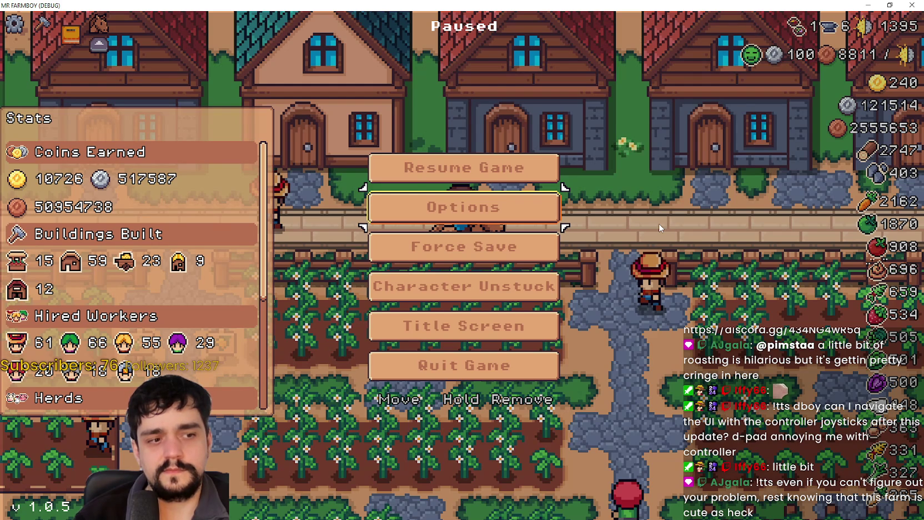
pyautogui.press('Down')
pyautogui.press('Down')
pyautogui.press('Down')
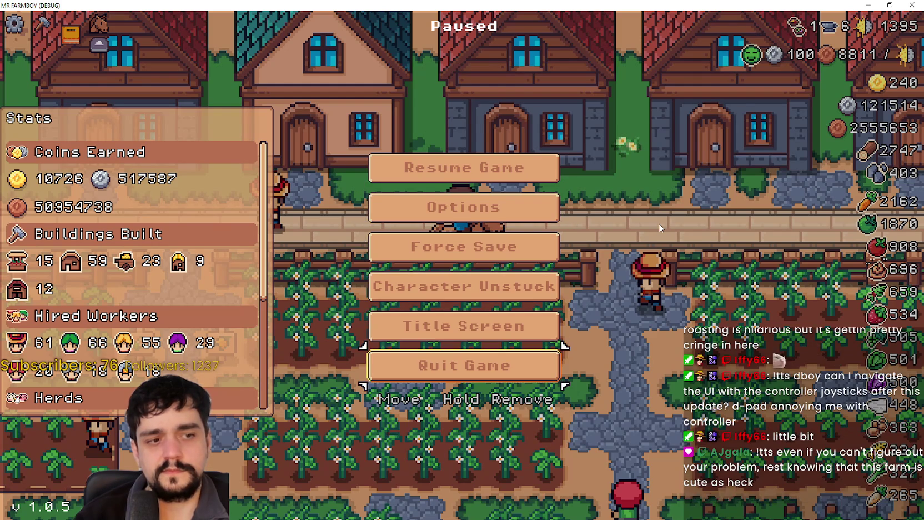
pyautogui.press('Return')
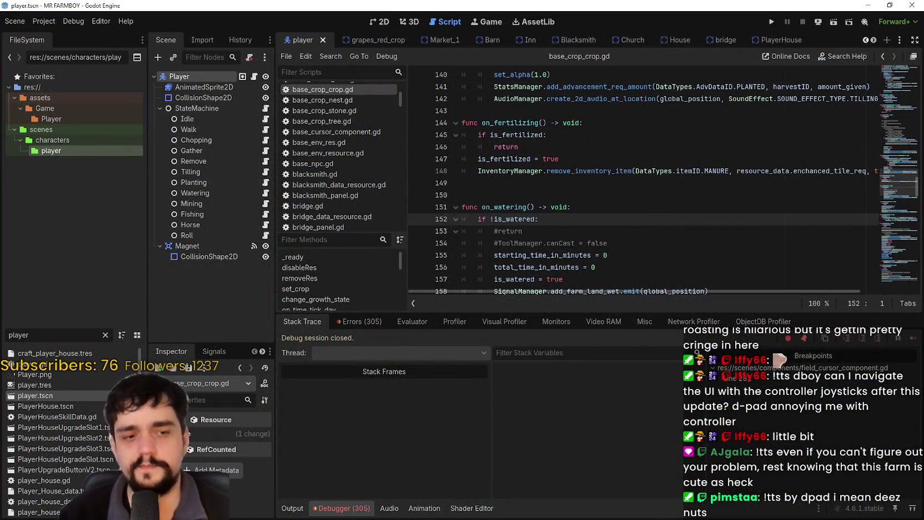
# - Open Project Settings on the Input Map tab and select esc_menu's Escape binding
pyautogui.click(54, 21)
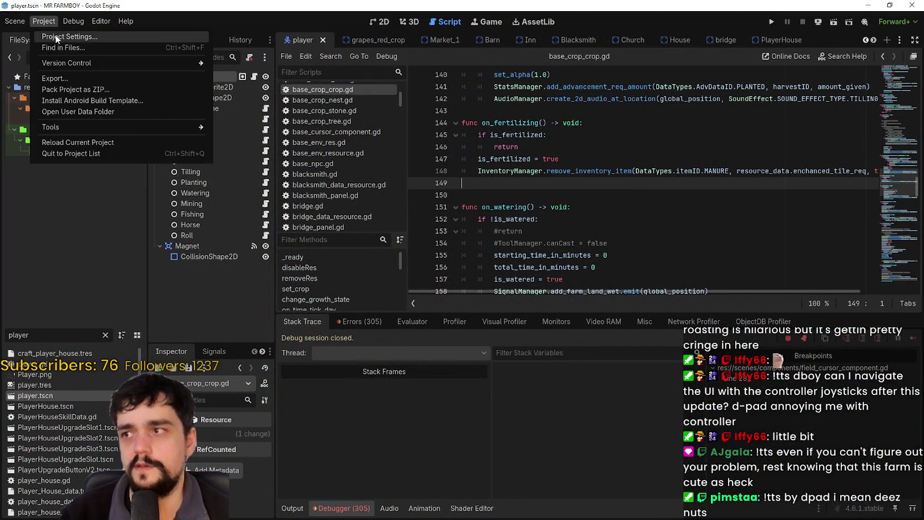
pyautogui.click(55, 35)
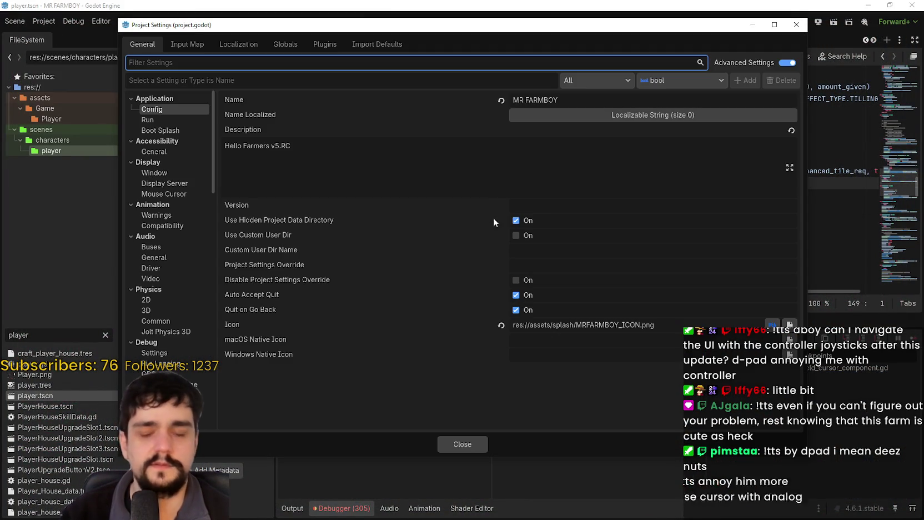
pyautogui.click(238, 44)
pyautogui.click(187, 44)
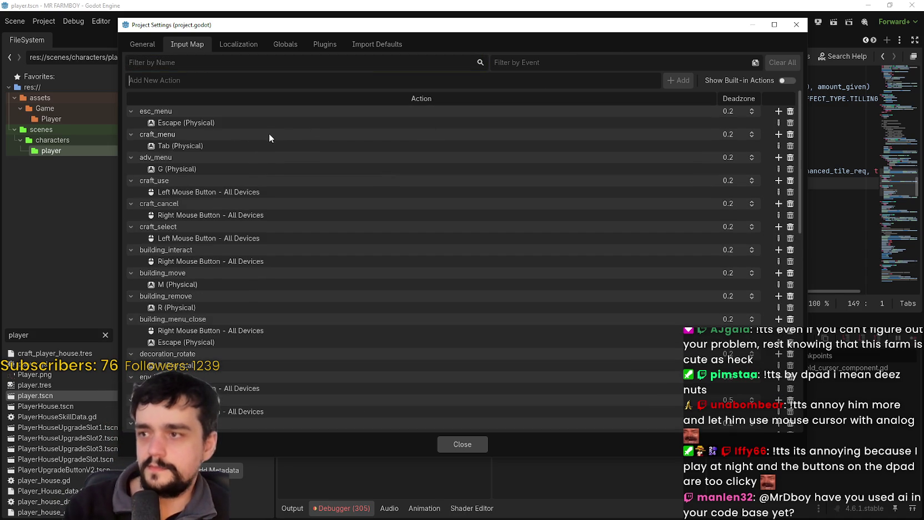
pyautogui.click(268, 124)
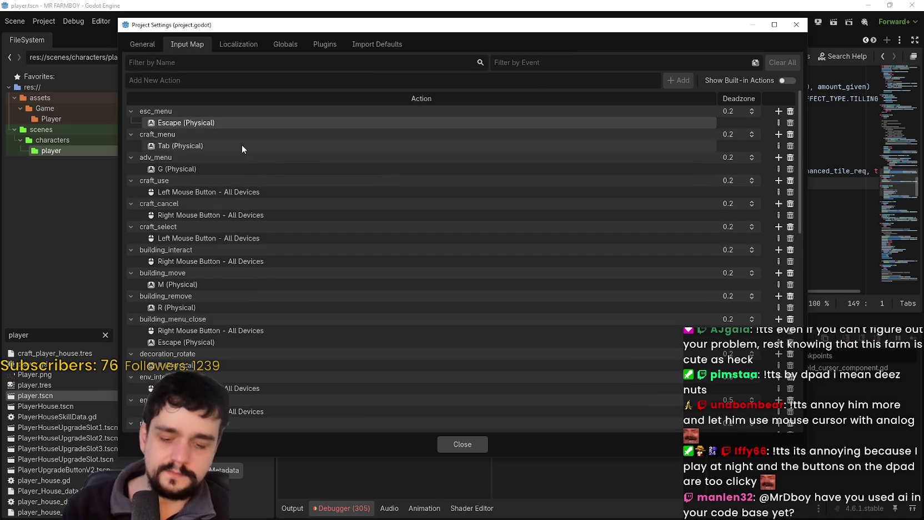
pyautogui.click(778, 112)
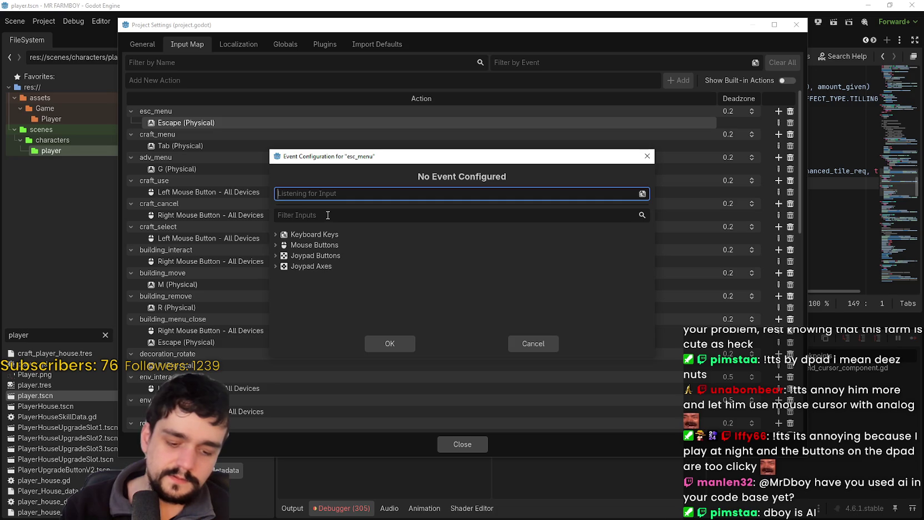
pyautogui.moveTo(309, 157); pyautogui.dragTo(300, 168)
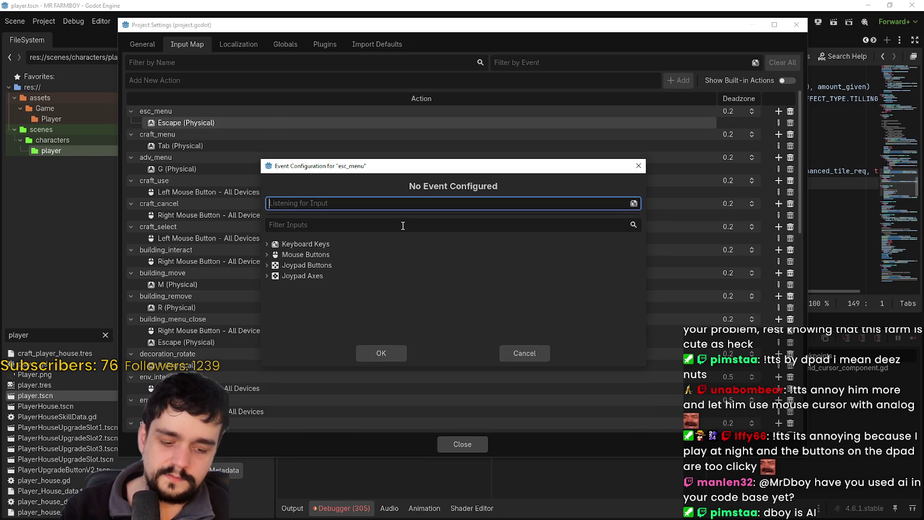
pyautogui.click(523, 357)
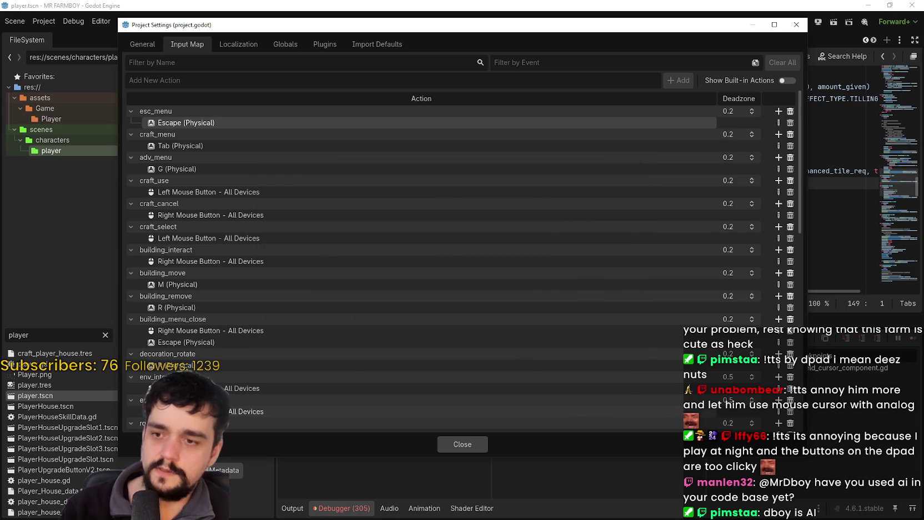
pyautogui.hotkey('alt', 'Tab')
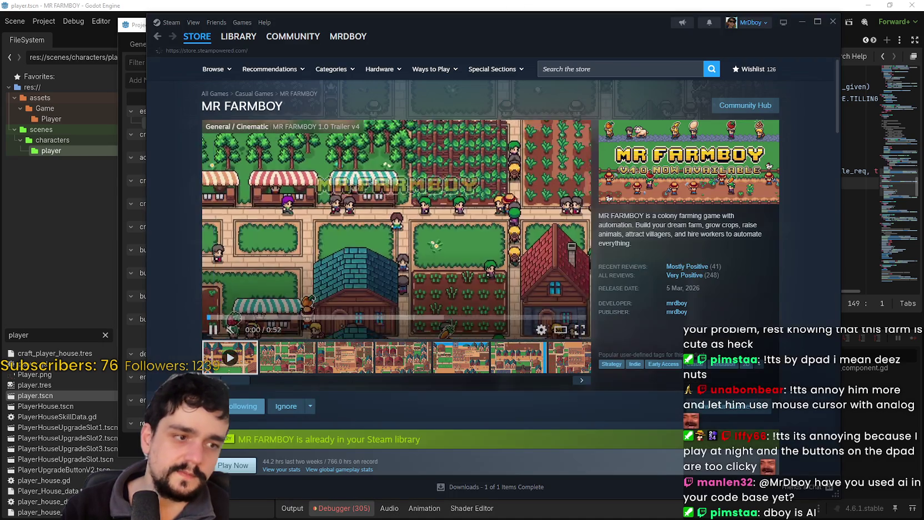
# - Launch Stardew Valley from the Steam library, then view the Crimson Desert page
pyautogui.click(197, 36)
pyautogui.click(232, 39)
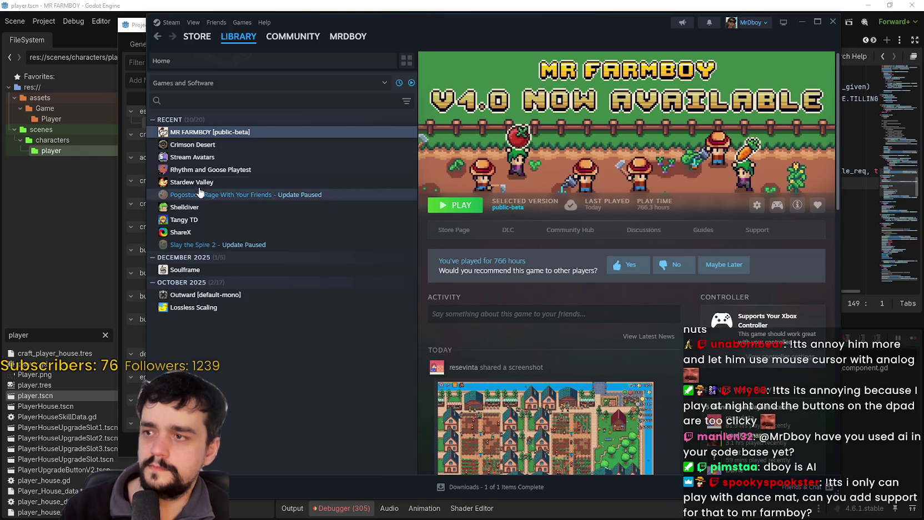
pyautogui.click(223, 181)
pyautogui.click(454, 206)
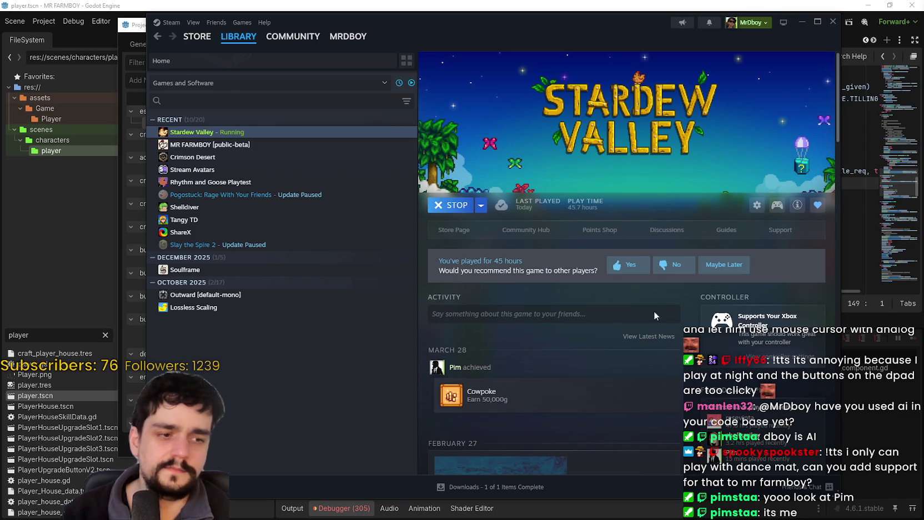
pyautogui.click(293, 157)
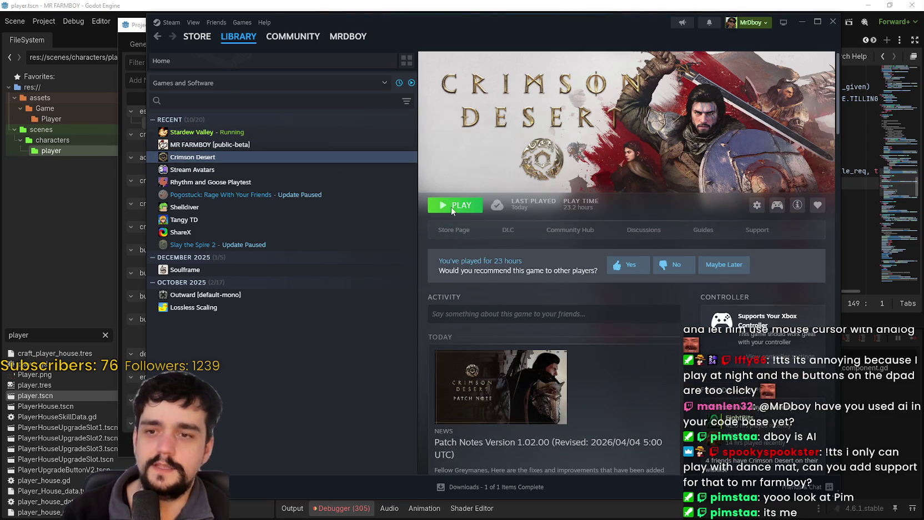